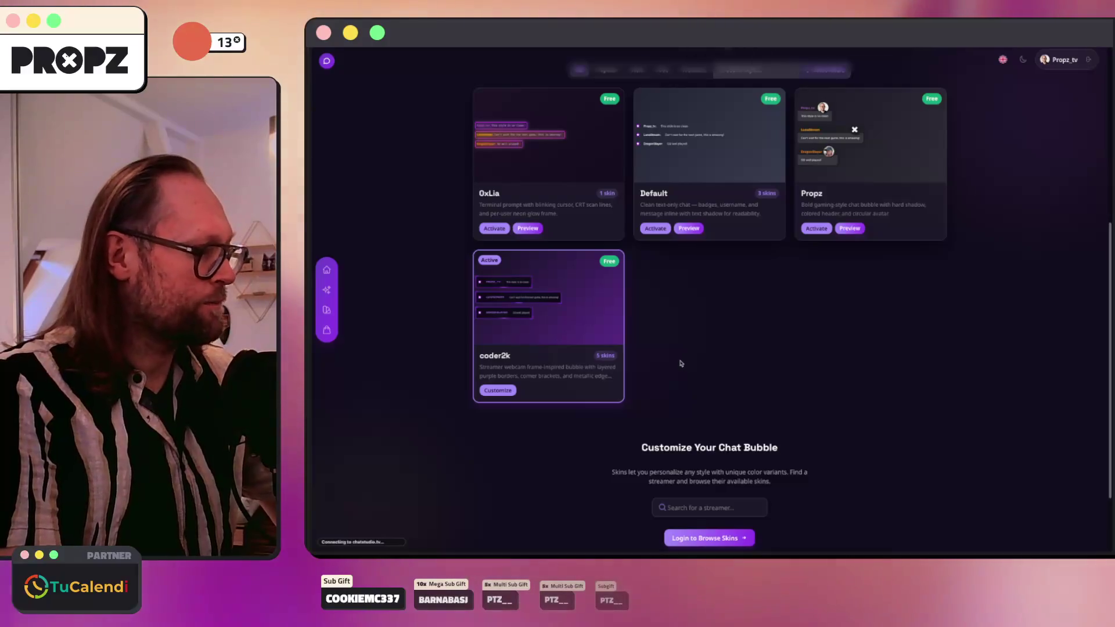
# Step: Open coder2k's bubble designer, return to Styles, then go to Skins and start a new custom skin
pyautogui.scroll(-3, 662, 364)
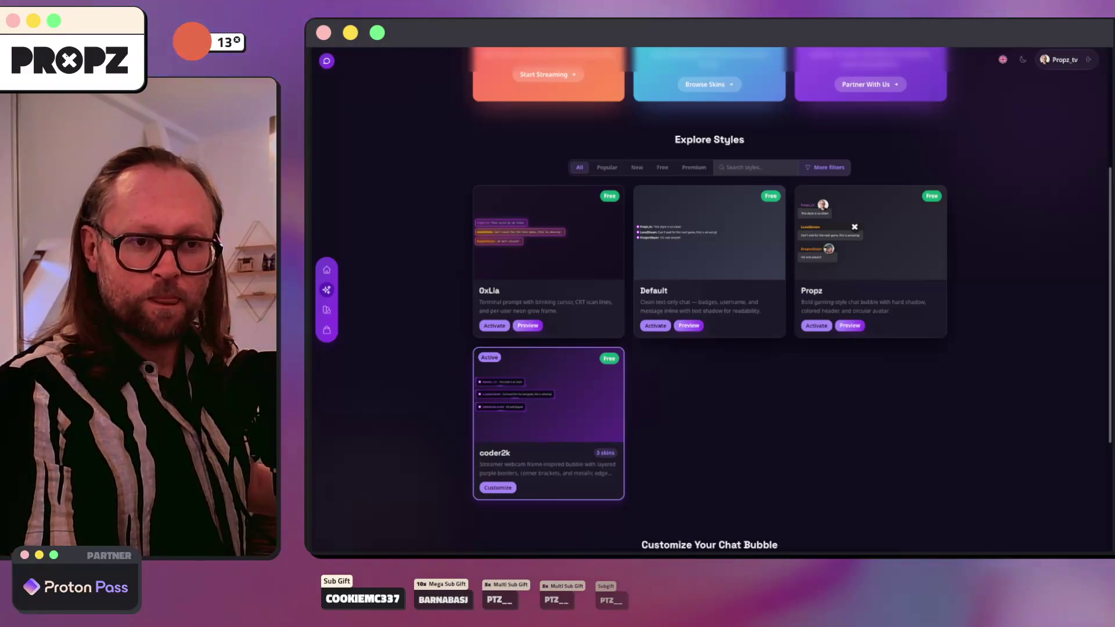
pyautogui.click(498, 487)
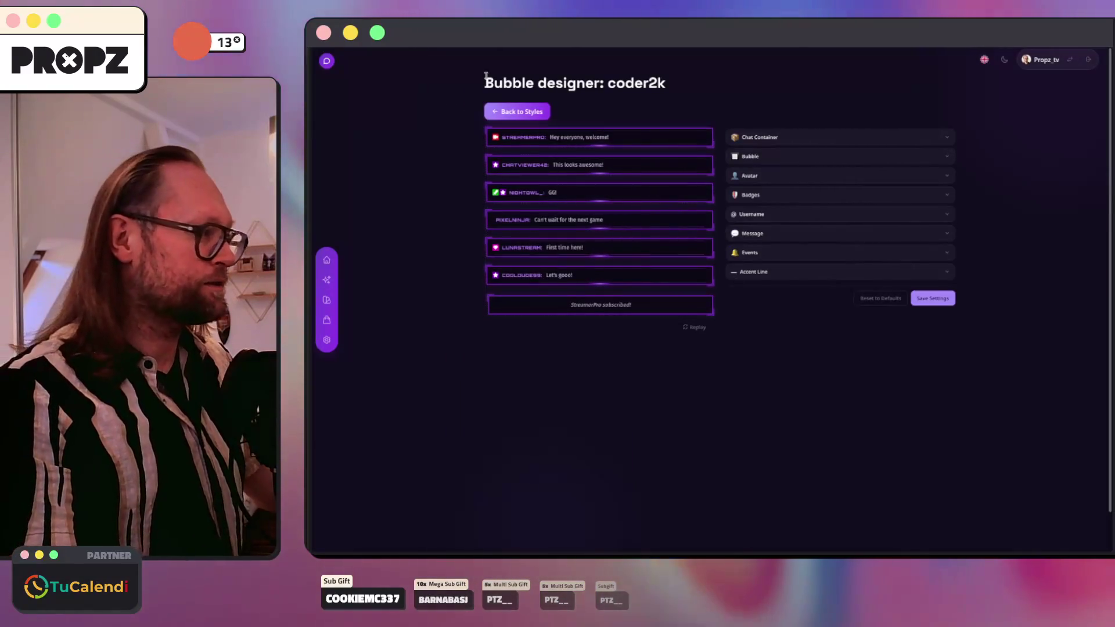
pyautogui.click(513, 110)
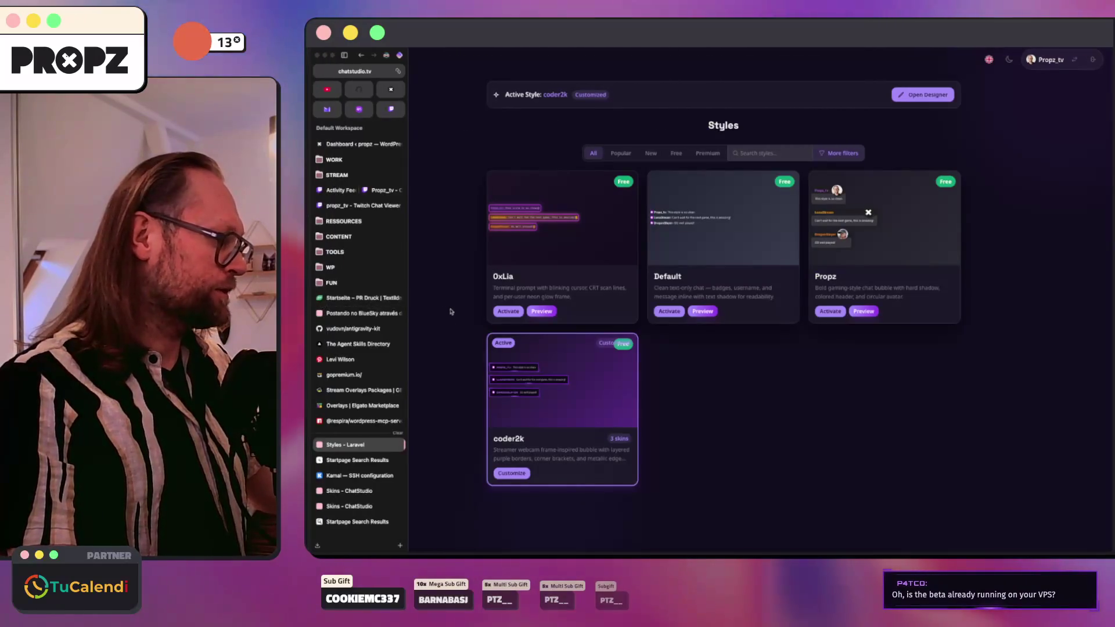
pyautogui.click(326, 300)
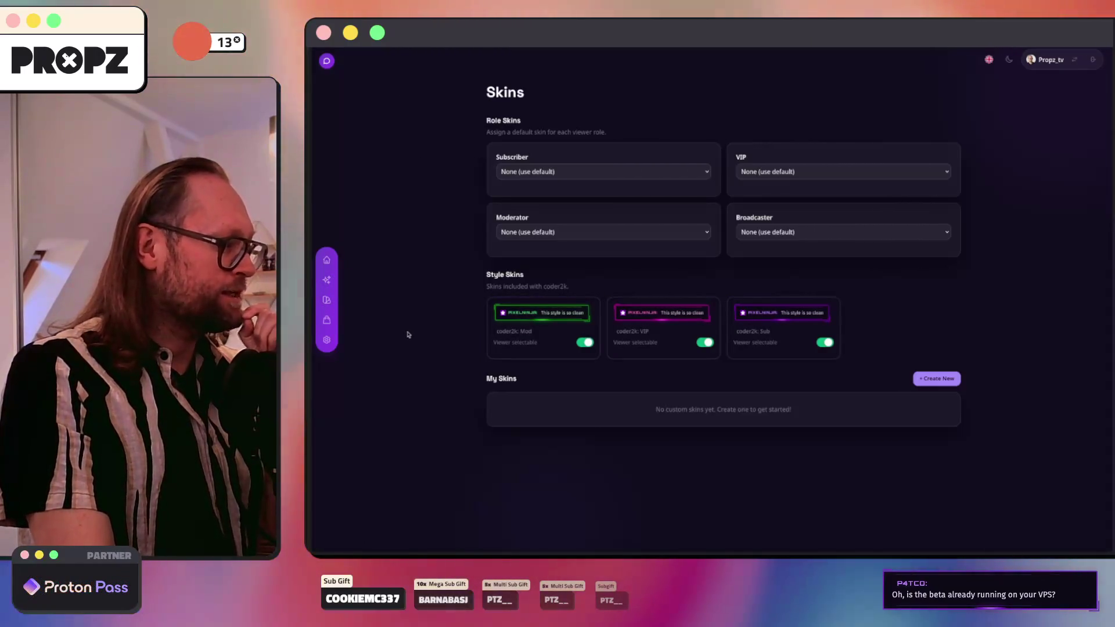
pyautogui.moveTo(311, 334)
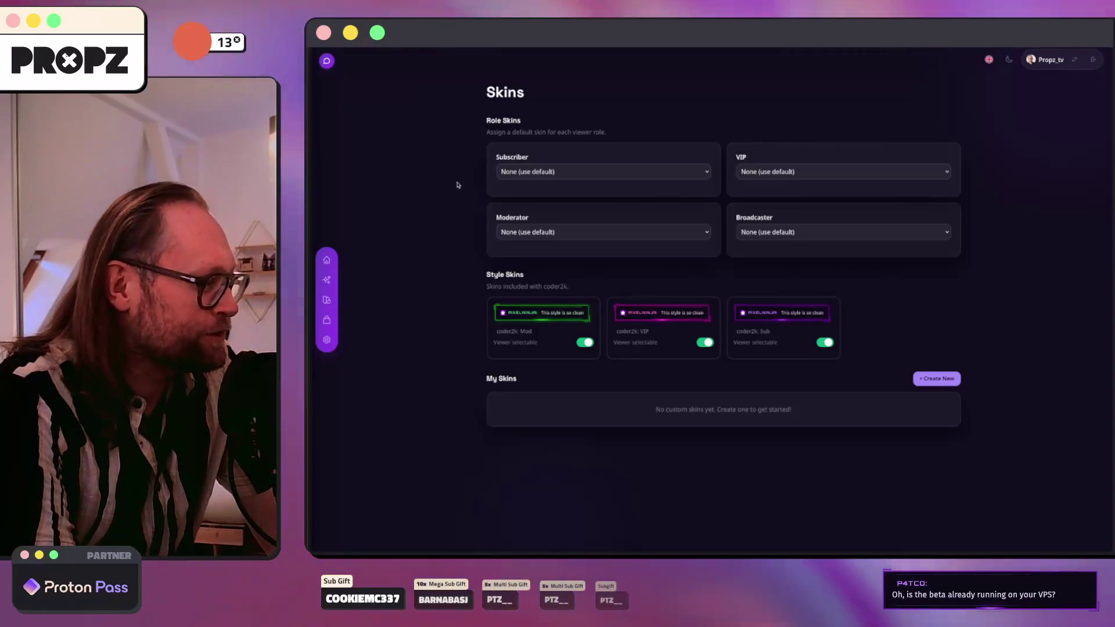
pyautogui.click(925, 381)
pyautogui.write('Gold')
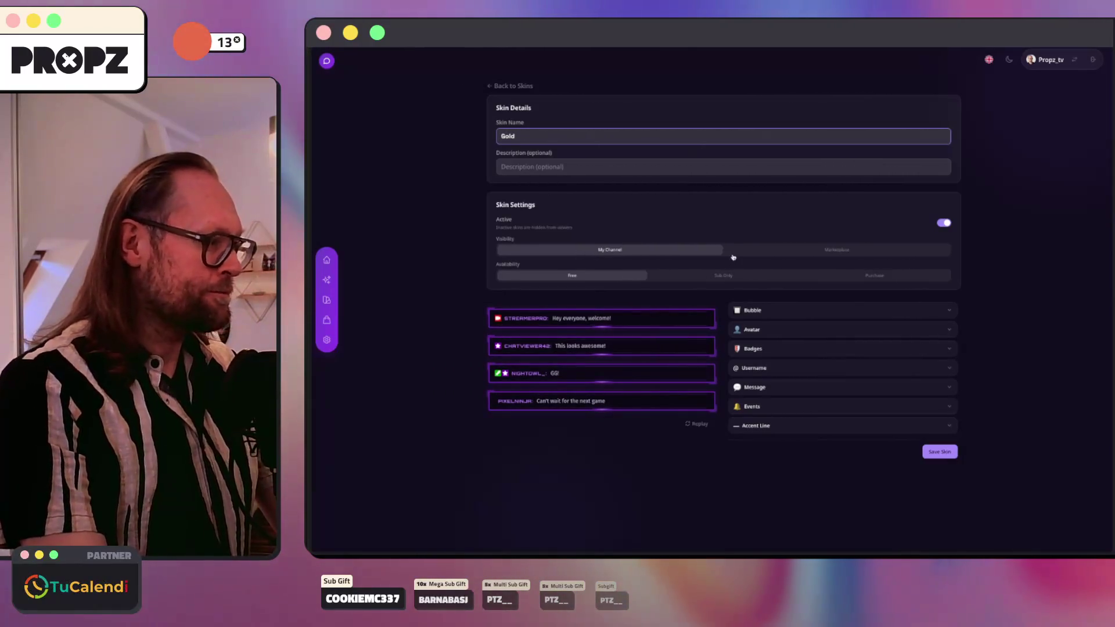
# Step: Set the new skin's bubble background colour to yellow
pyautogui.click(758, 313)
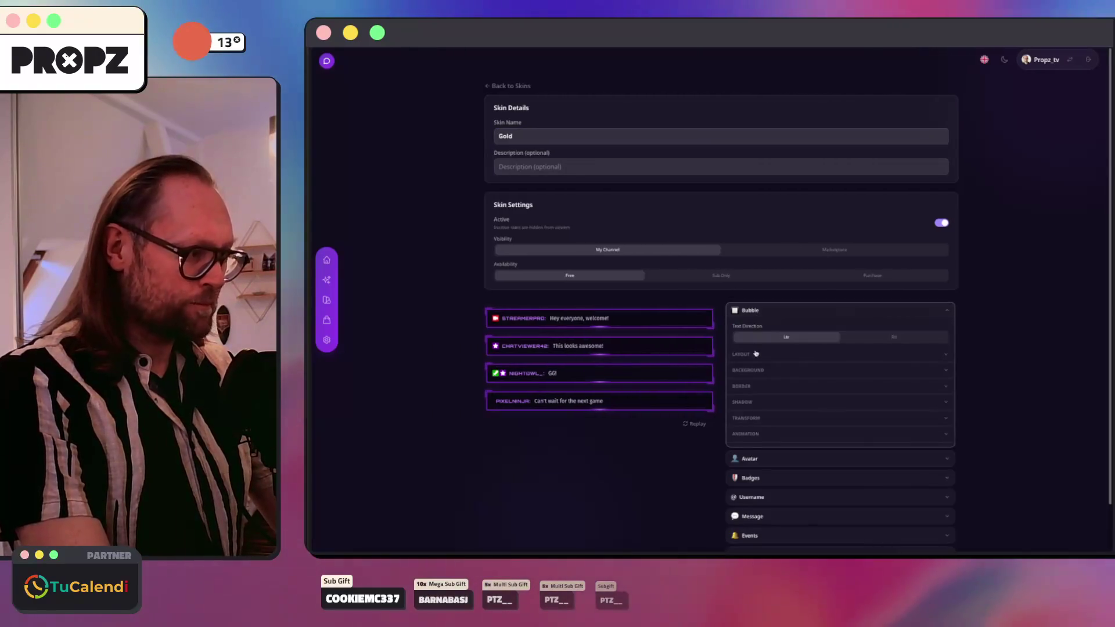
pyautogui.click(760, 369)
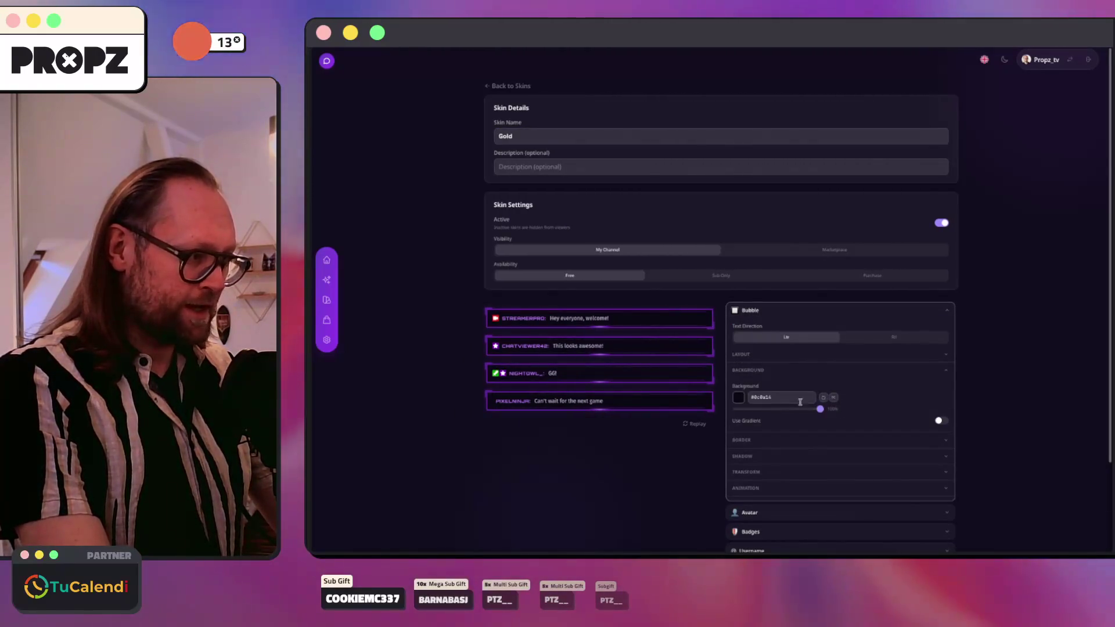
pyautogui.click(733, 399)
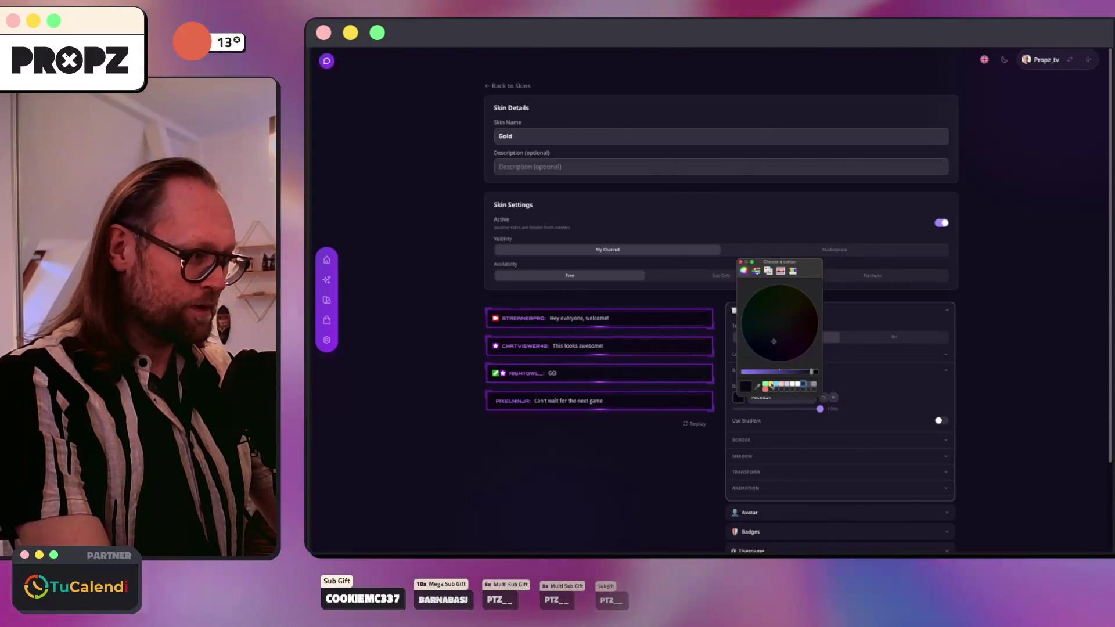
pyautogui.click(771, 385)
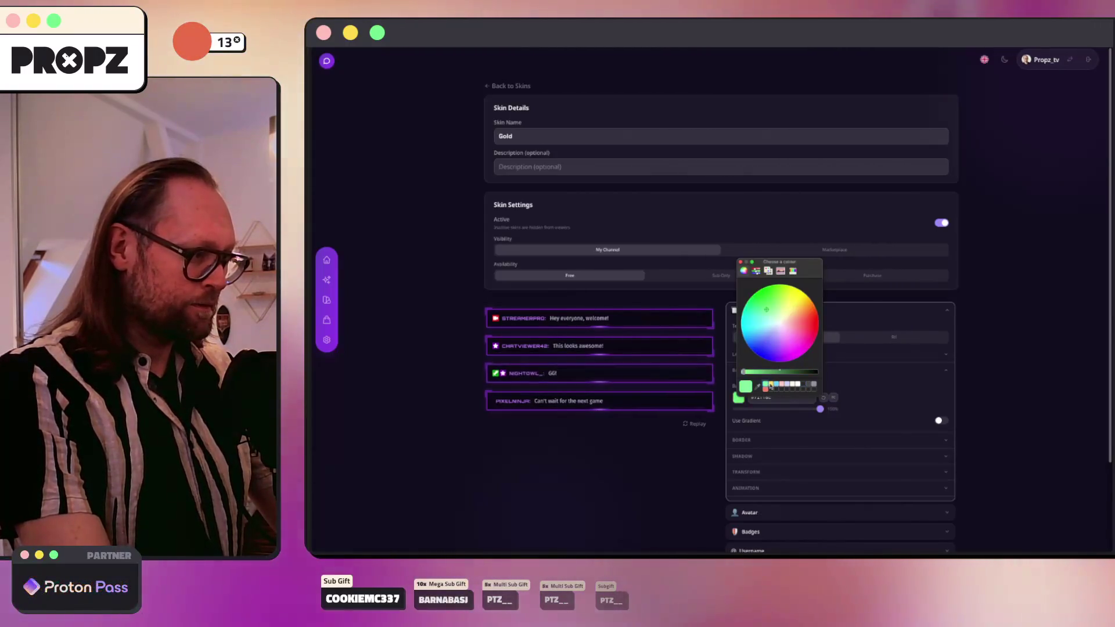
pyautogui.click(740, 262)
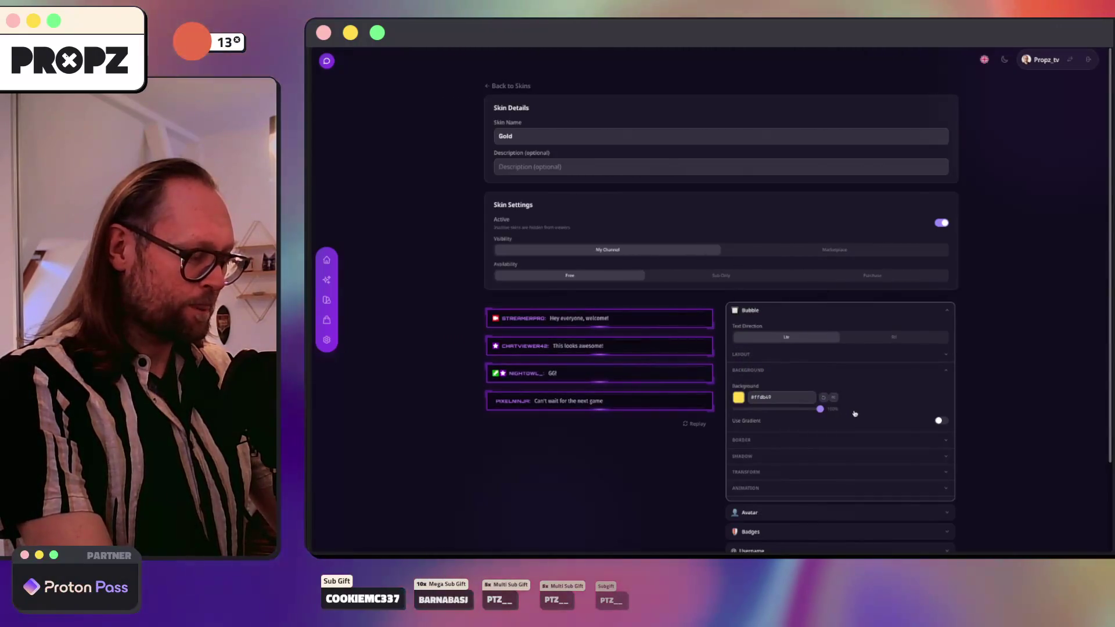
# Step: Make the bubble border yellow
pyautogui.click(807, 422)
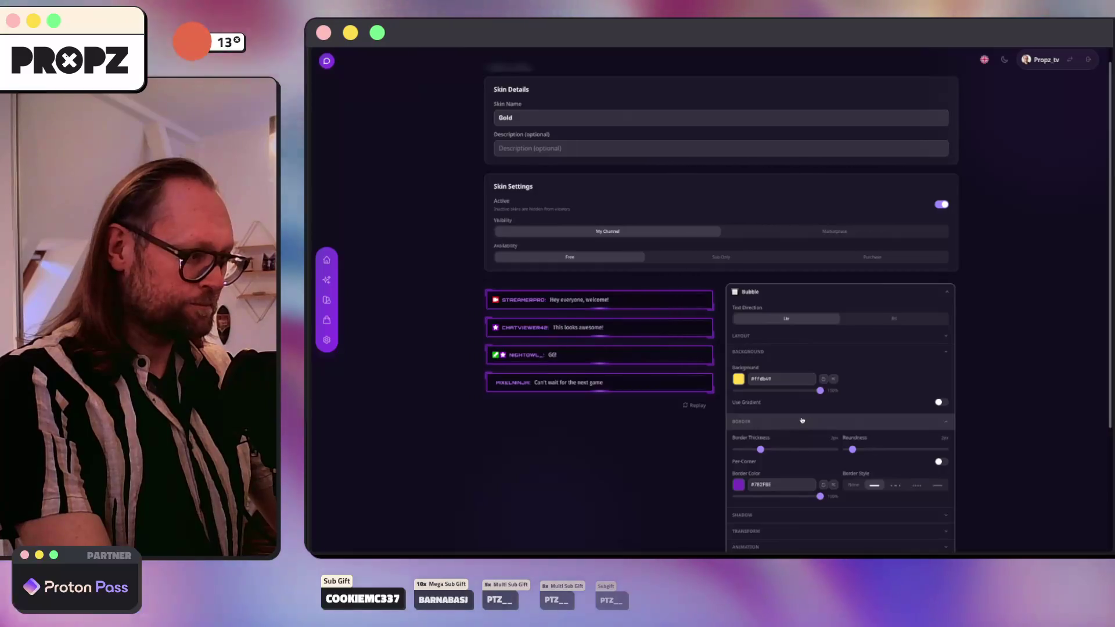
pyautogui.scroll(-2, 754, 447)
pyautogui.click(739, 442)
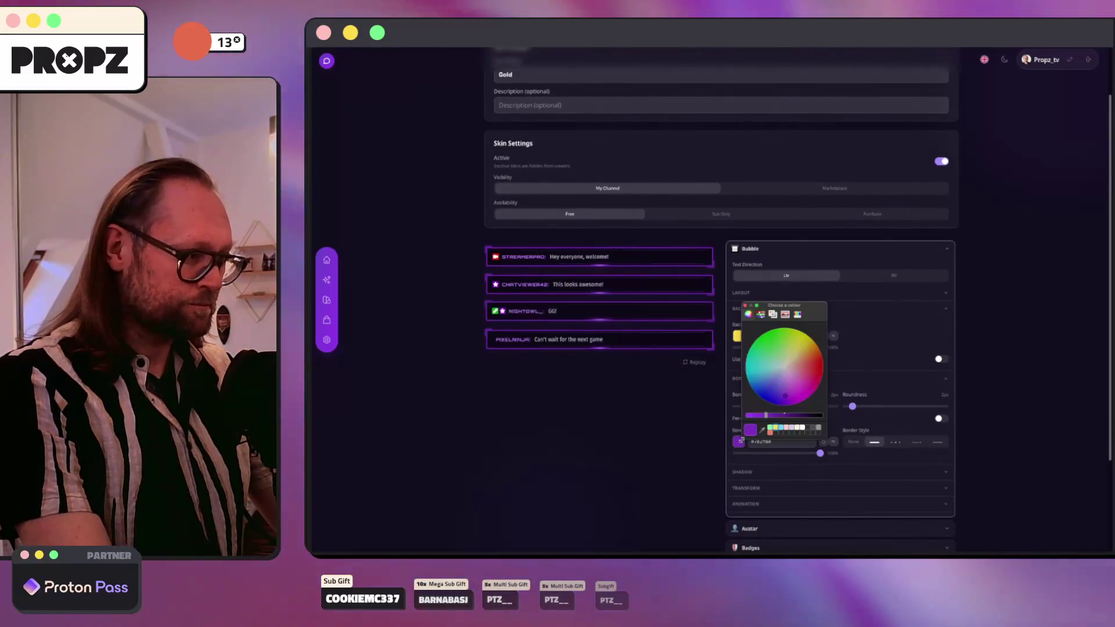
pyautogui.click(776, 428)
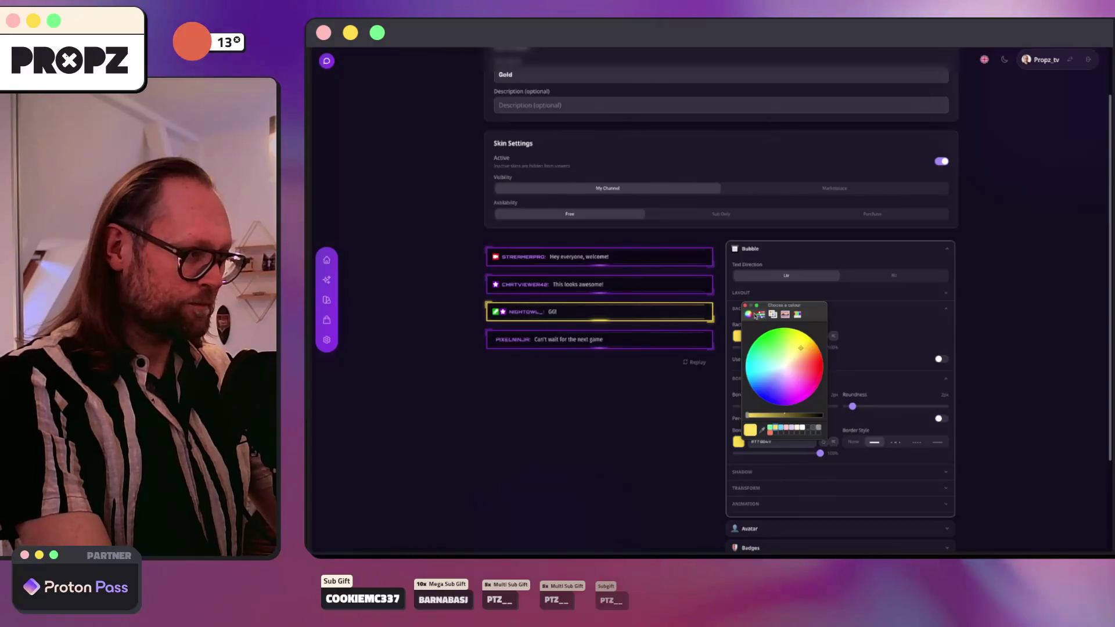
pyautogui.click(745, 306)
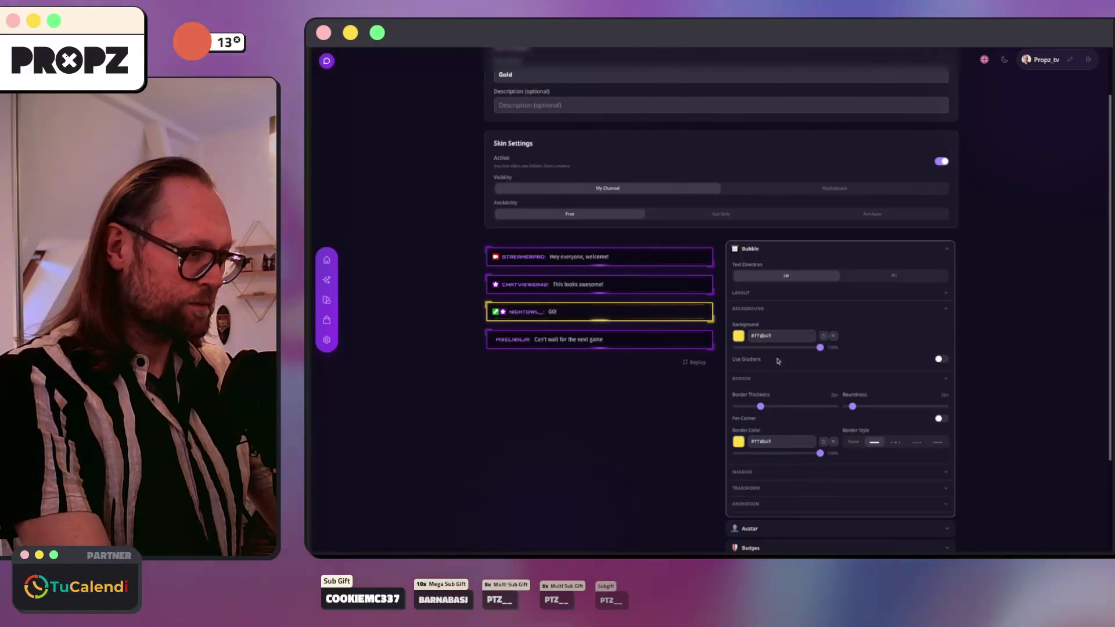
# Step: Leave the background without a gradient, fade it to about 20% opacity, then return to Skins
pyautogui.click(940, 359)
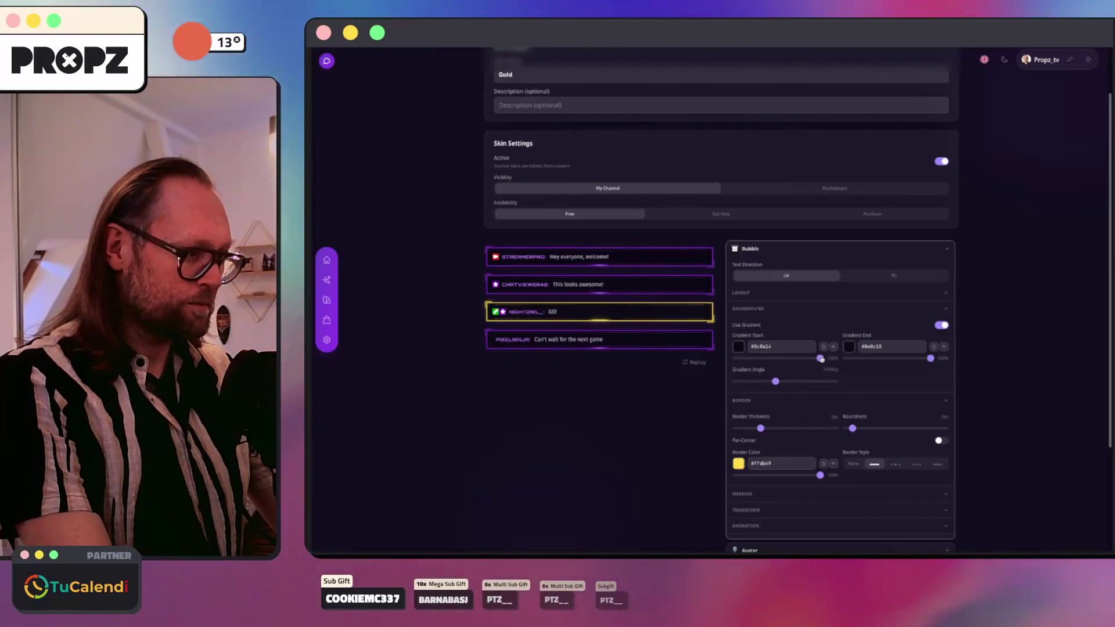
pyautogui.click(822, 346)
pyautogui.click(933, 347)
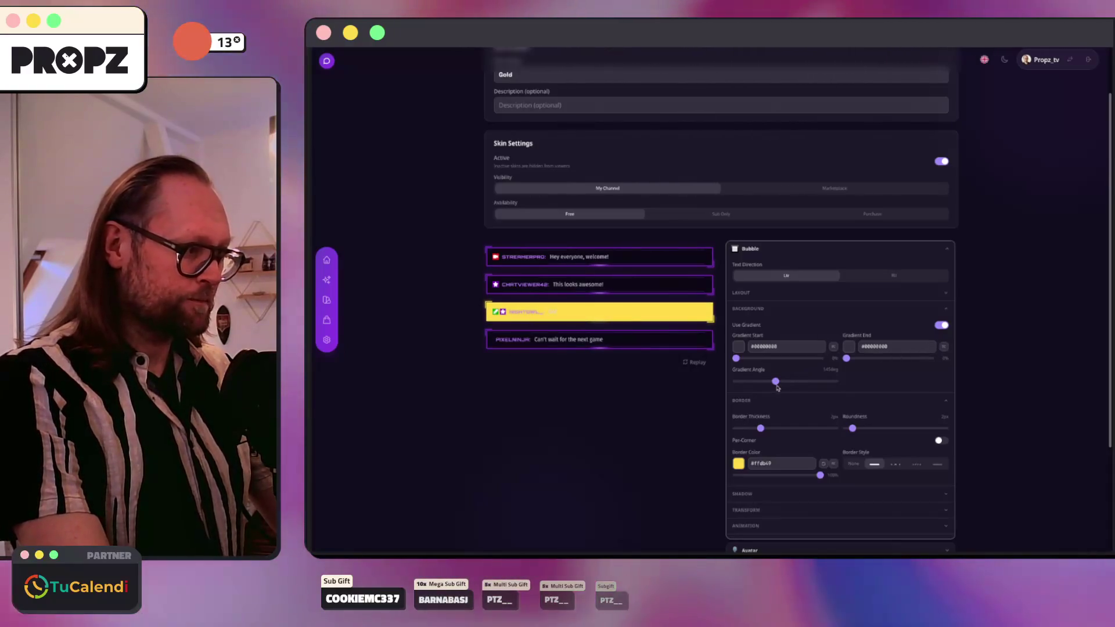
pyautogui.click(941, 325)
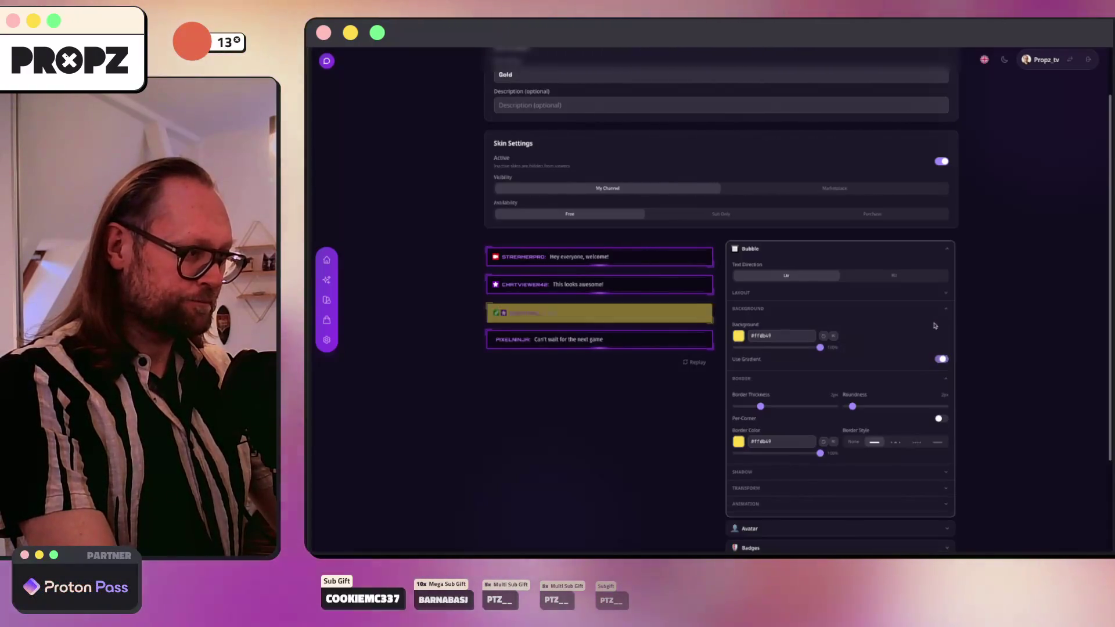
pyautogui.moveTo(820, 347); pyautogui.dragTo(749, 349)
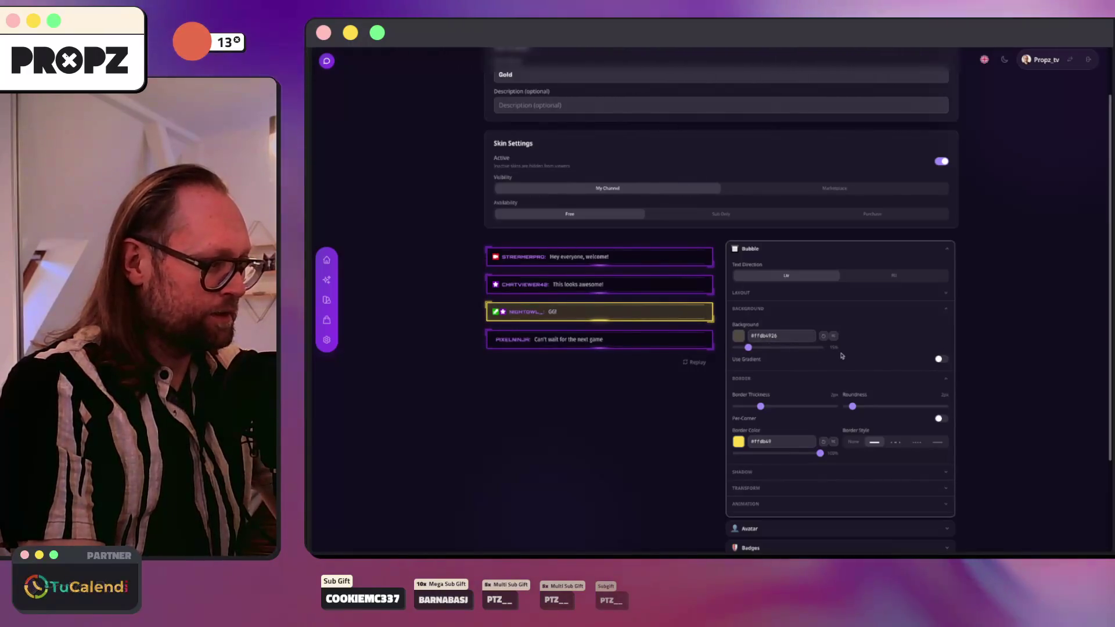
pyautogui.scroll(-2, 837, 356)
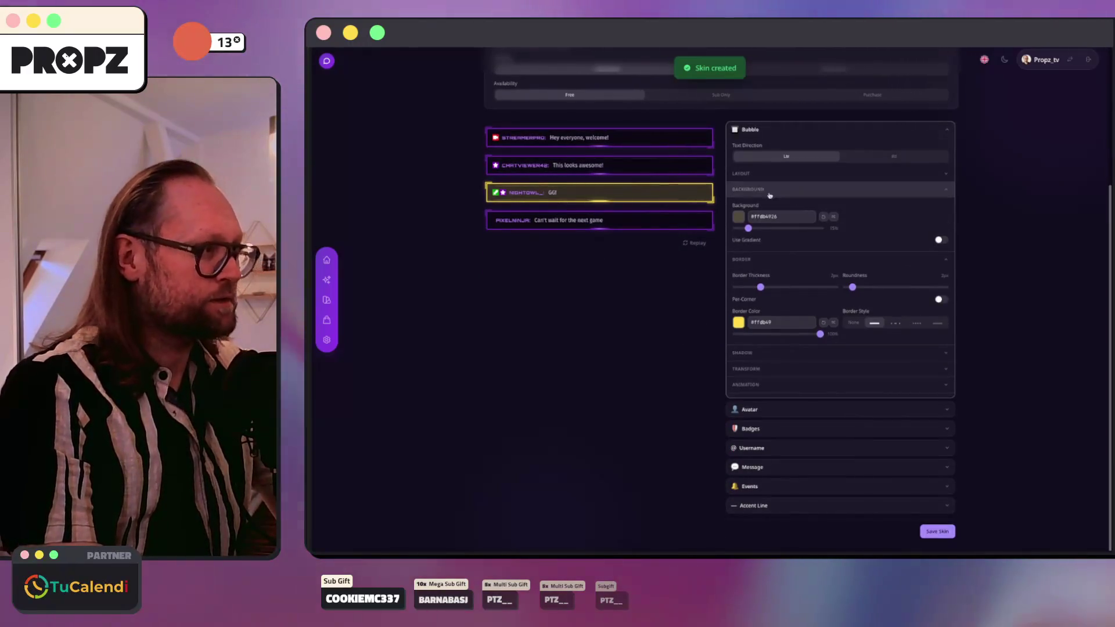
pyautogui.scroll(3, 500, 104)
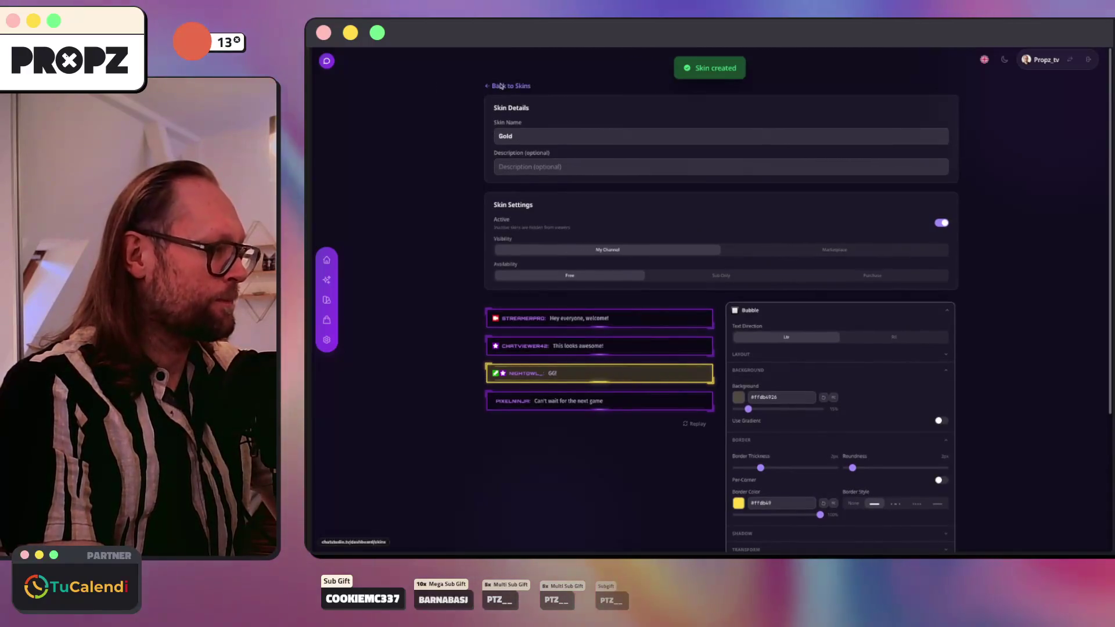
pyautogui.click(500, 86)
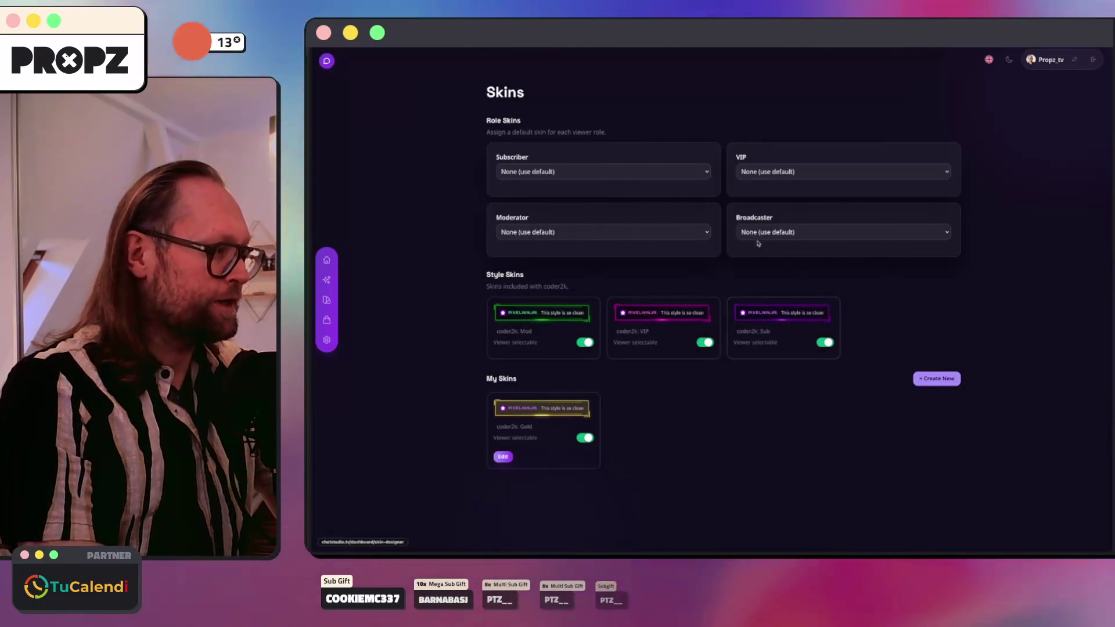
# Step: Start another new skin and clear the bubble border's custom colour
pyautogui.press('super+bracketleft')
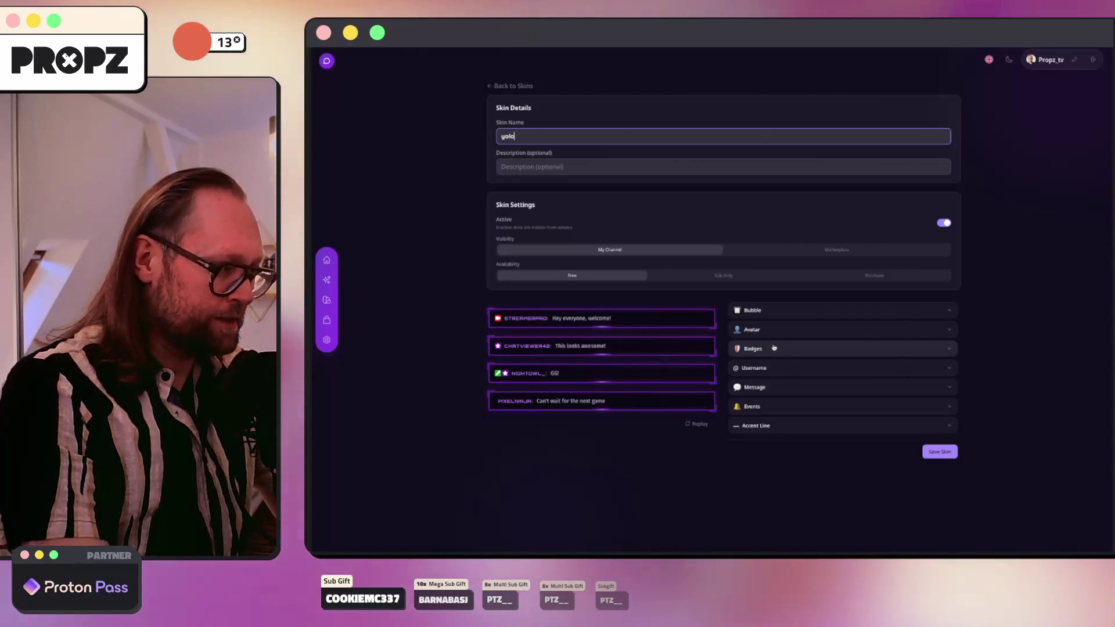
pyautogui.click(755, 310)
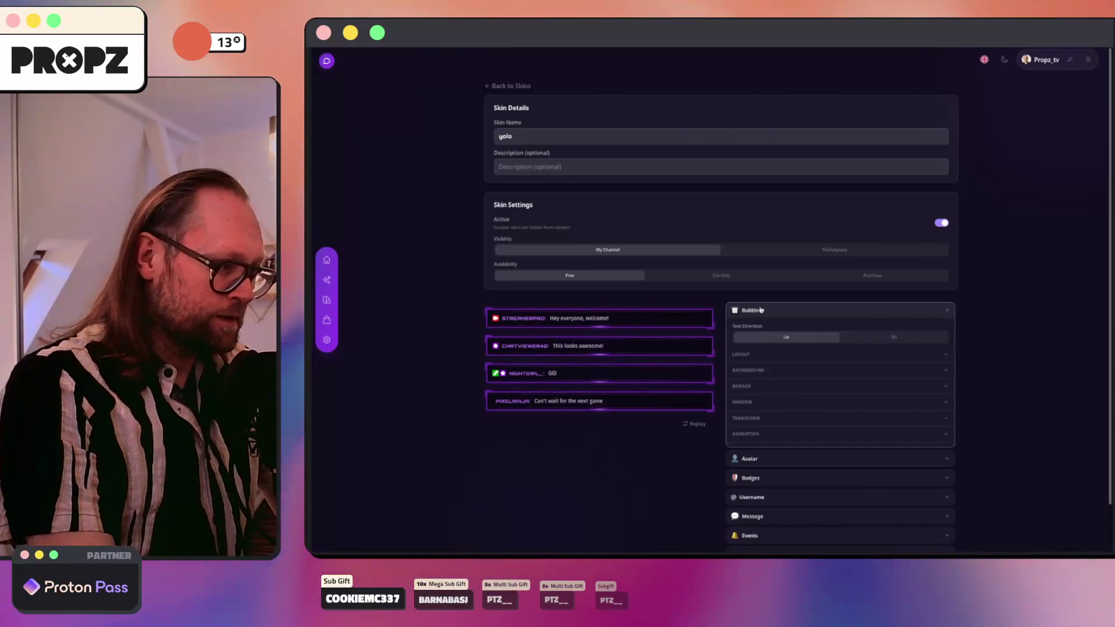
pyautogui.click(755, 310)
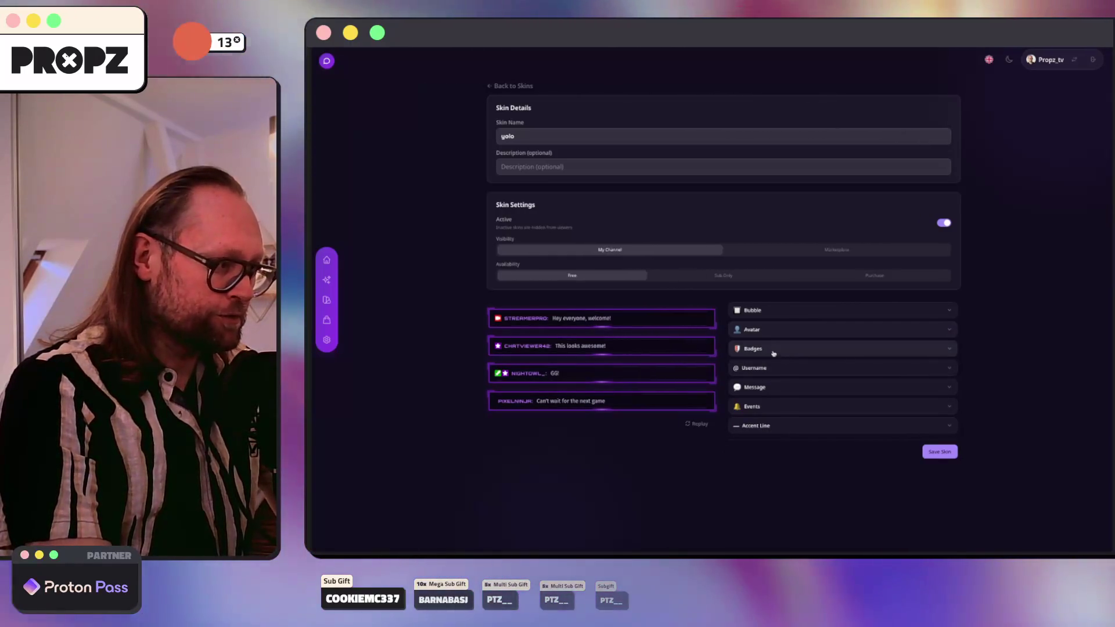
pyautogui.click(777, 311)
pyautogui.click(768, 385)
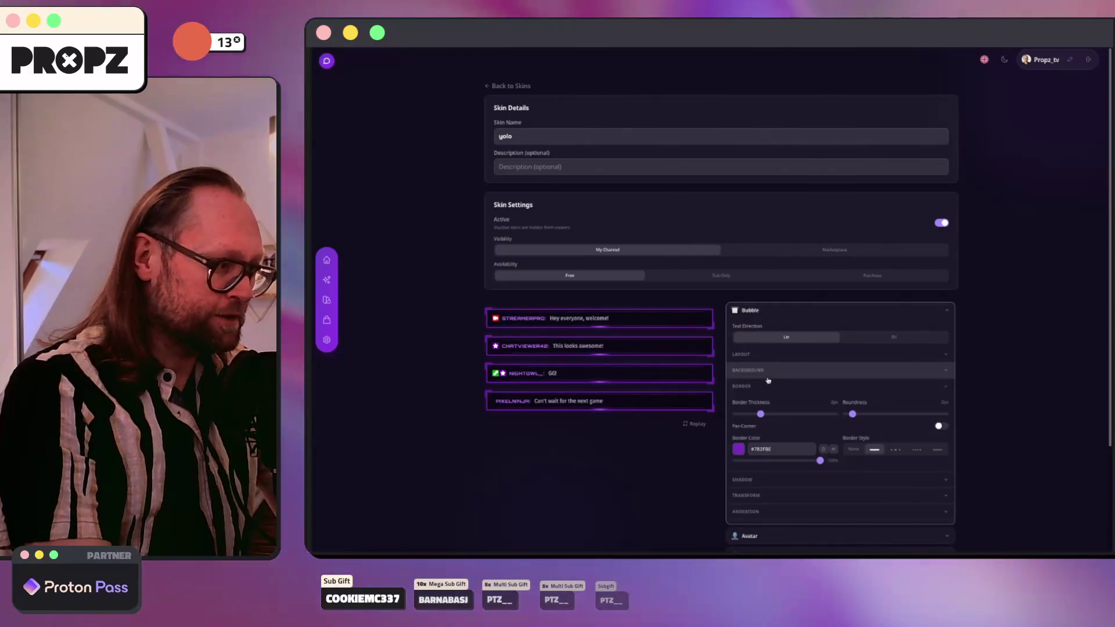
pyautogui.click(833, 450)
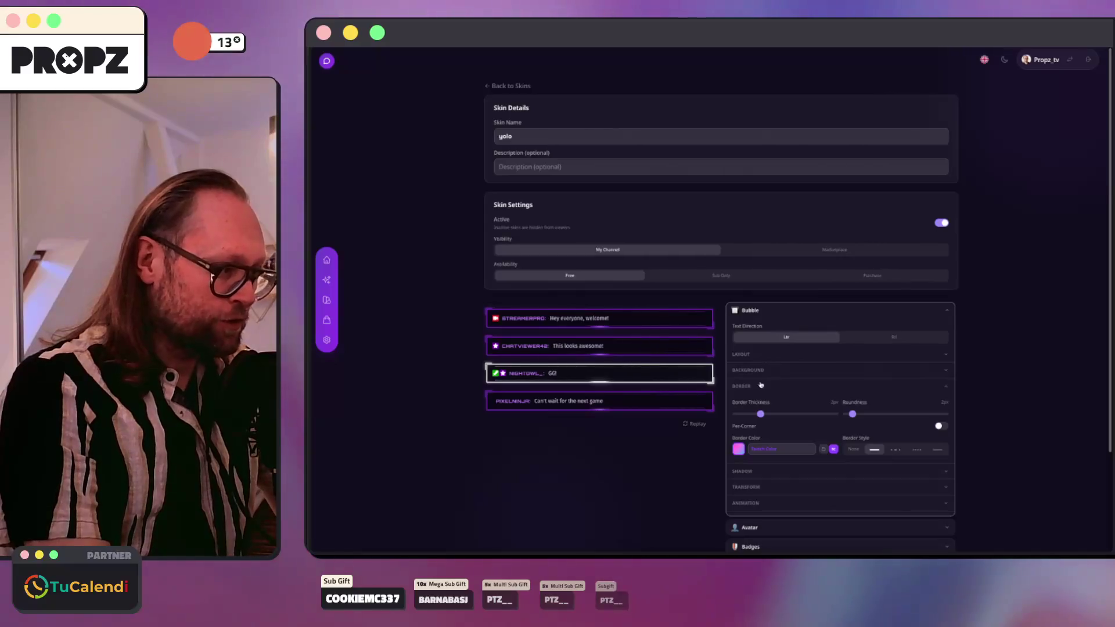
# Step: Give the bubble background a slightly lower-angle gradient starting at hex #00000000, then return to Skins
pyautogui.click(770, 370)
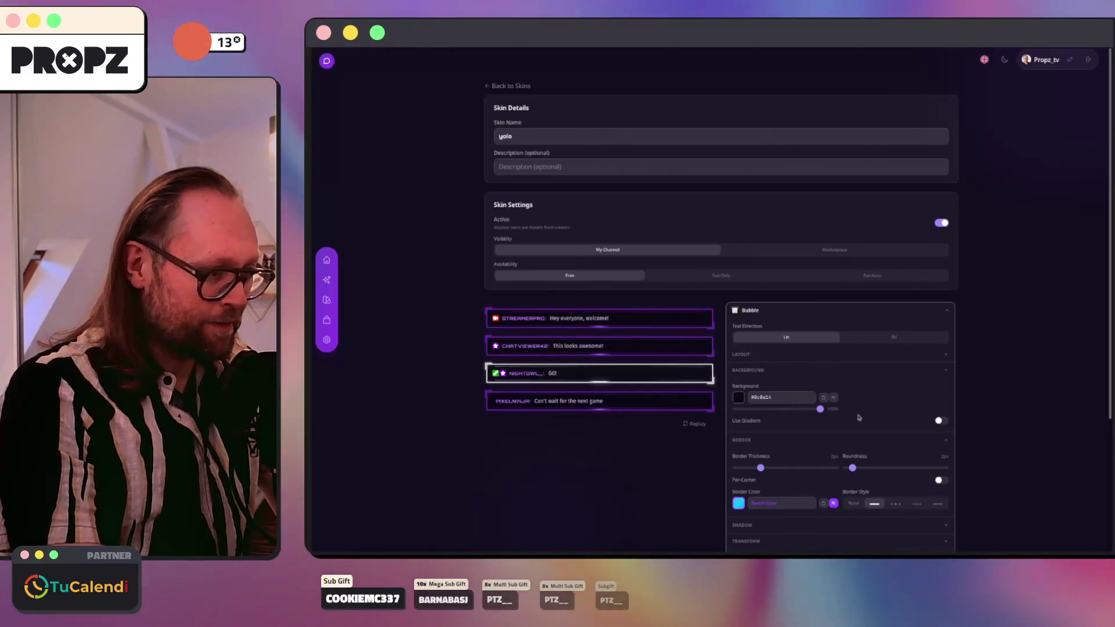
pyautogui.click(940, 421)
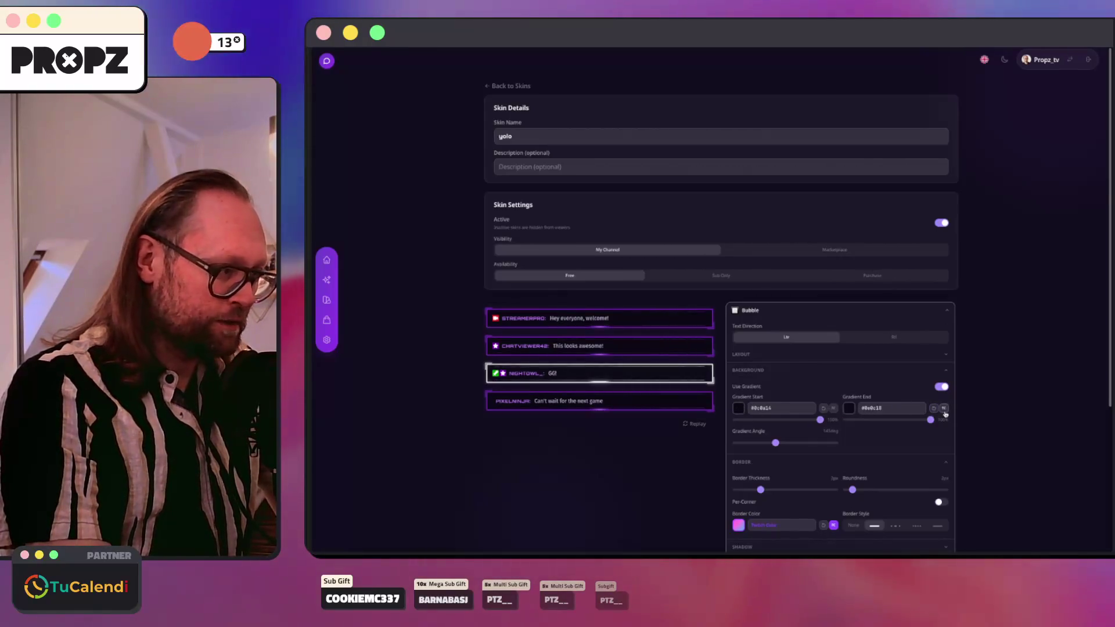
pyautogui.moveTo(775, 443)
pyautogui.mouseDown()
pyautogui.moveTo(730, 442)
pyautogui.moveTo(795, 444)
pyautogui.moveTo(758, 443)
pyautogui.mouseUp()
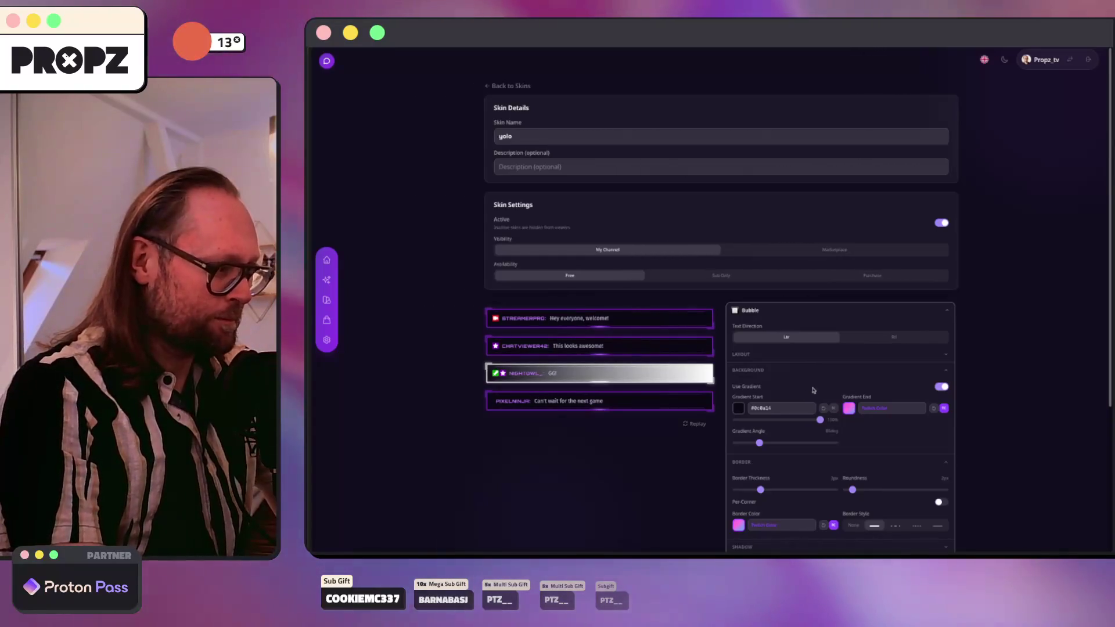
pyautogui.click(833, 409)
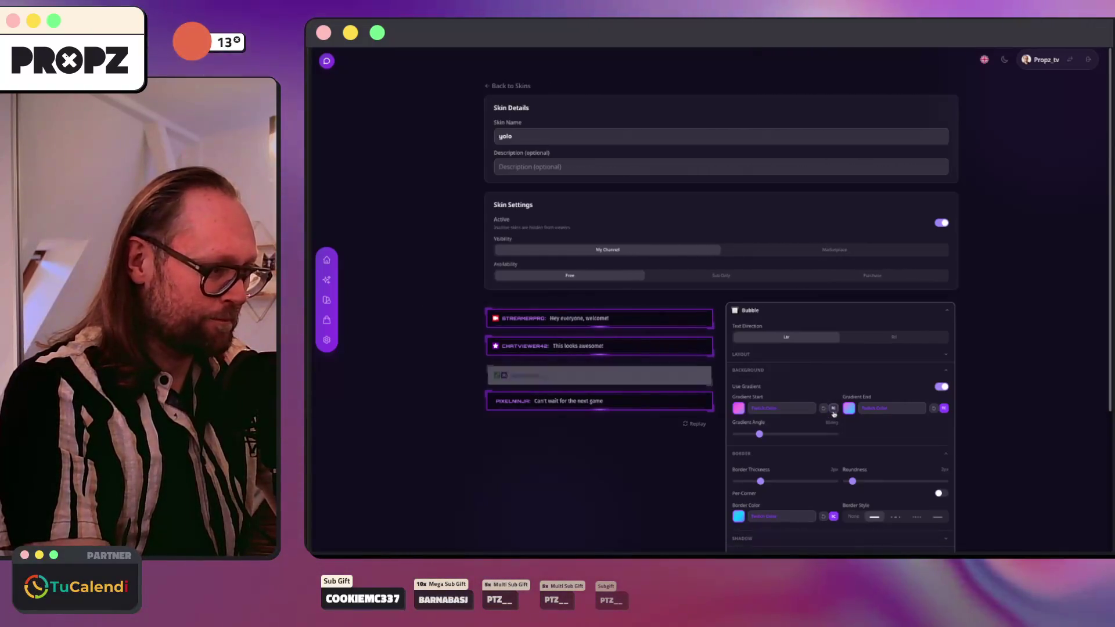
pyautogui.click(822, 408)
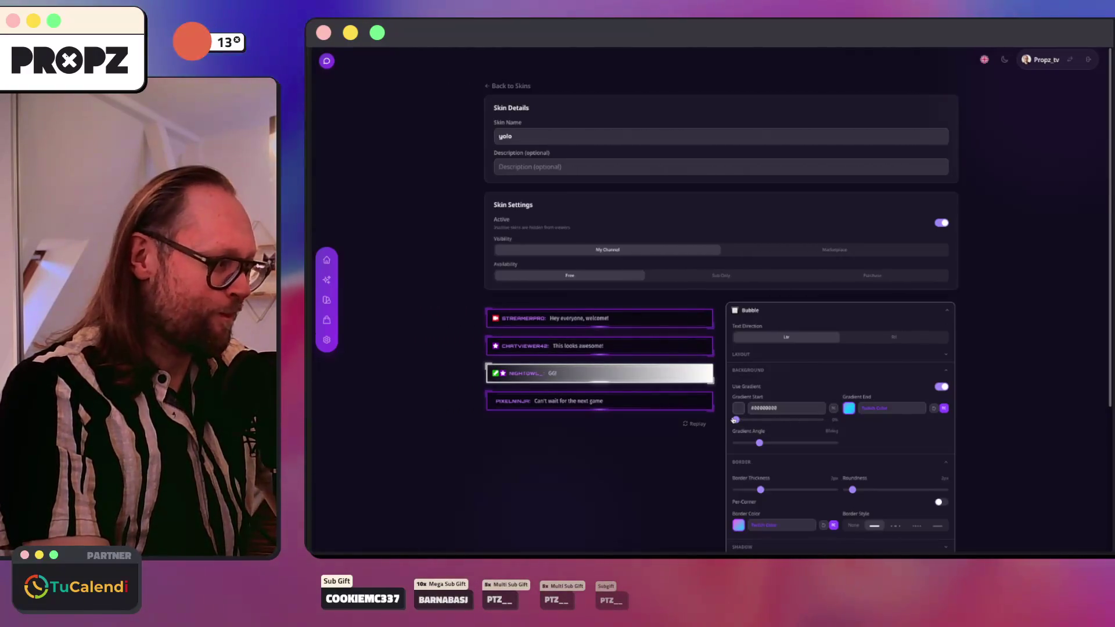
pyautogui.scroll(-5, 754, 400)
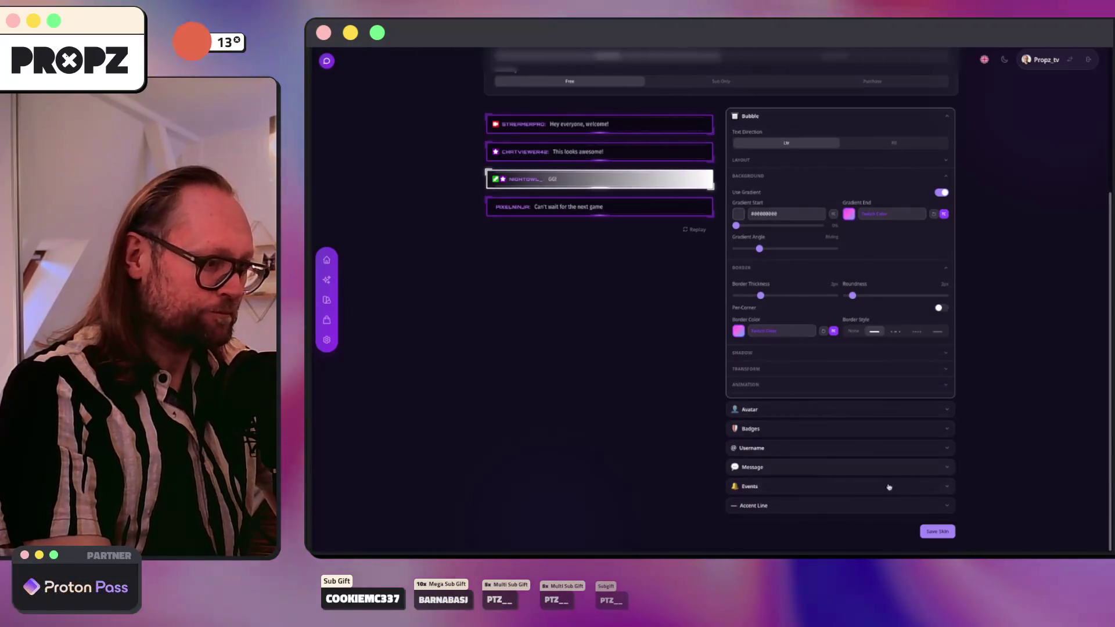
pyautogui.scroll(5, 465, 139)
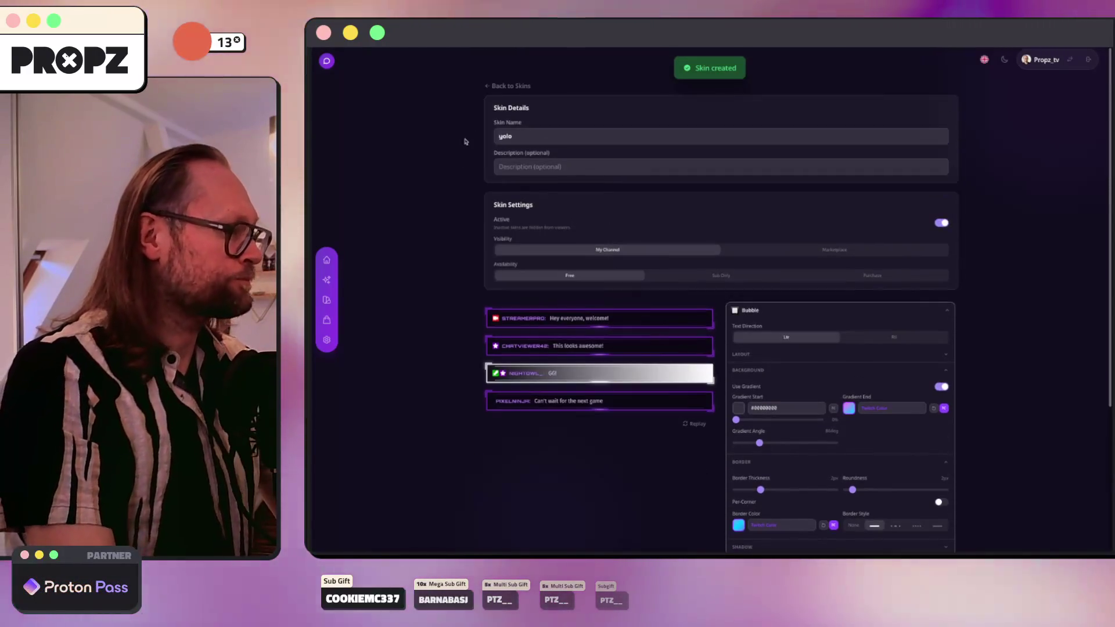
pyautogui.click(497, 86)
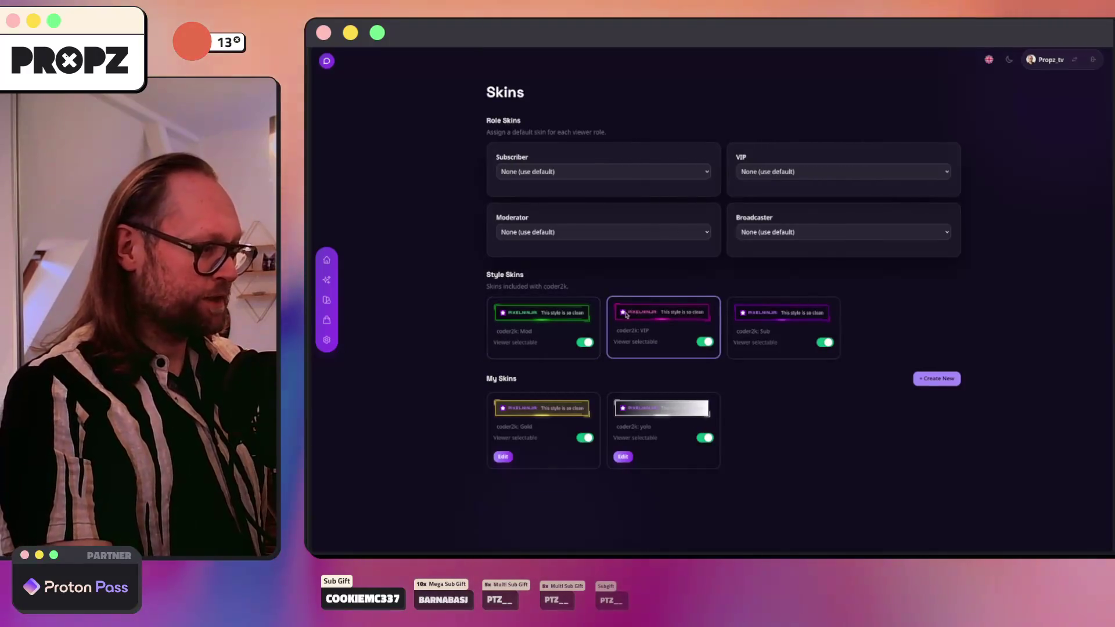
pyautogui.moveTo(313, 386)
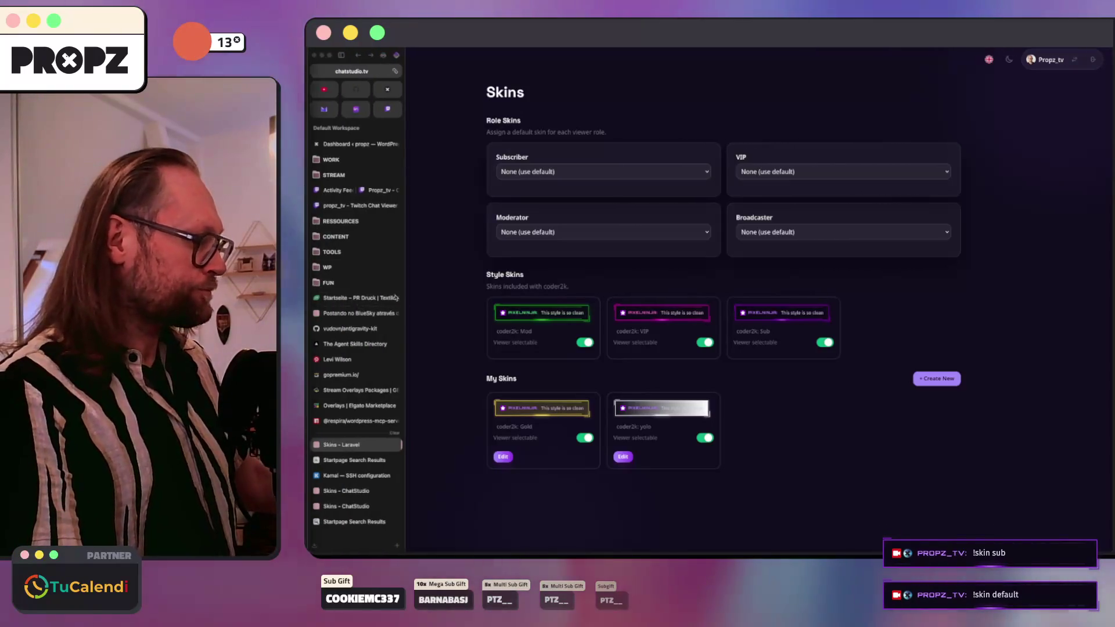
# Step: Turn off Show Badges in coder2k's Badges settings, save, and go back to Styles
pyautogui.click(327, 281)
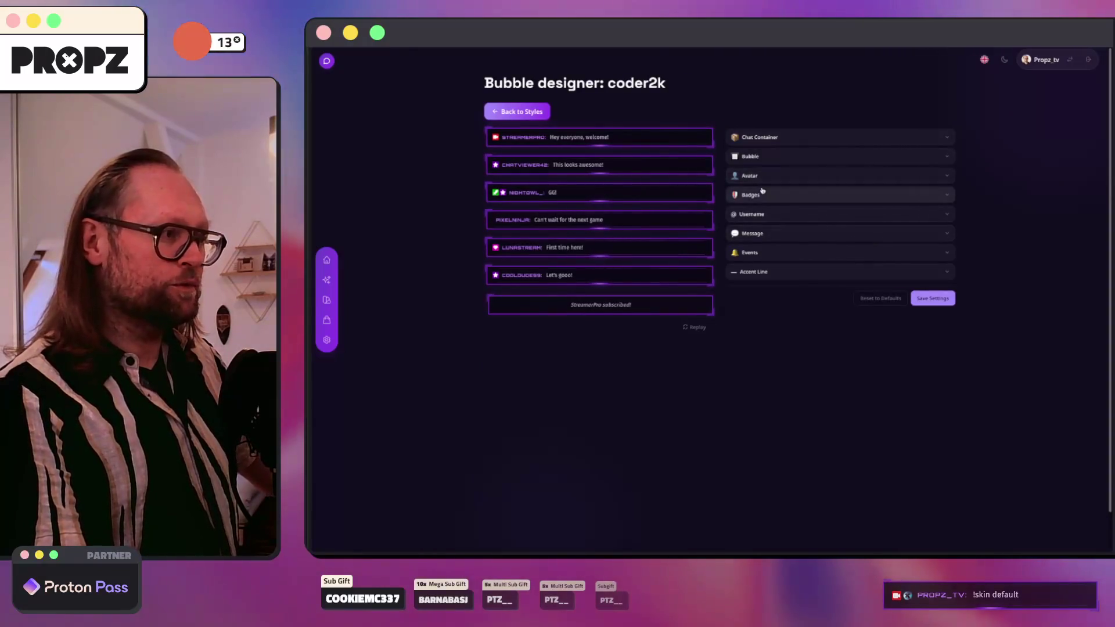
pyautogui.click(762, 193)
pyautogui.click(939, 211)
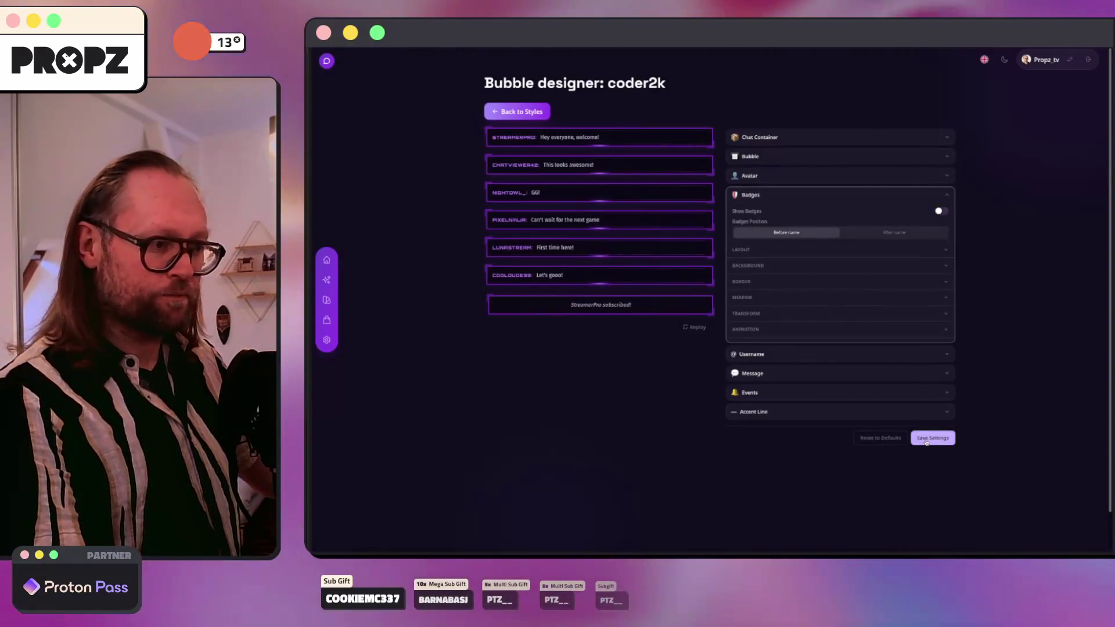
pyautogui.click(926, 440)
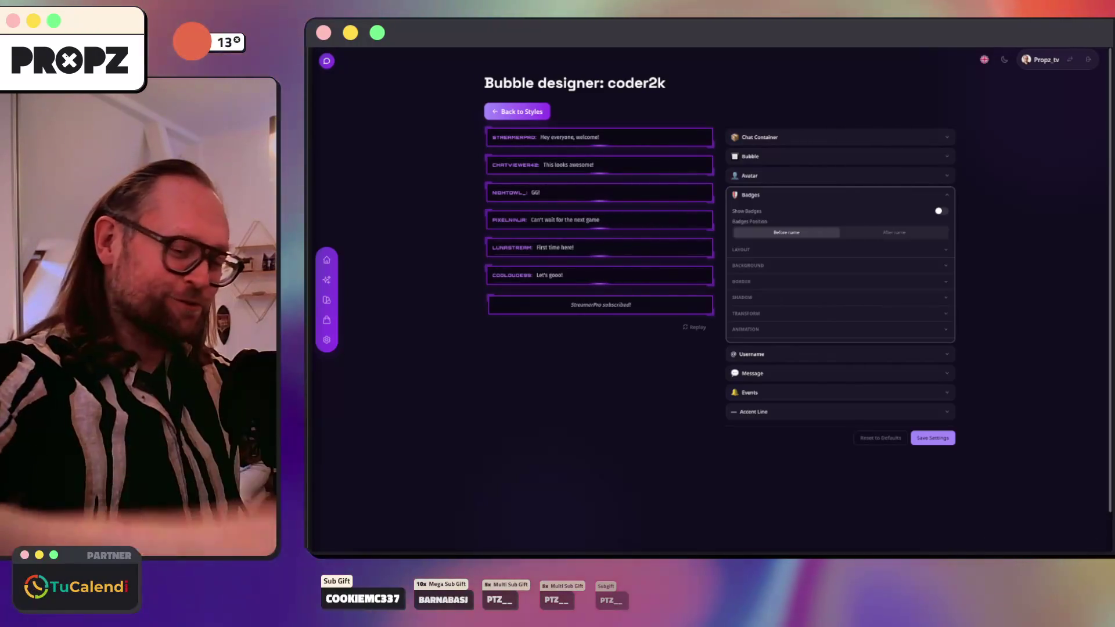
pyautogui.moveTo(313, 416)
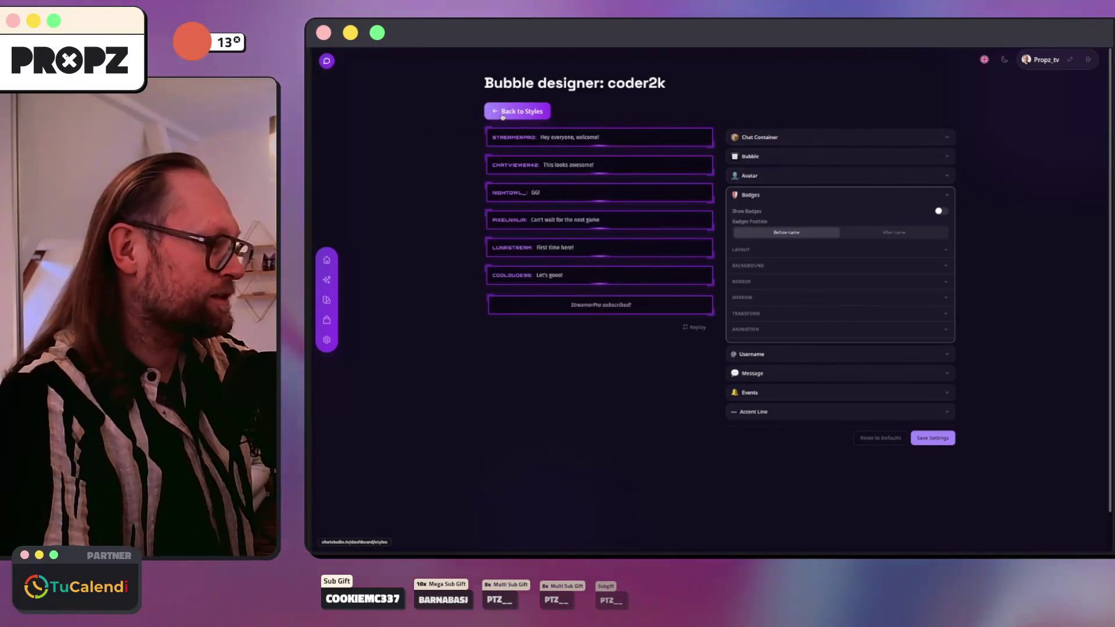
pyautogui.click(503, 114)
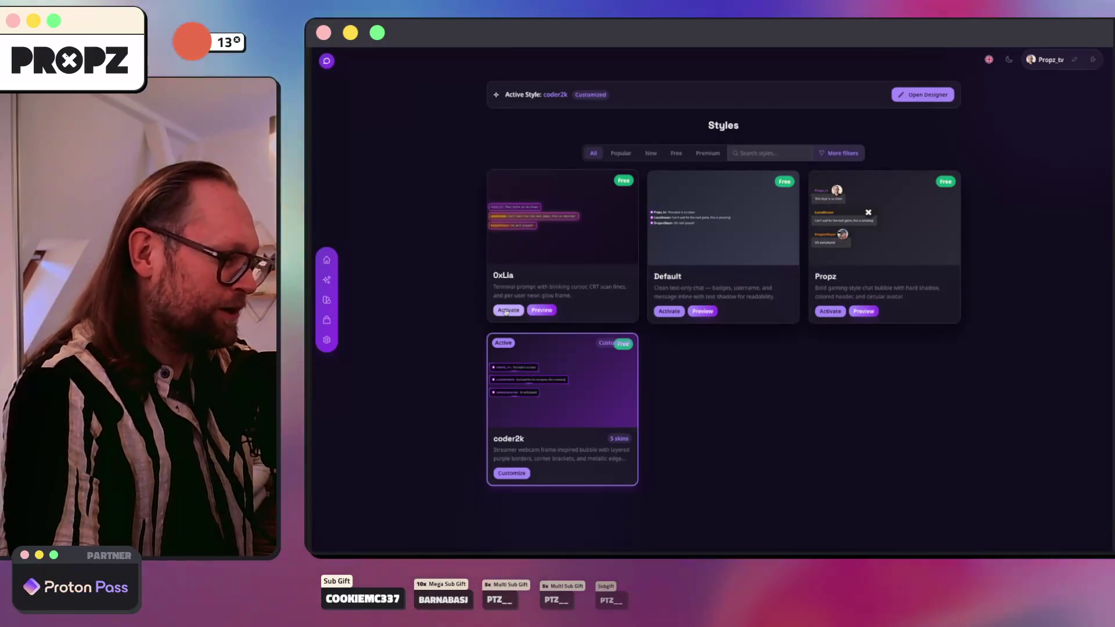
# Step: Activate the 0xLia style and open its bubble designer
pyautogui.click(506, 311)
pyautogui.moveTo(312, 308)
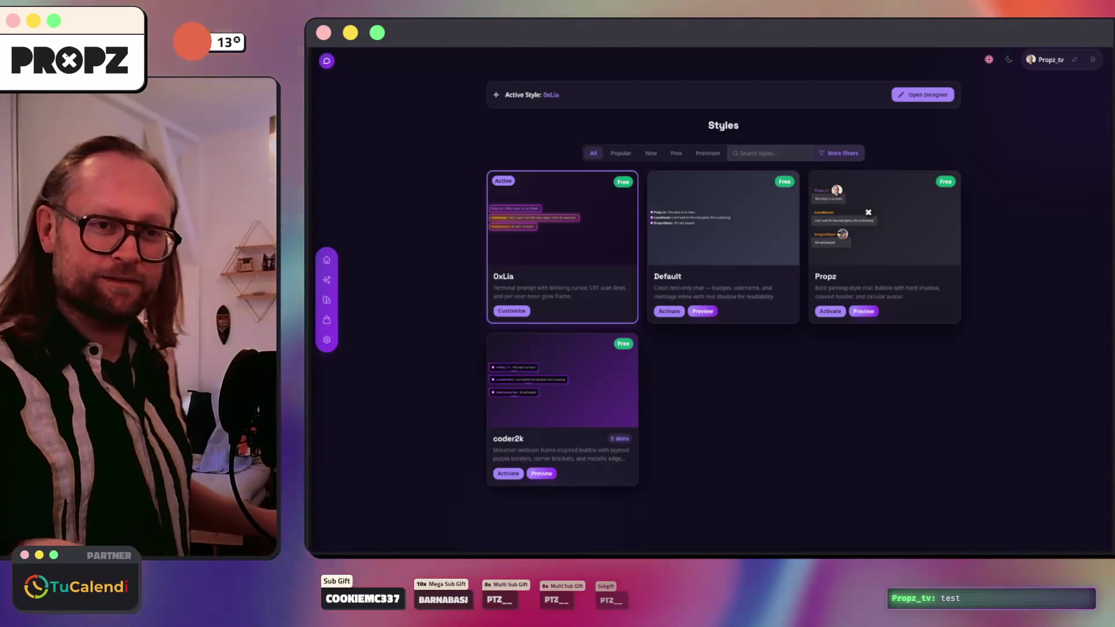
pyautogui.moveTo(362, 355)
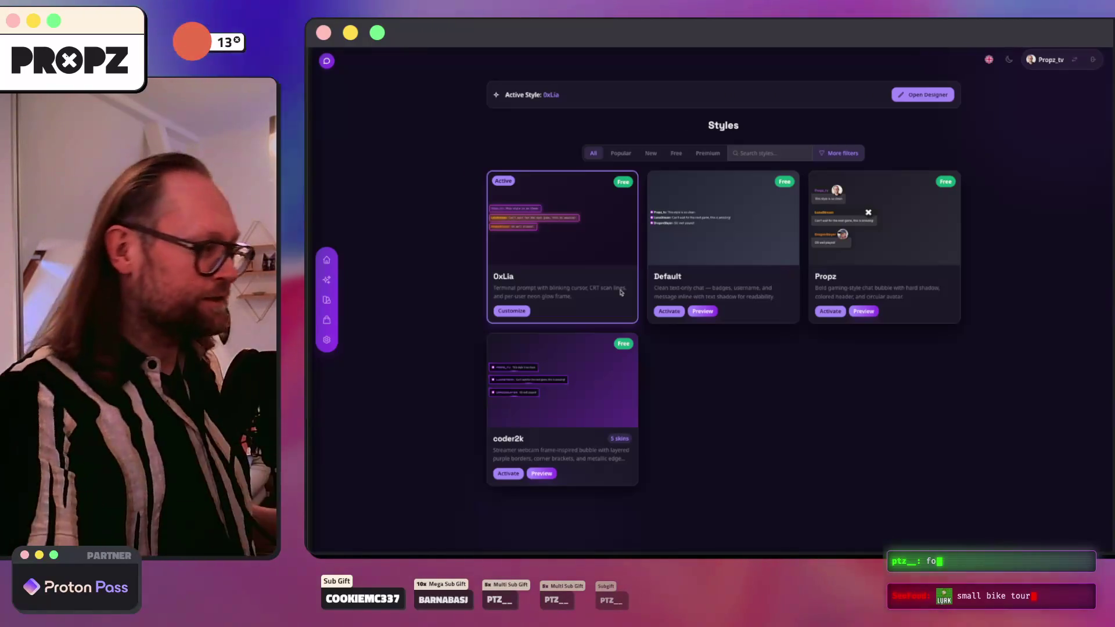
pyautogui.click(521, 312)
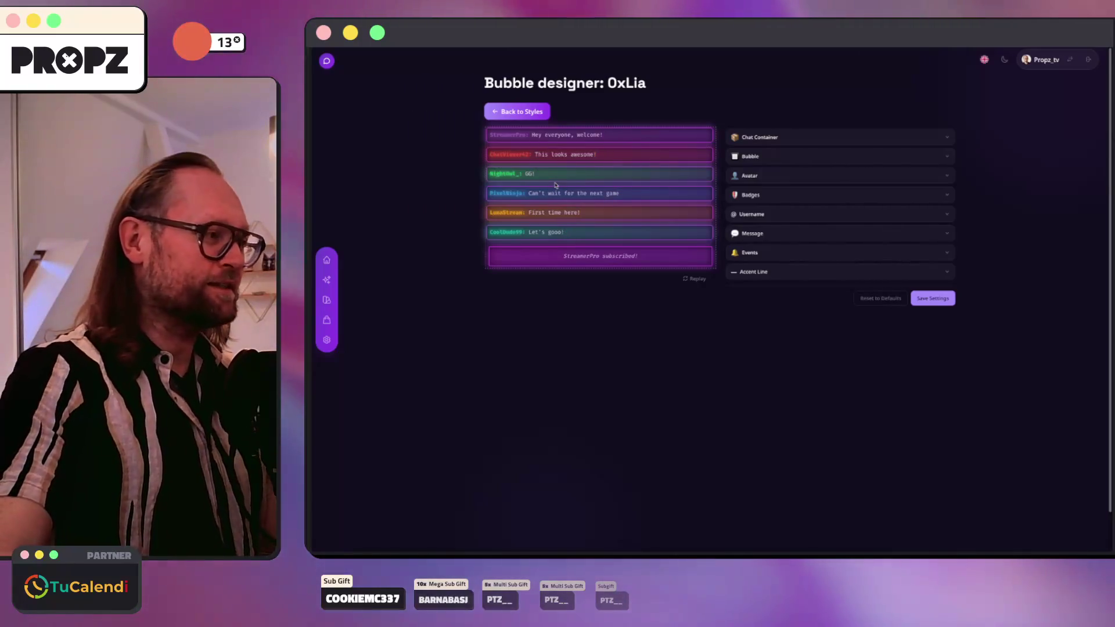
# Step: Scroll through the 0xLia preview and message settings, then reset the page zoom to normal
pyautogui.scroll(5, 555, 185)
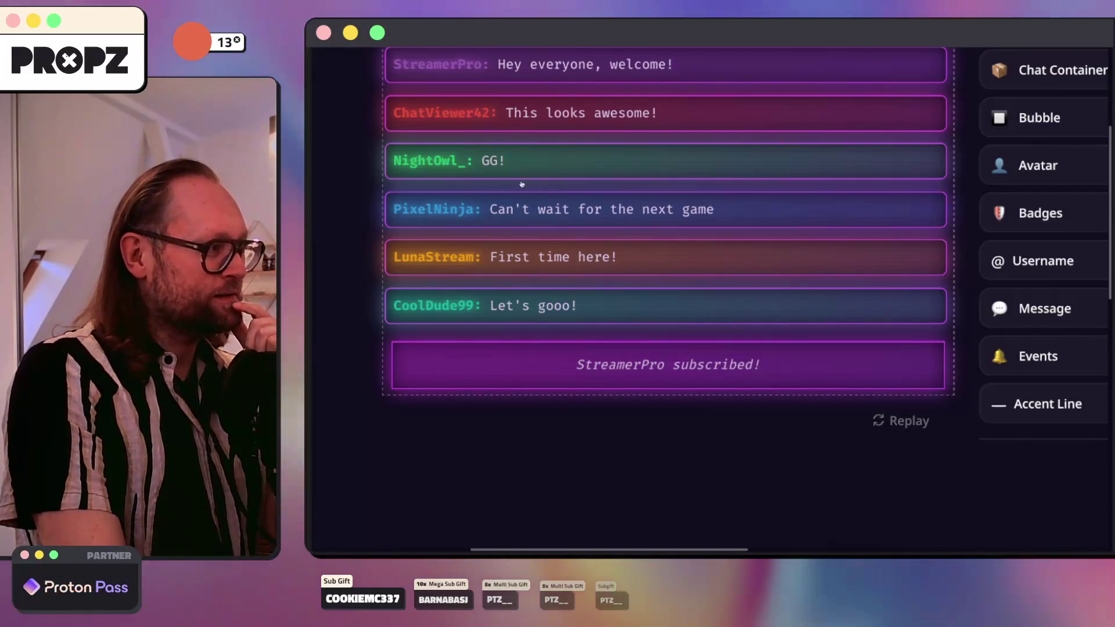
pyautogui.scroll(2, 614, 214)
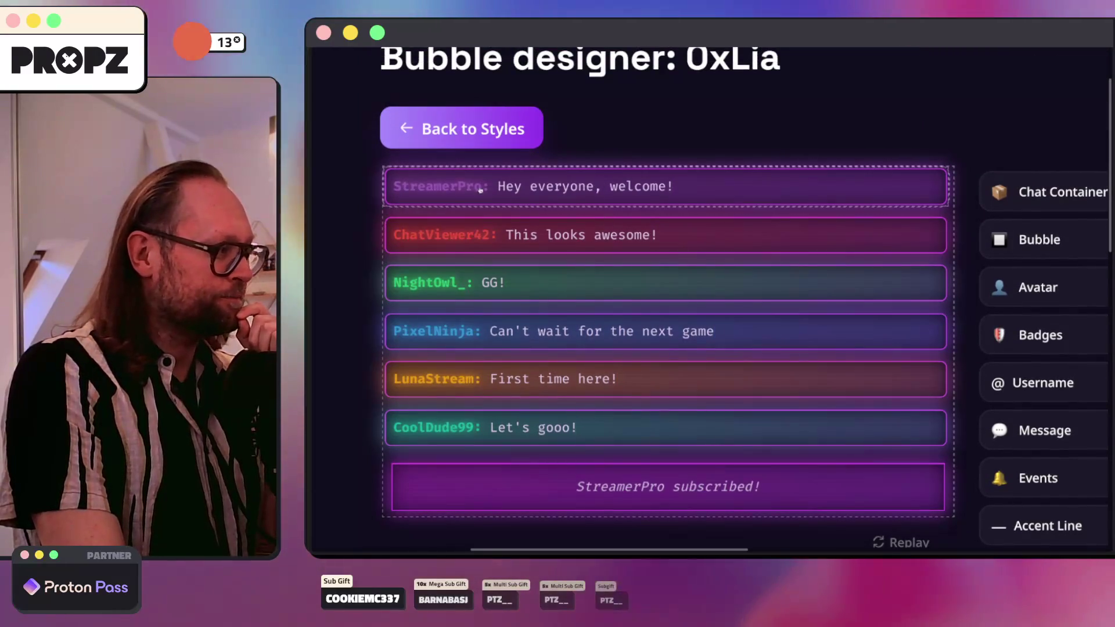
pyautogui.scroll(-5, 442, 192)
pyautogui.hscroll(5, 442, 192)
pyautogui.scroll(-5, 458, 199)
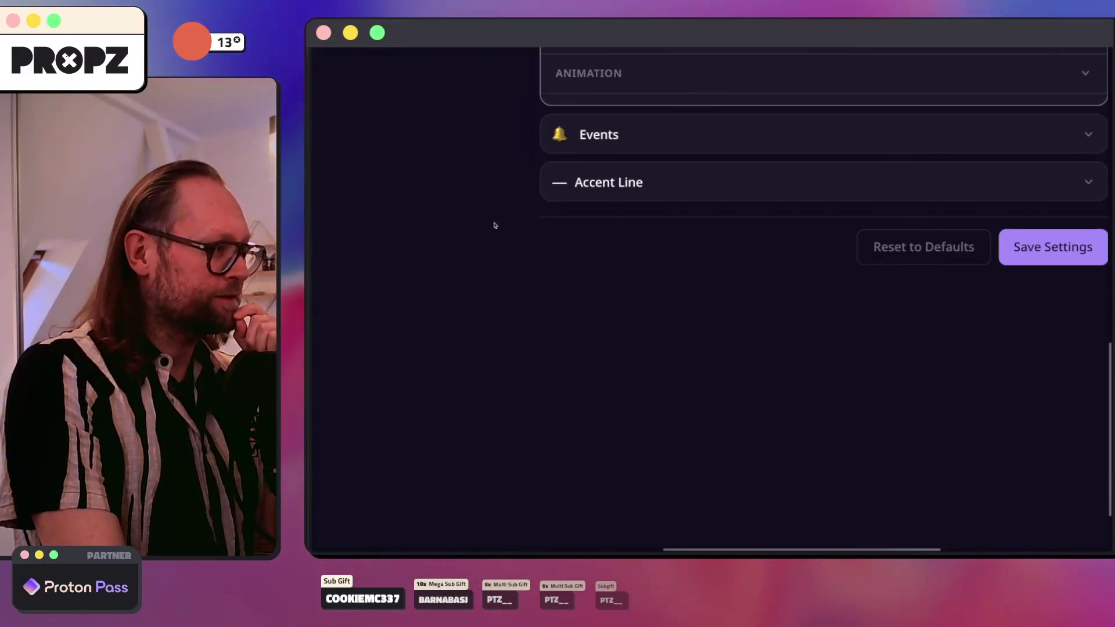
pyautogui.press('super+0')
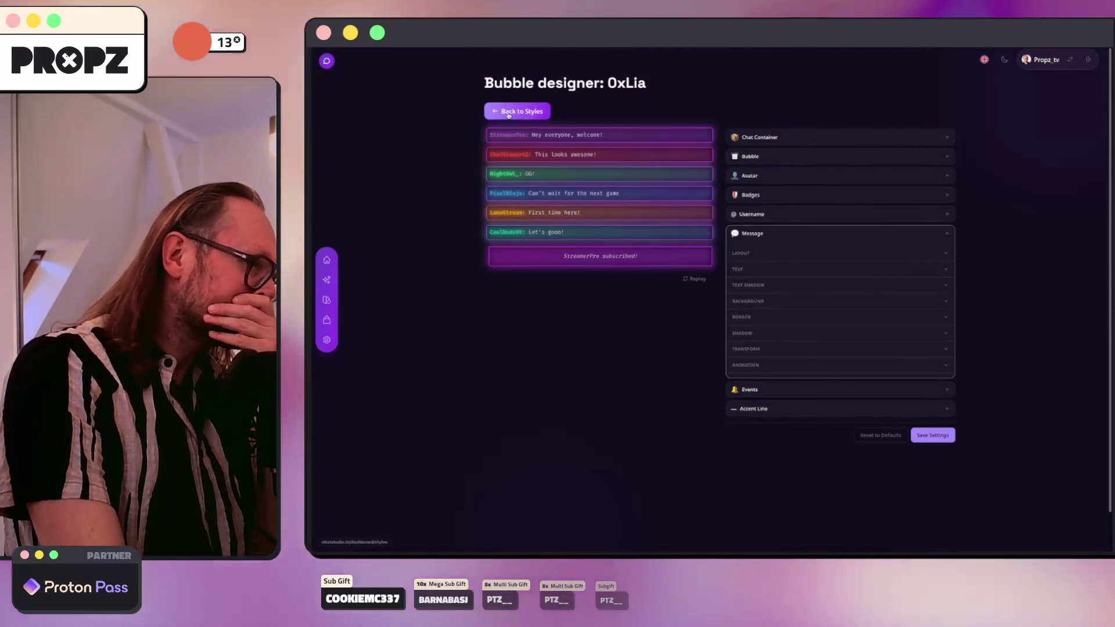
# Step: Activate Default, reactivate 0xLia, then switch to the 012-road-to-beta.md notes in PhpStorm
pyautogui.click(514, 109)
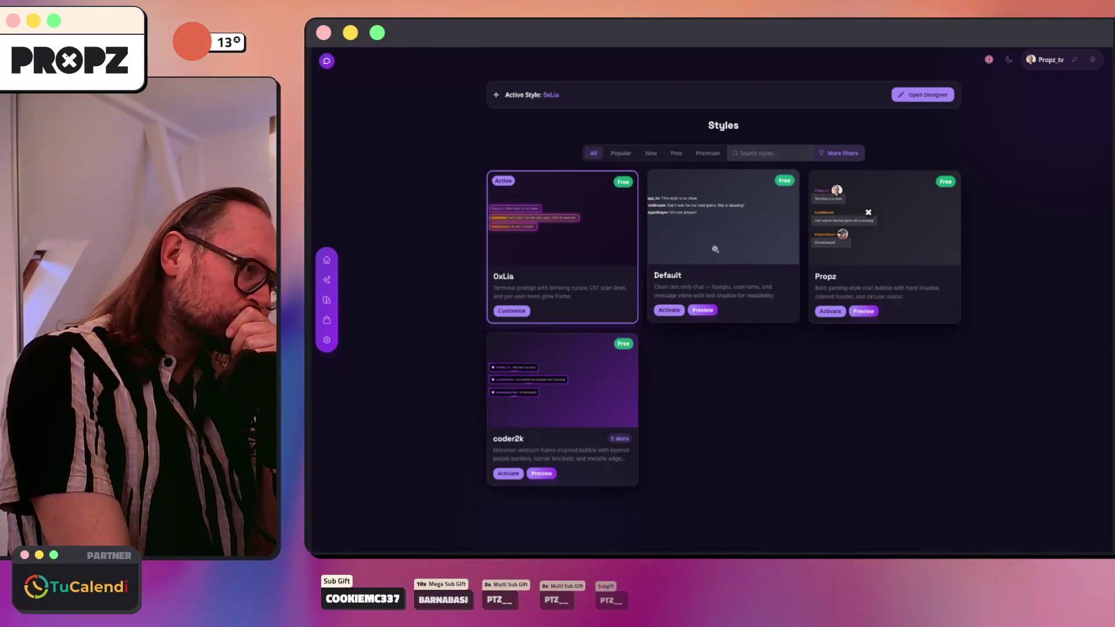
pyautogui.click(668, 310)
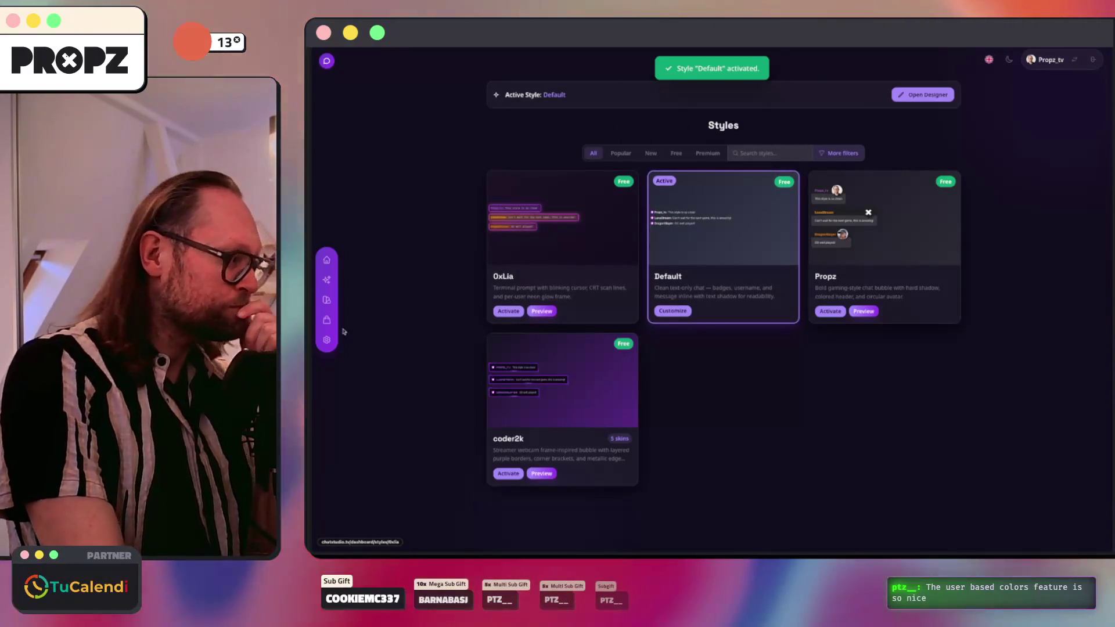
pyautogui.moveTo(309, 331)
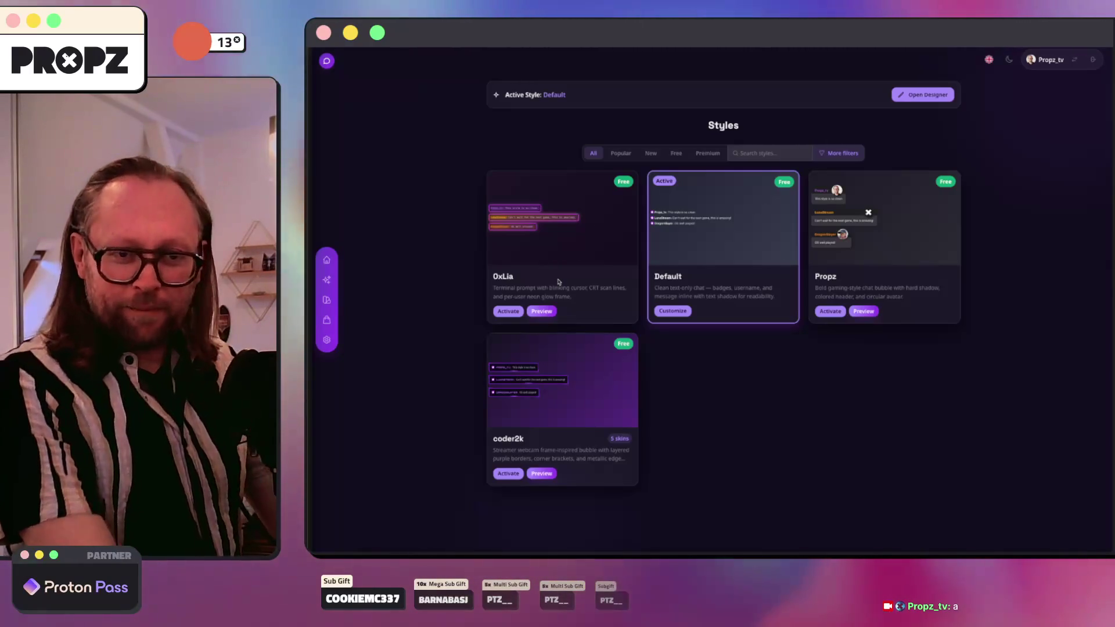
pyautogui.click(506, 311)
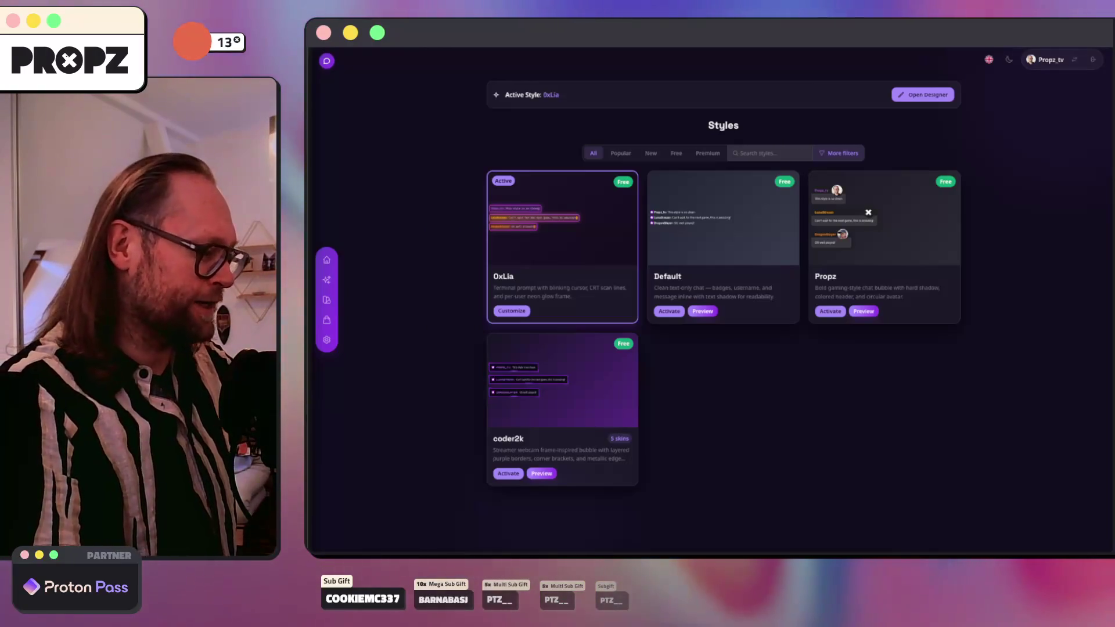
pyautogui.click(574, 551)
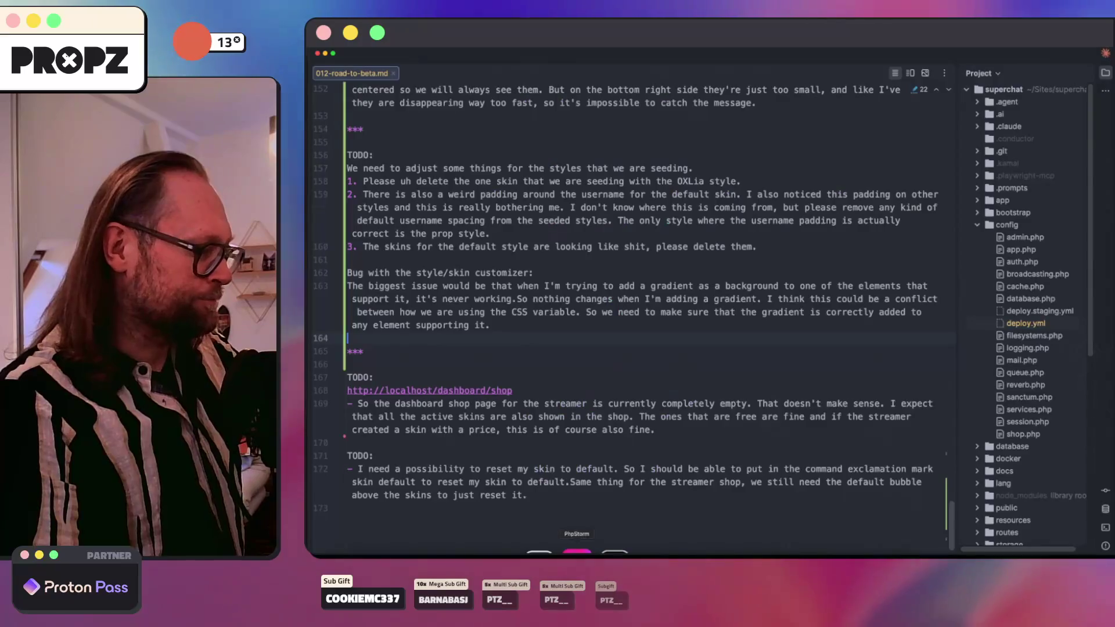
# Step: Delete the TODO: heading on line 156 of 012-road-to-beta.md, then go back to the browser
pyautogui.scroll(3, 509, 315)
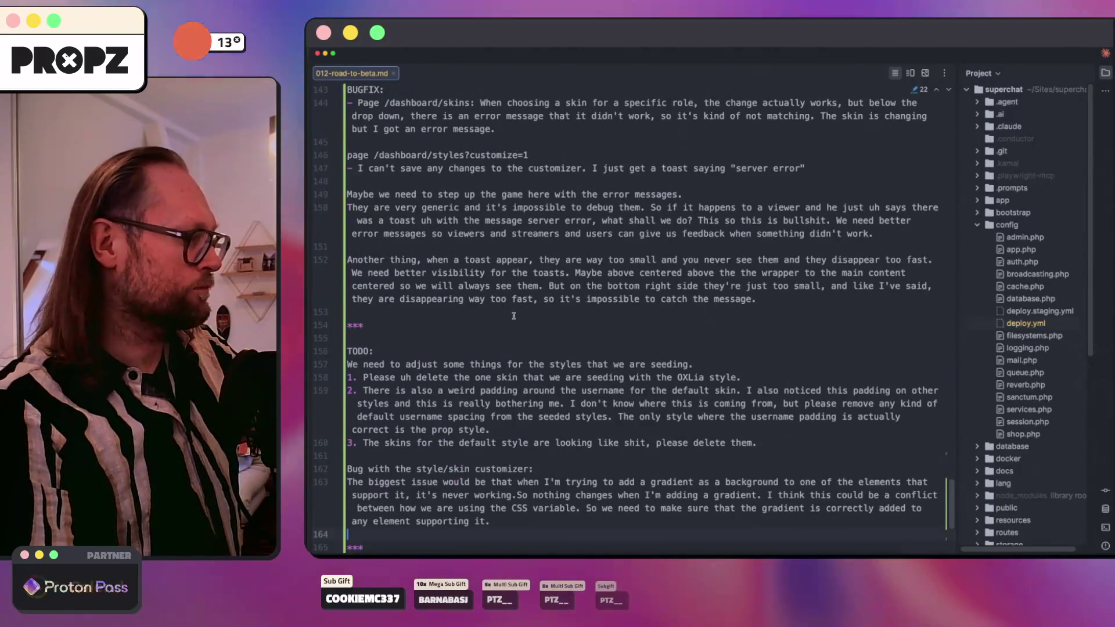
pyautogui.scroll(-3, 442, 232)
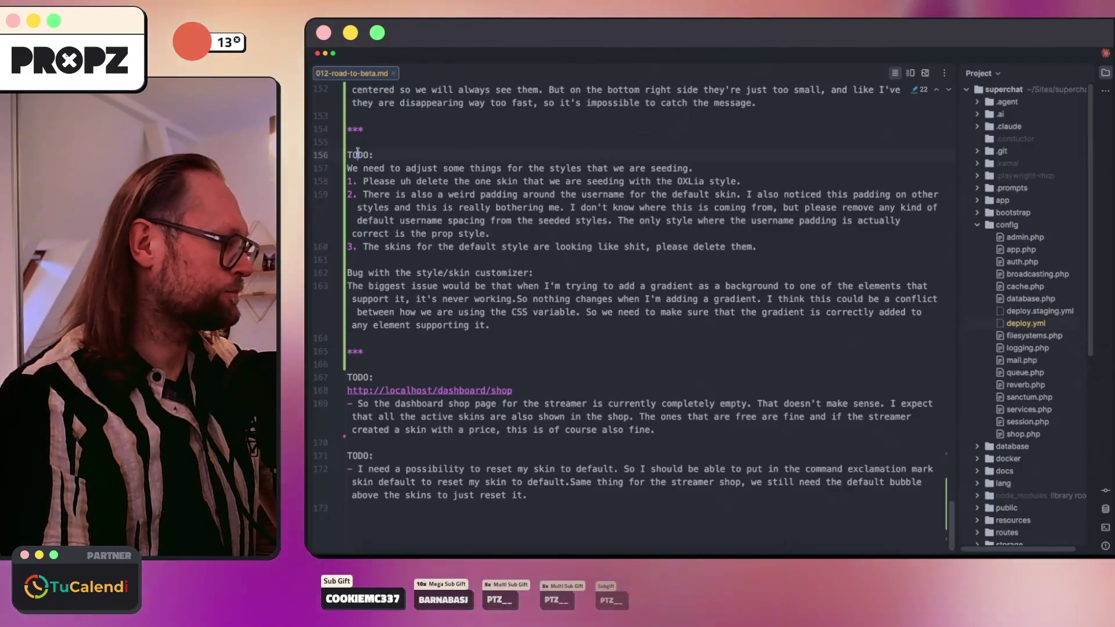
pyautogui.doubleClick(358, 154)
pyautogui.press('Delete')
pyautogui.press('Delete')
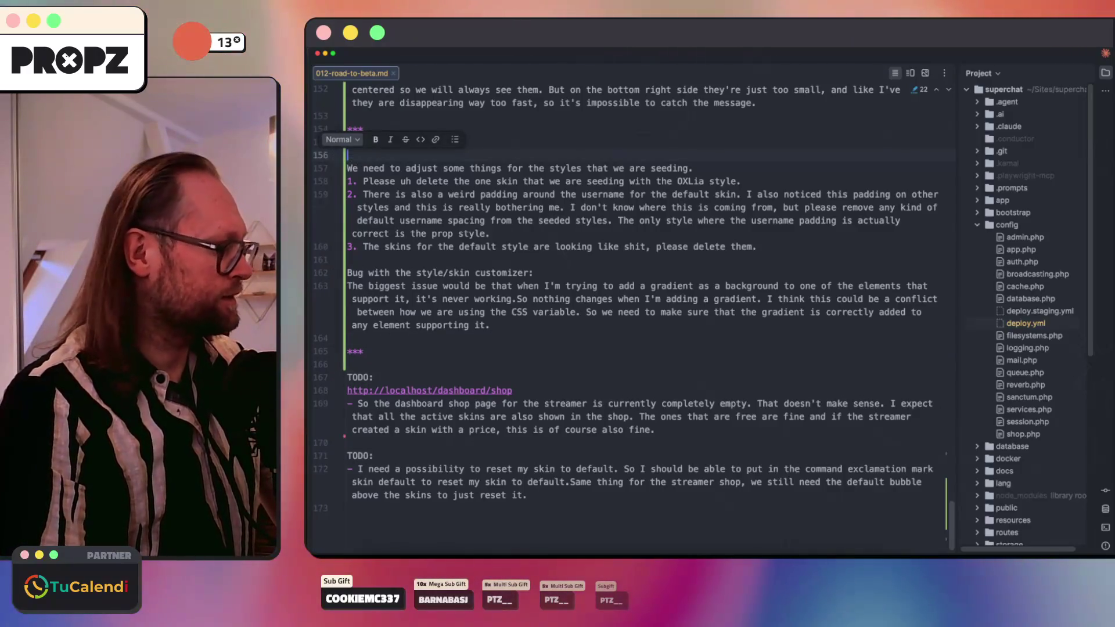
pyautogui.scroll(5, 523, 198)
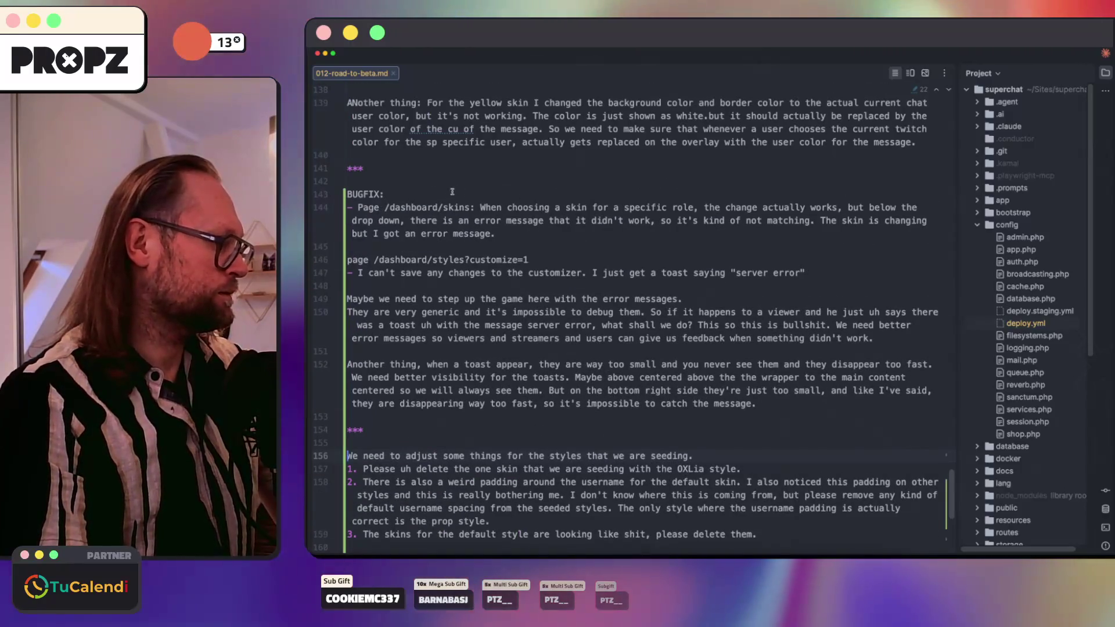
pyautogui.scroll(3, 523, 198)
pyautogui.scroll(-8, 408, 195)
pyautogui.scroll(-2, 409, 195)
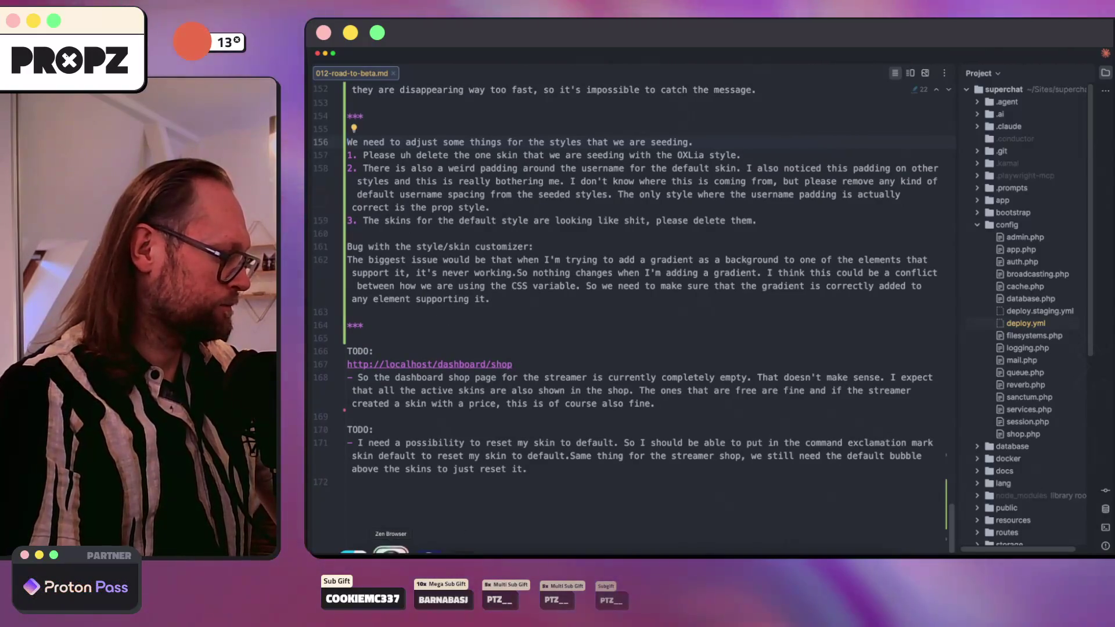
pyautogui.click(391, 550)
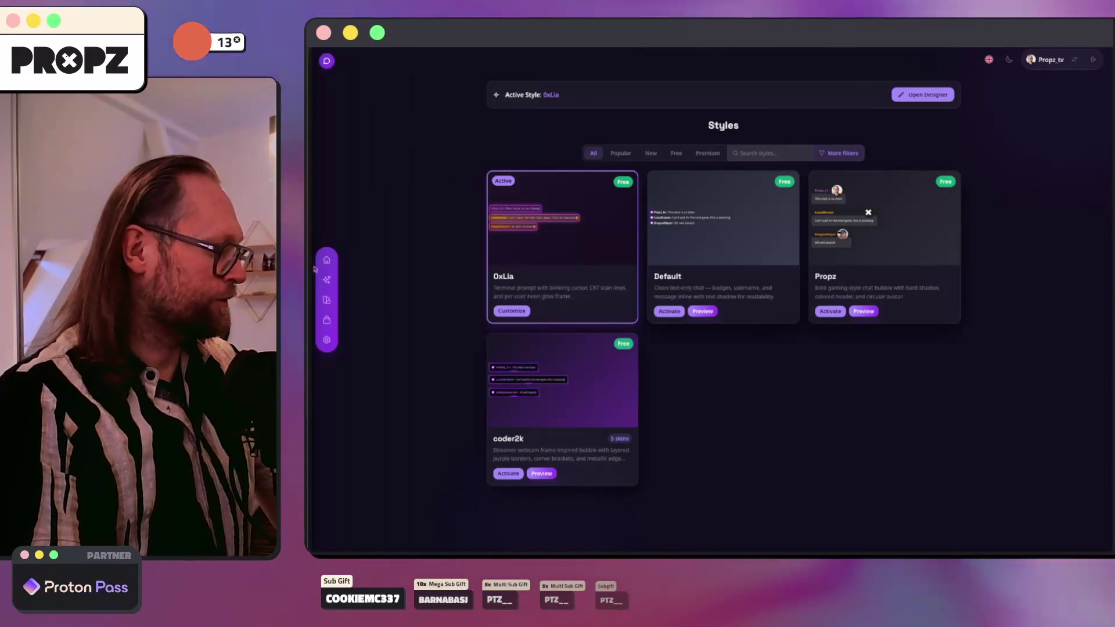
# Step: Open the dashboard overview, view the new public shop page, then bring Warp forward
pyautogui.click(326, 259)
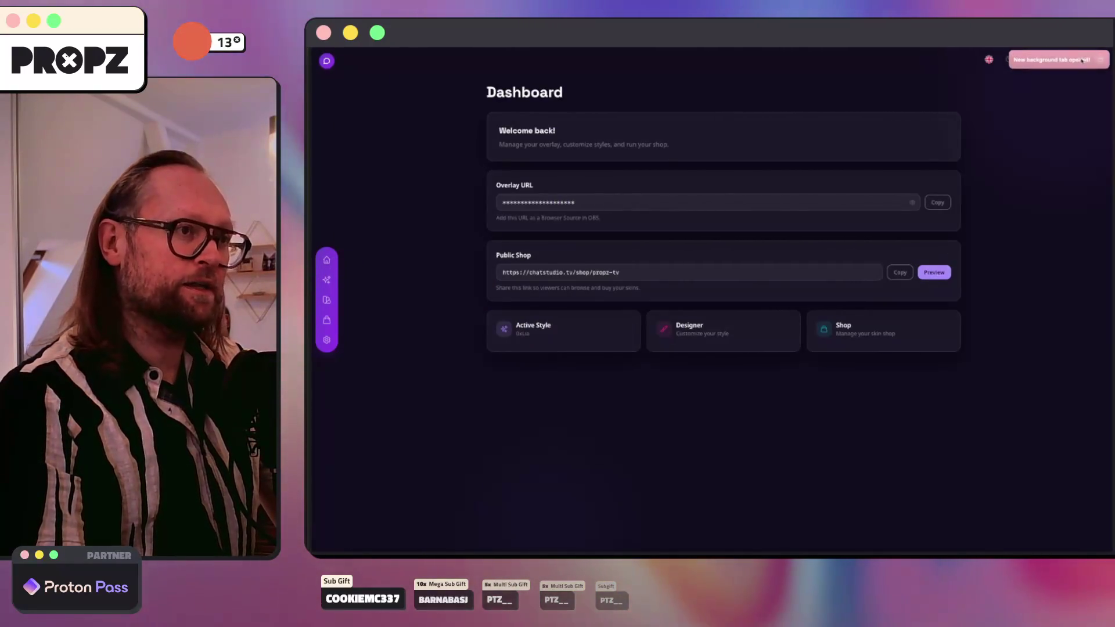
pyautogui.click(1102, 61)
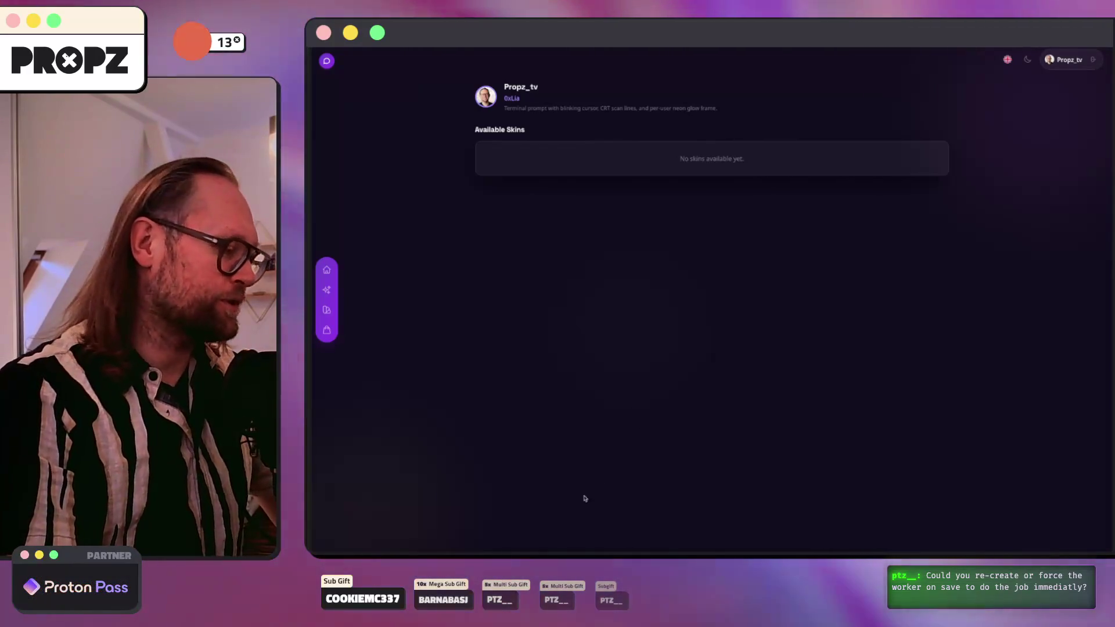
pyautogui.click(604, 552)
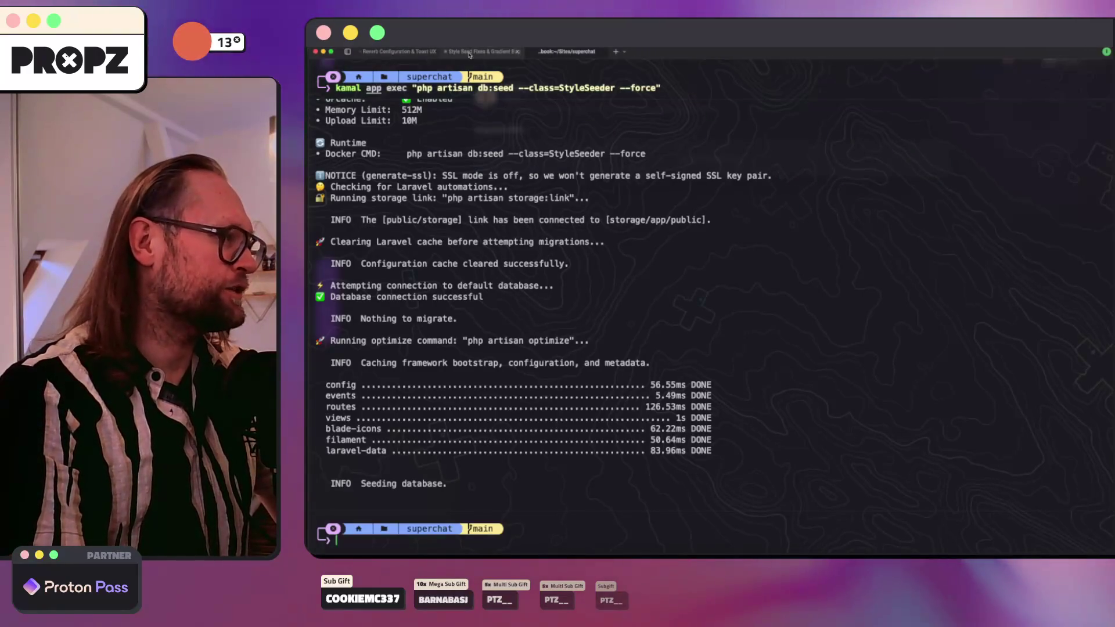
# Step: Clear the Reverb Configuration & Toast UX Claude Code conversation with /clear
pyautogui.click(469, 52)
pyautogui.click(400, 52)
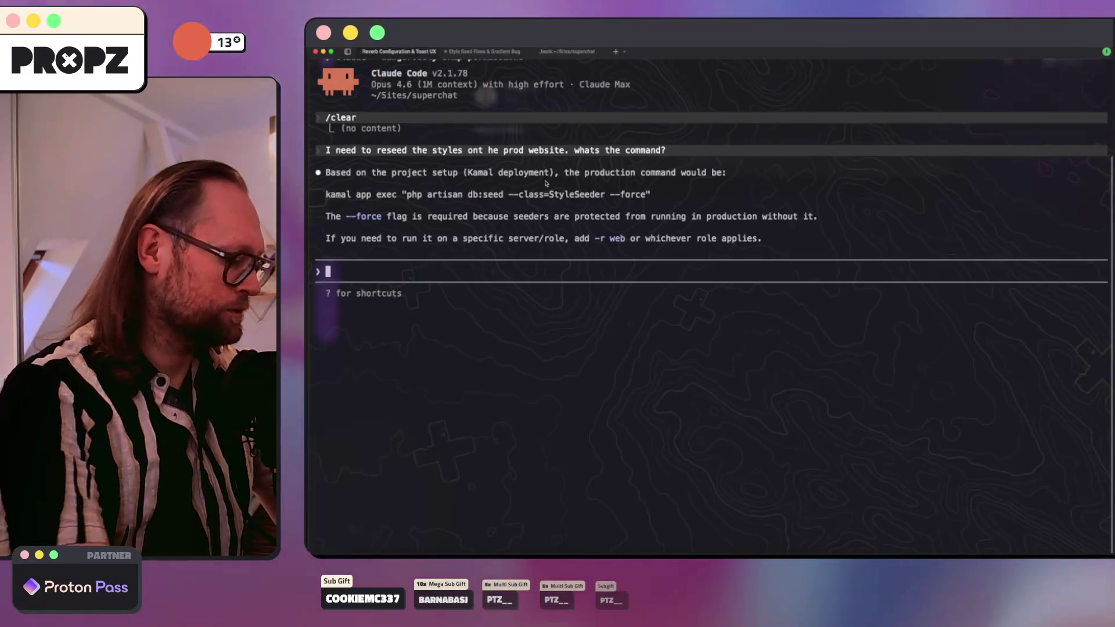
pyautogui.write('/clear')
pyautogui.press('Return')
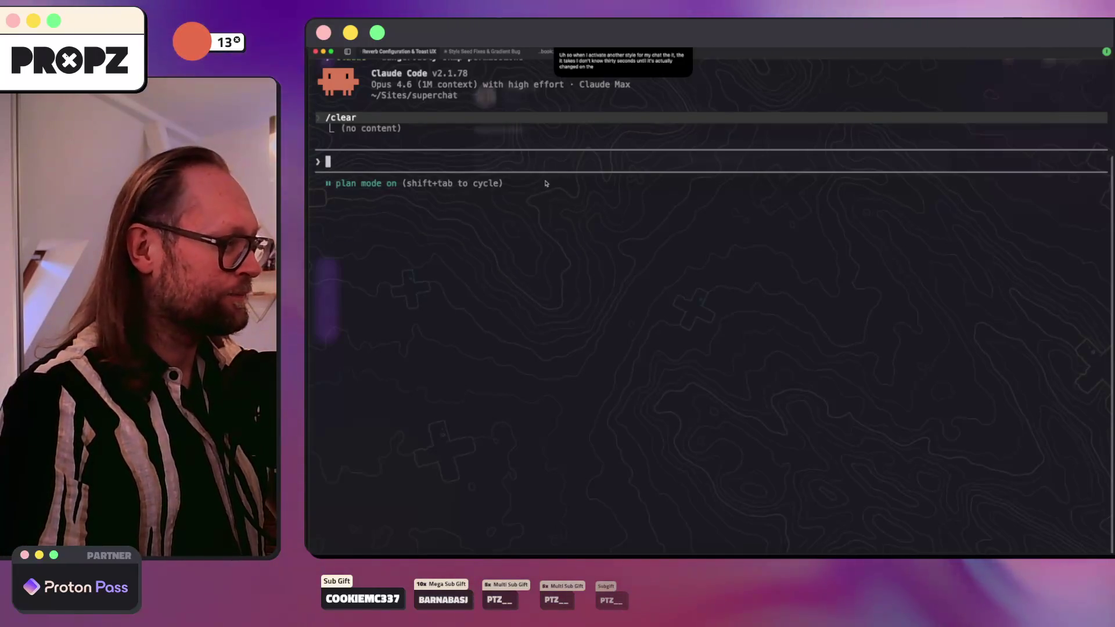
# Step: Ask Claude why activated styles take ~30 seconds to appear instead of changing instantly
pyautogui.write(". So when I activate another style for my chat, the it takes I don't know 30 seconds until it's actually changed on the front end on the my visible stream.")
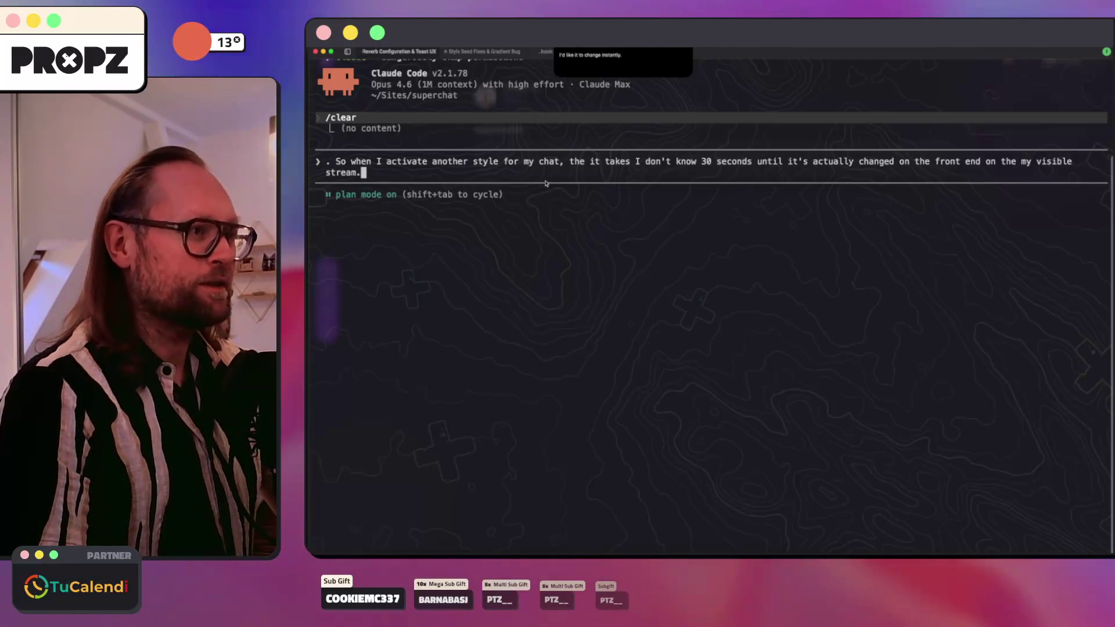
pyautogui.write("I'd like it to change instantly as soon as I activate a new style.or how it's doing right now? Is it via the worker?")
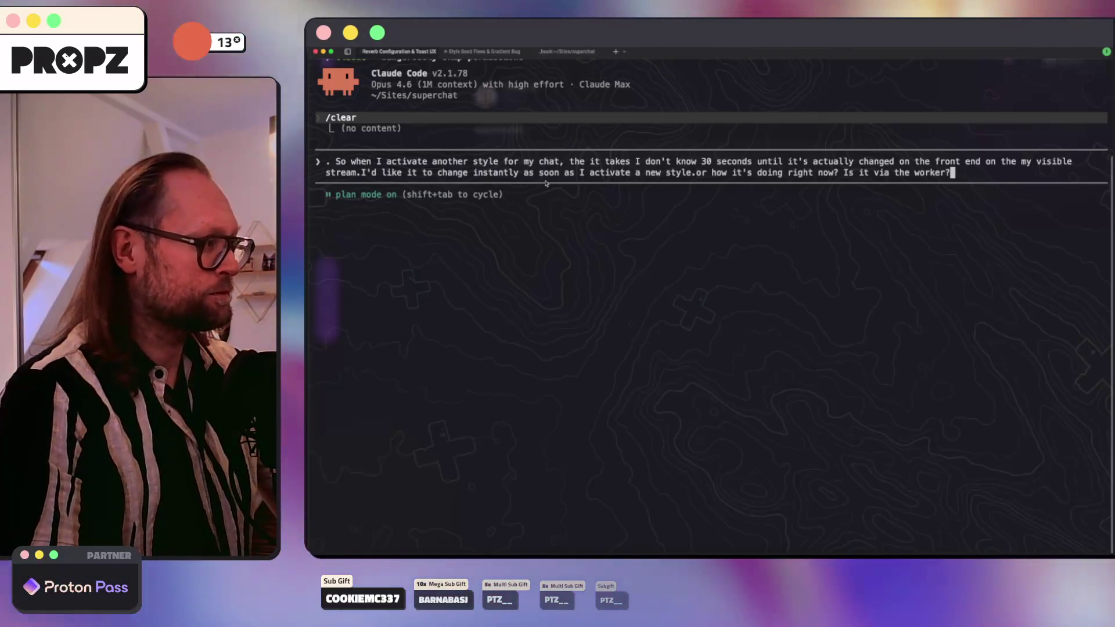
pyautogui.press('Return')
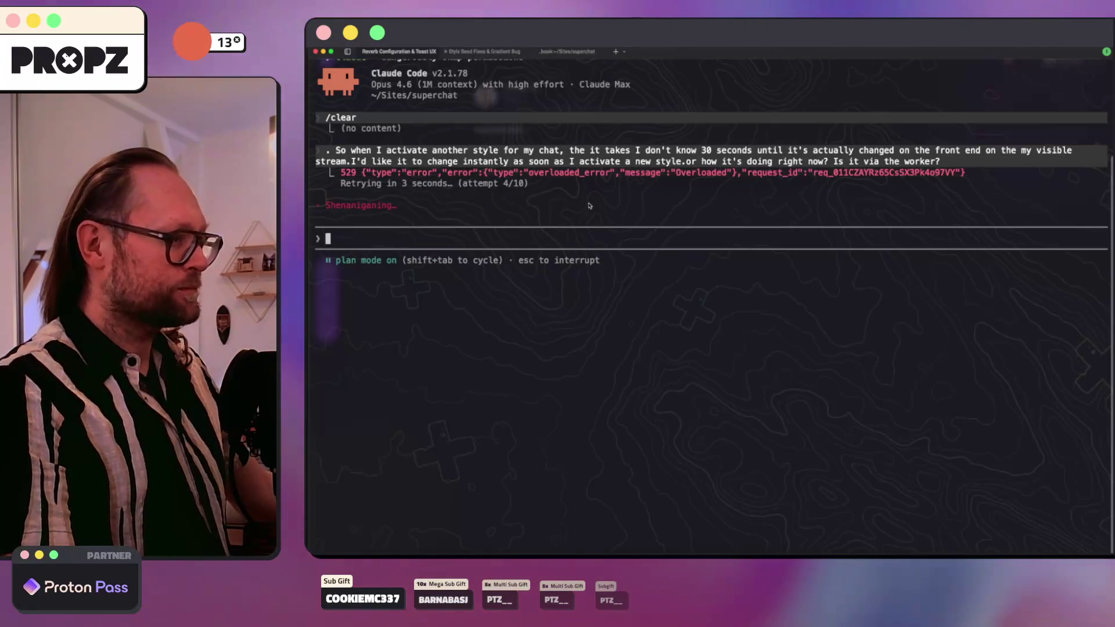
pyautogui.moveTo(341, 173); pyautogui.dragTo(734, 173)
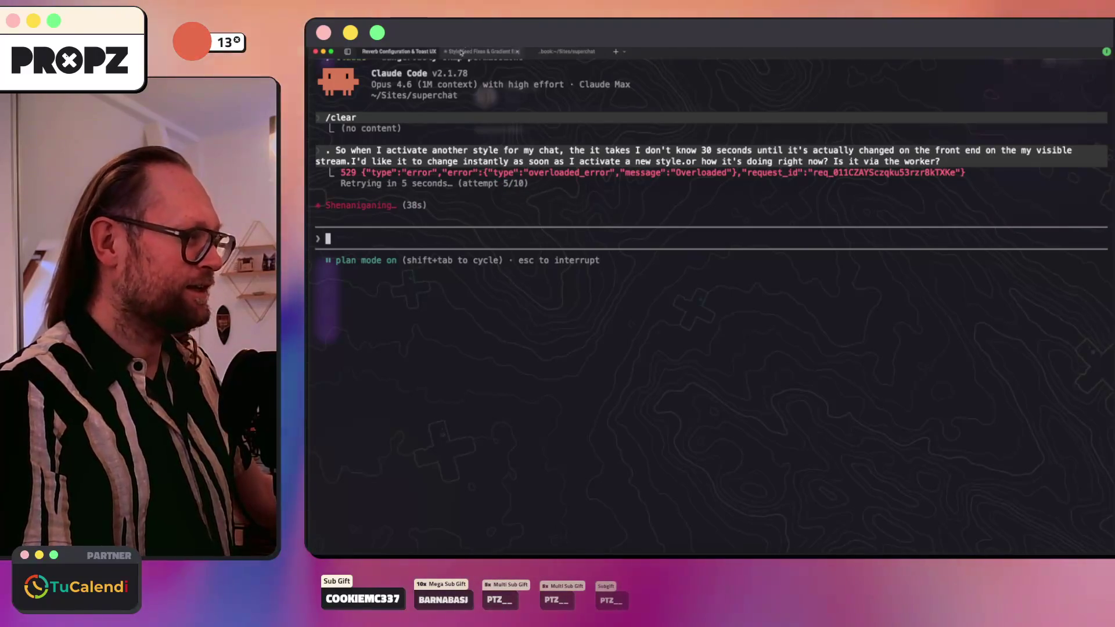
# Step: Check the other terminal sessions, then switch to the GitHub profile page in the browser
pyautogui.click(482, 52)
pyautogui.click(383, 55)
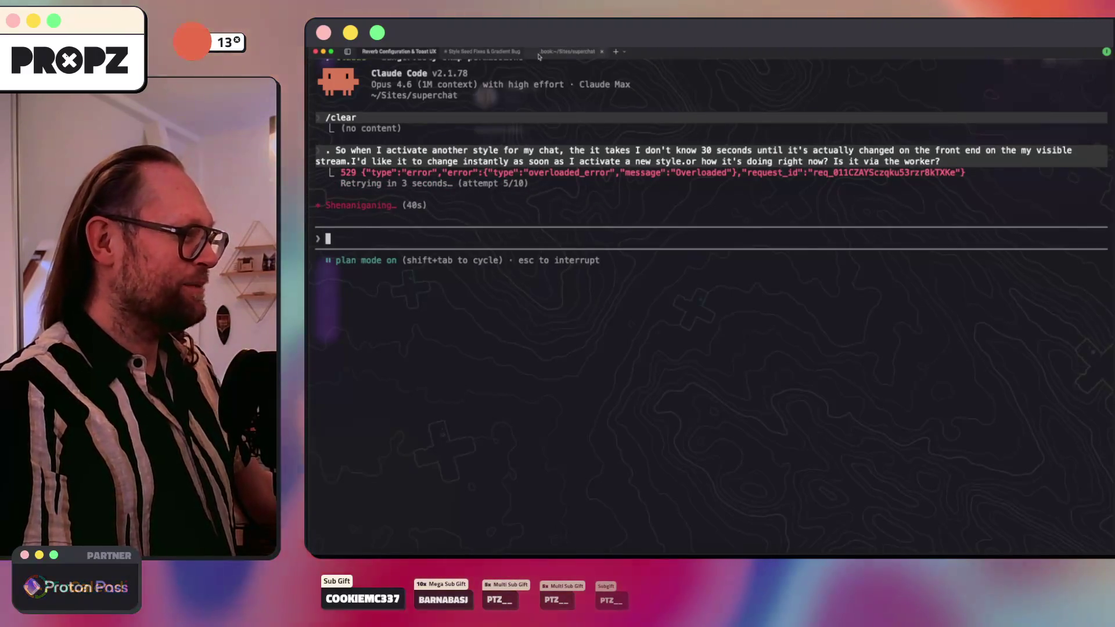
pyautogui.press('super+3')
pyautogui.click(386, 52)
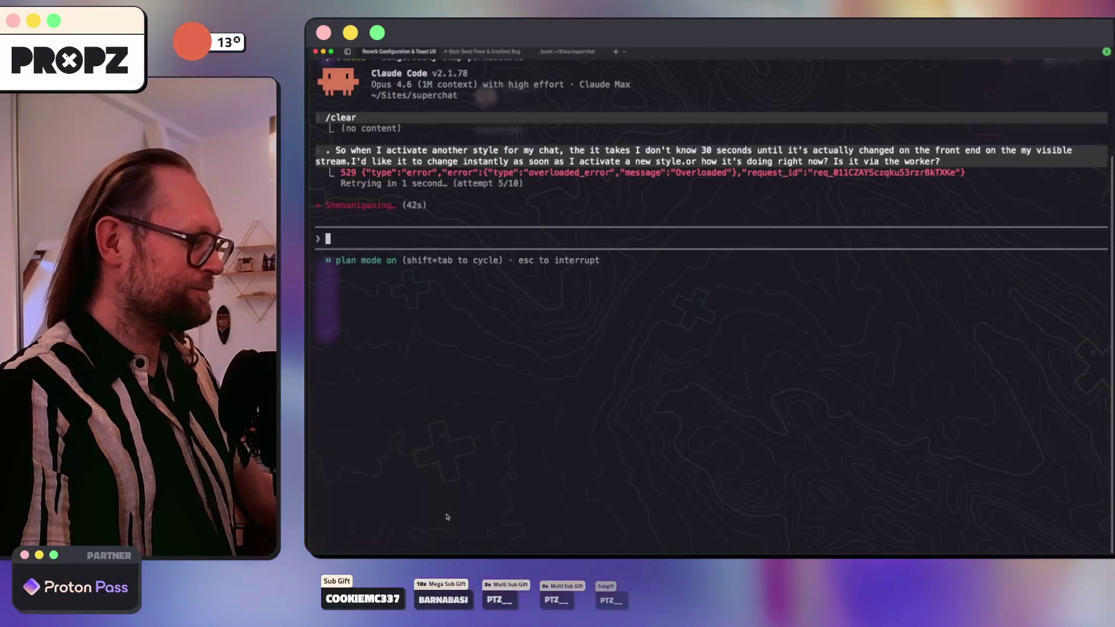
pyautogui.press('super+Tab')
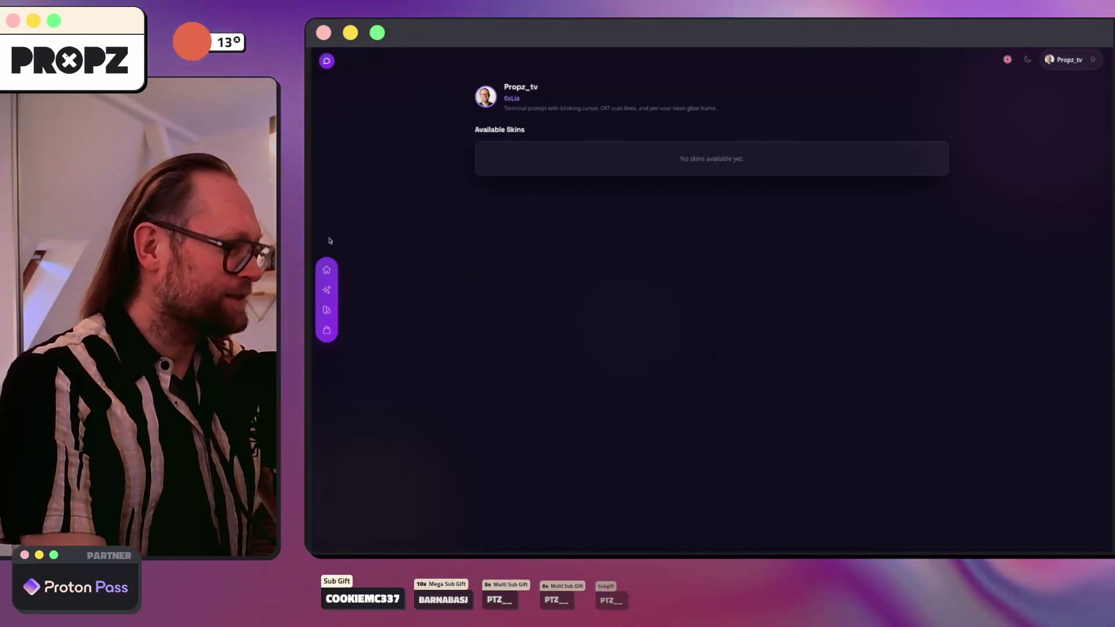
pyautogui.click(354, 90)
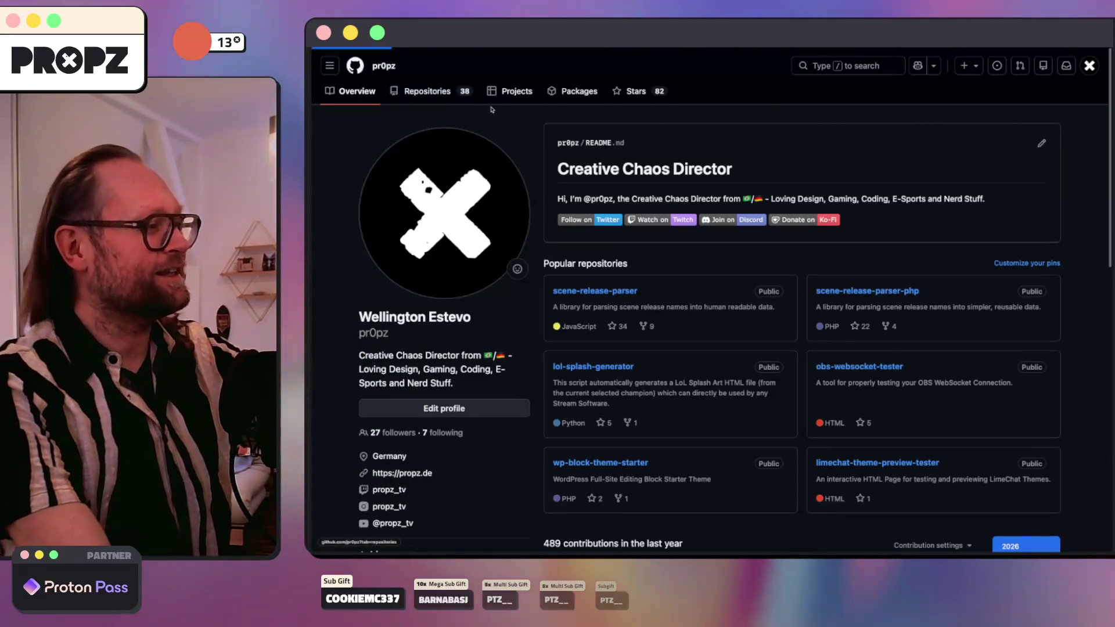
# Step: Open issue #1, the oauth cancel server error, in the chatstudio-issues repository's Issues list
pyautogui.click(479, 104)
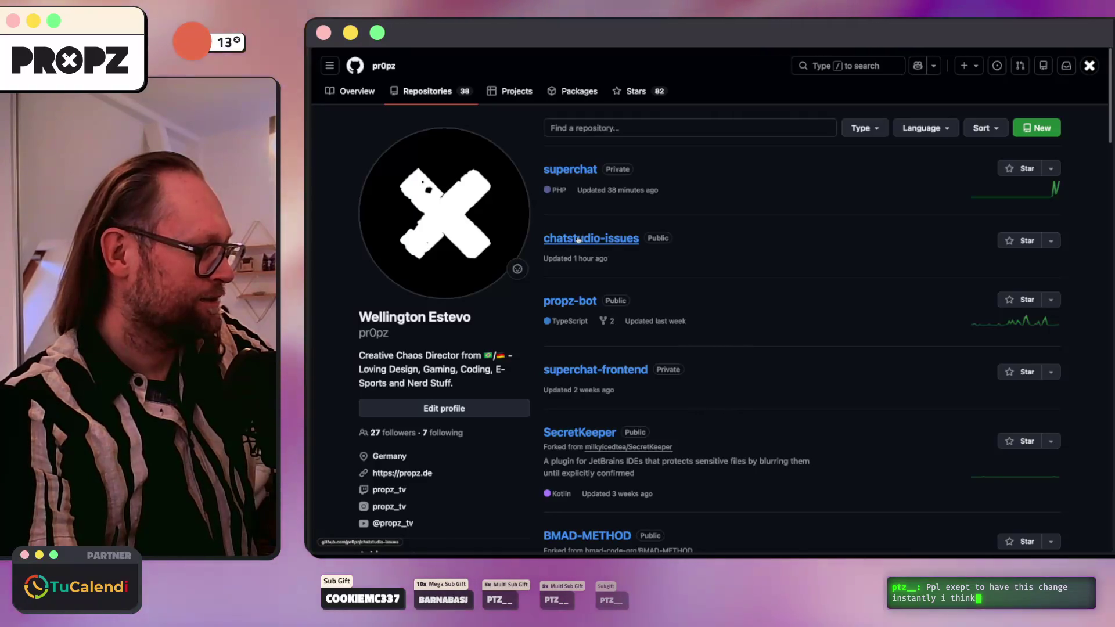
pyautogui.click(580, 238)
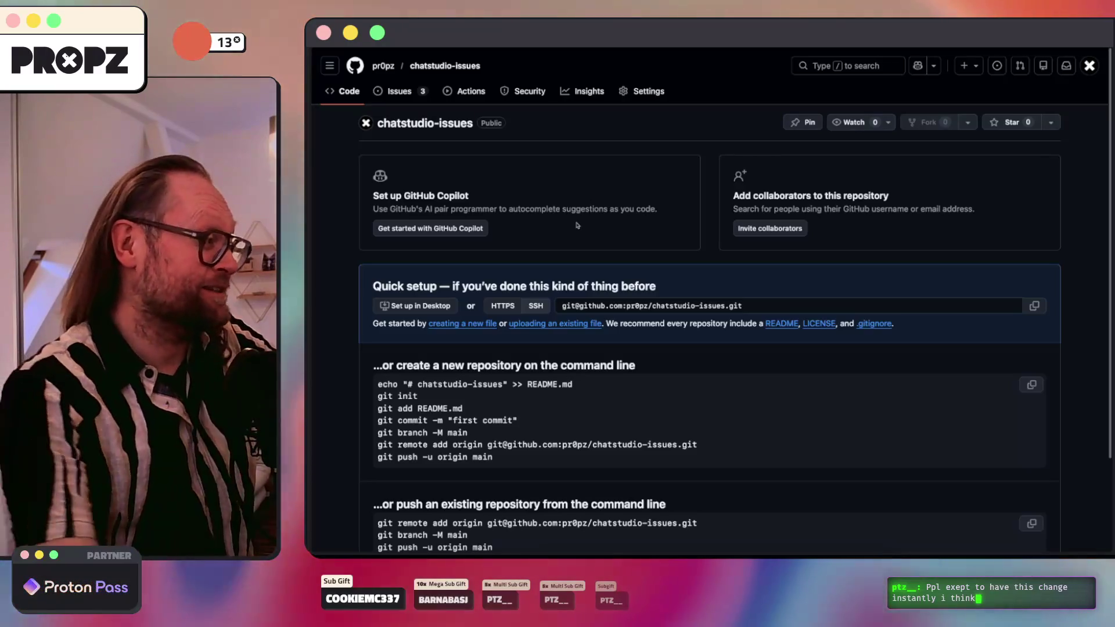
pyautogui.click(392, 92)
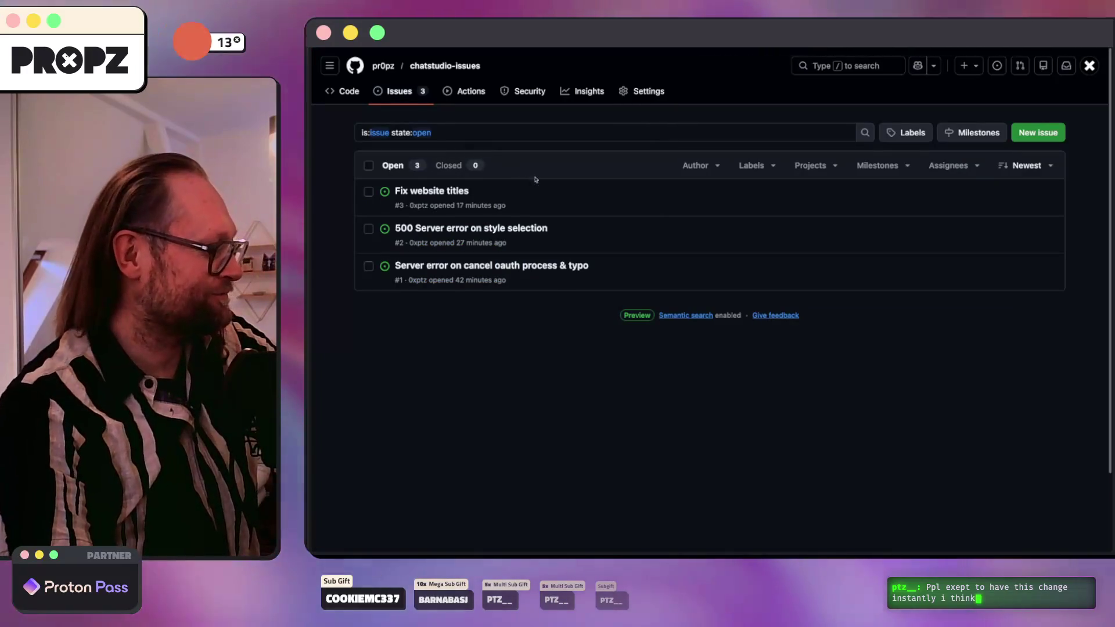
pyautogui.moveTo(421, 194)
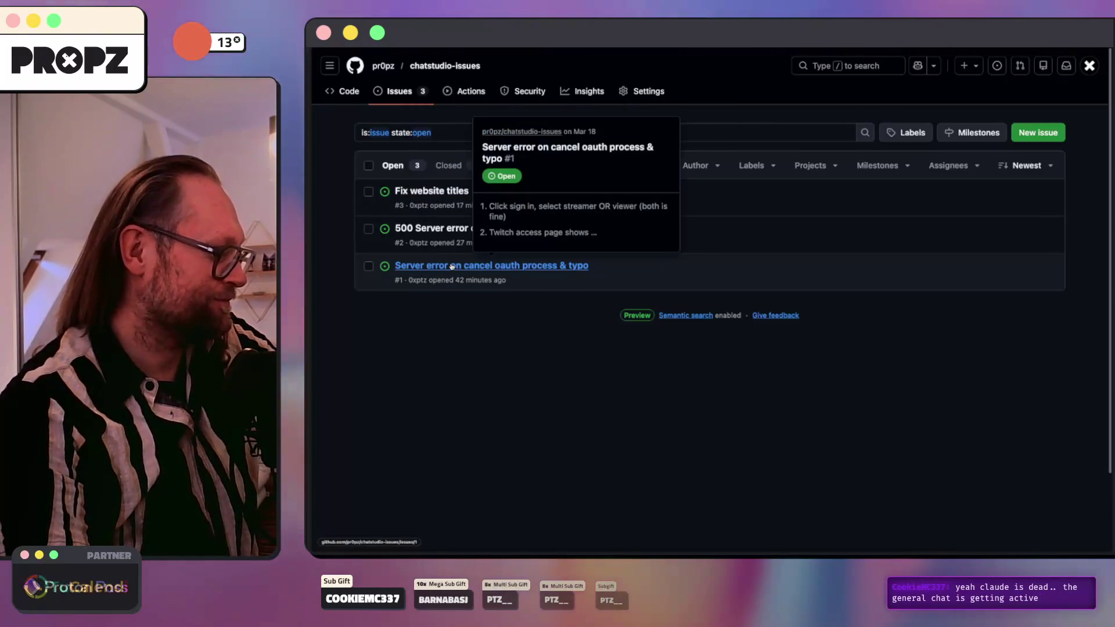
pyautogui.click(452, 266)
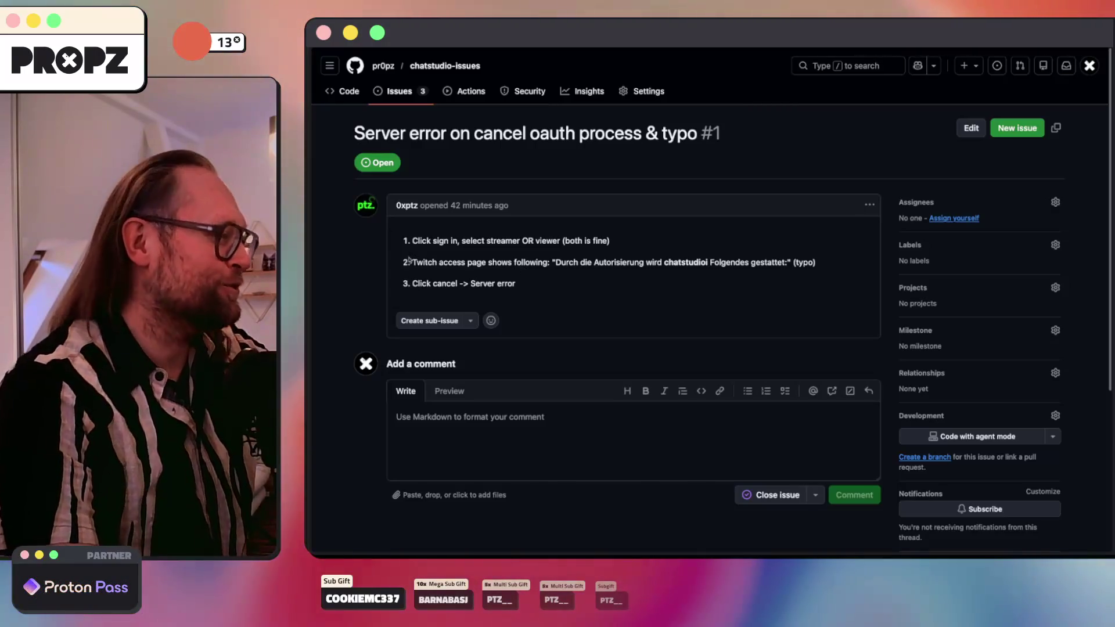
# Step: Switch back to the 'Dashboard - Laravel' ChatStudio tab
pyautogui.moveTo(309, 346)
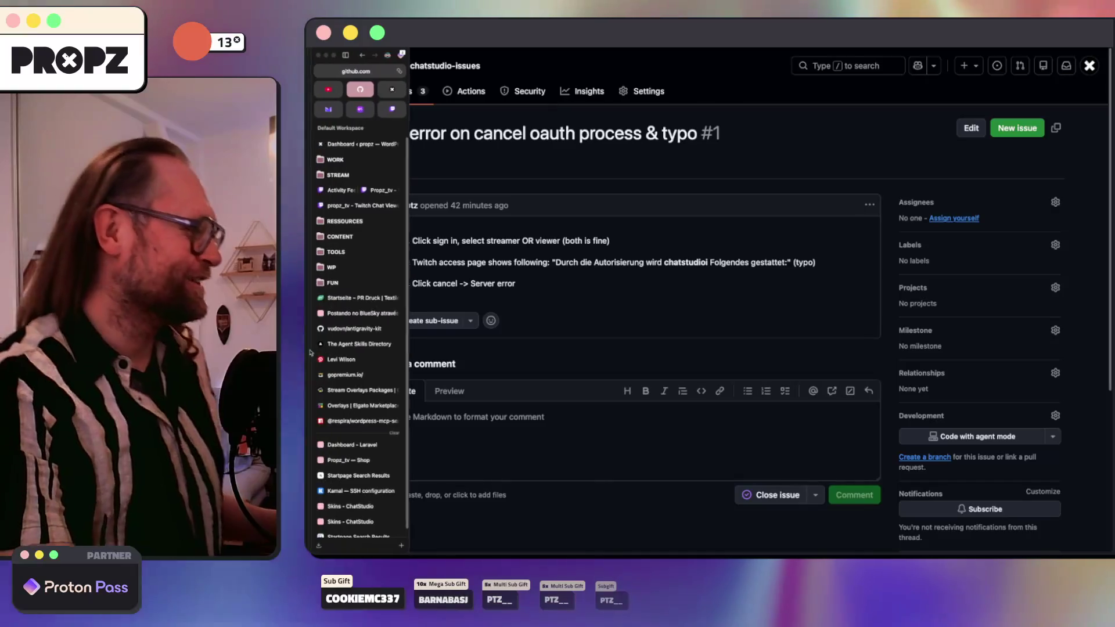
pyautogui.scroll(-1, 343, 407)
pyautogui.click(341, 442)
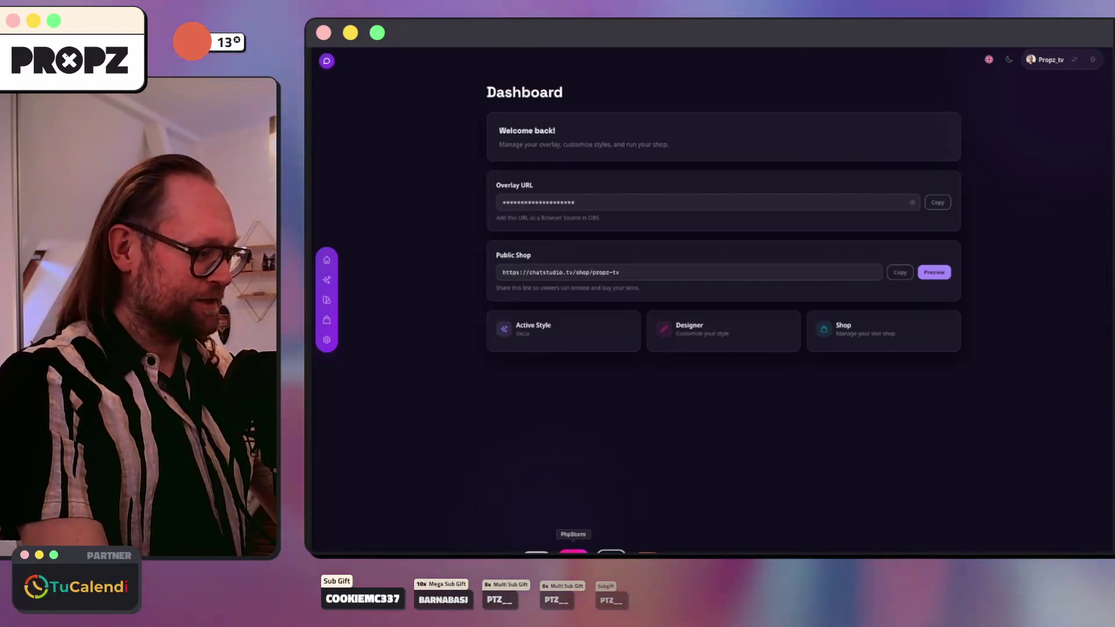
# Step: Interrupt the stalled, overloaded Claude Code request in the Warp terminal
pyautogui.click(573, 552)
pyautogui.click(604, 557)
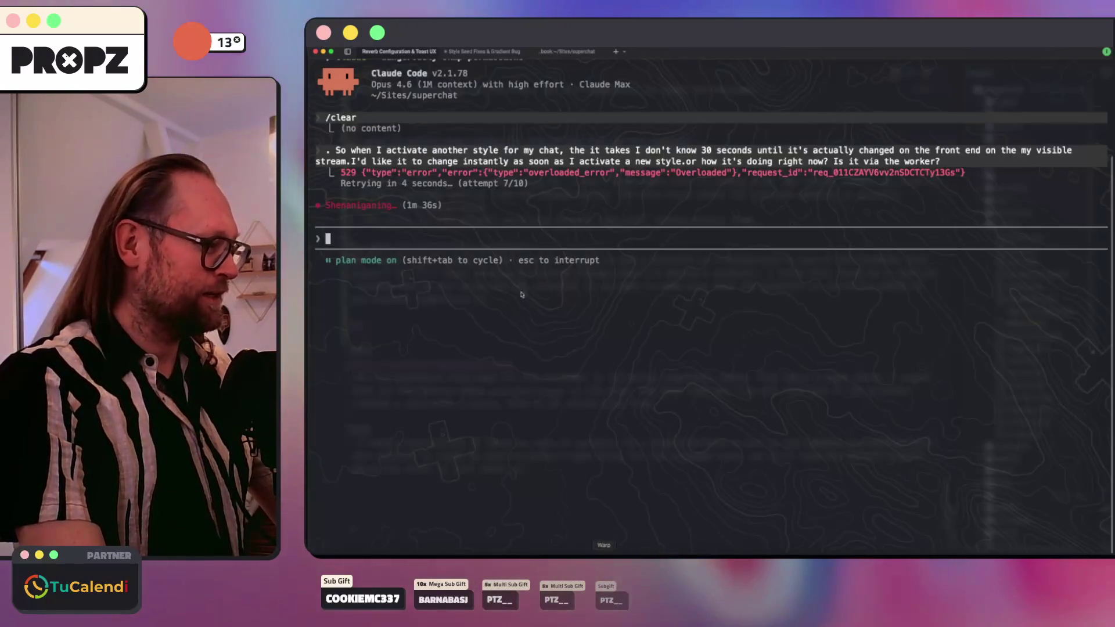
pyautogui.press('Escape')
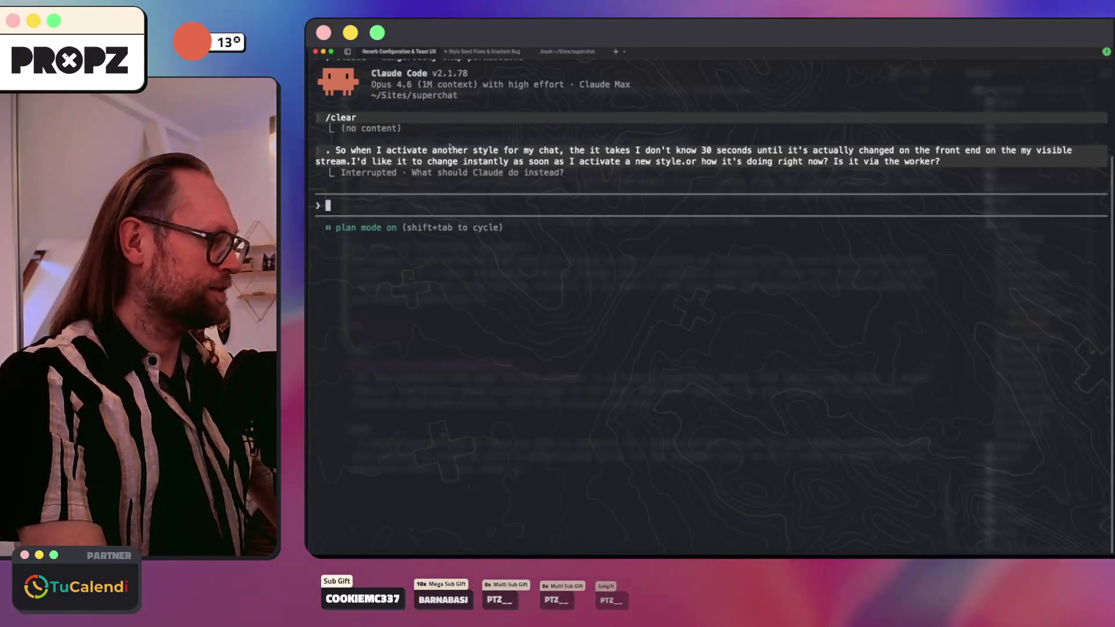
# Step: Return to the ChatStudio dashboard and start a web search for 'claude cod'
pyautogui.click(421, 546)
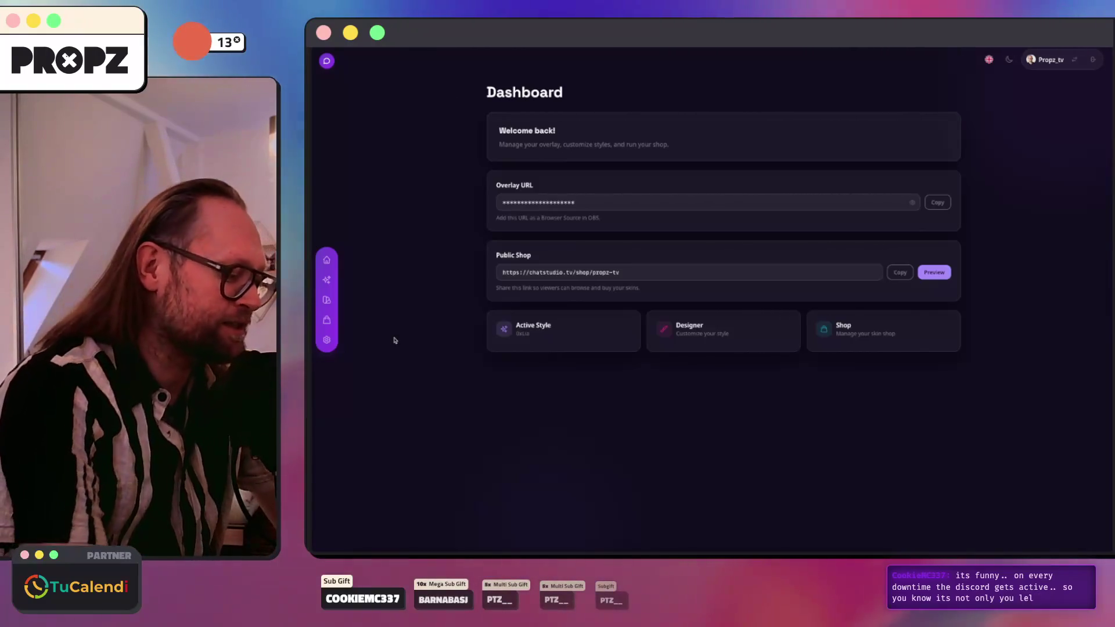
pyautogui.press('super+l')
pyautogui.write('claude cod')
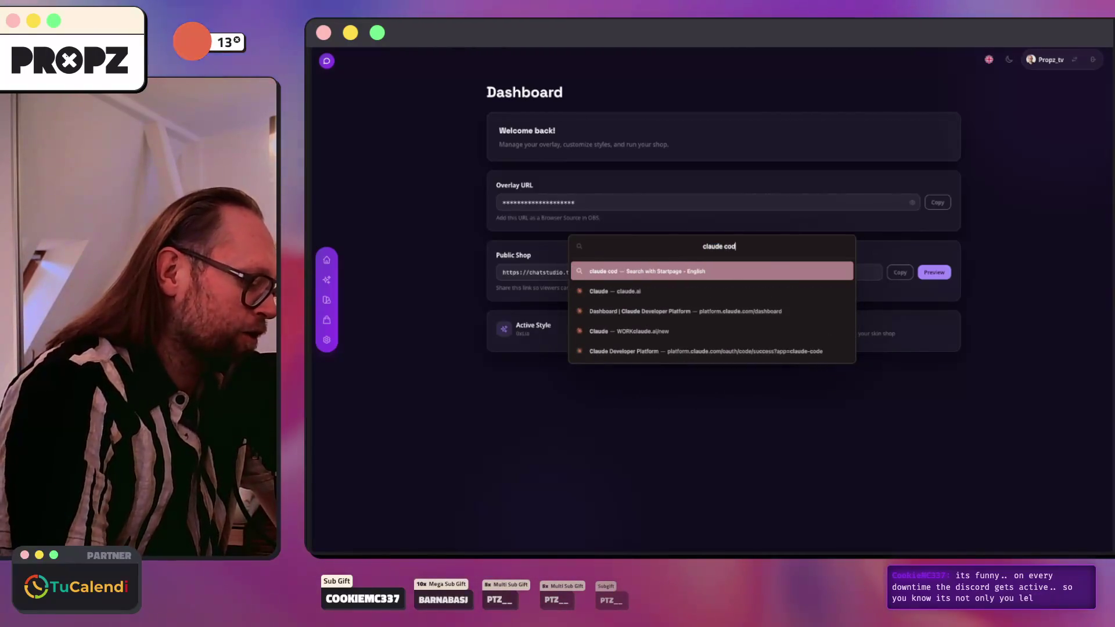
pyautogui.press('Return')
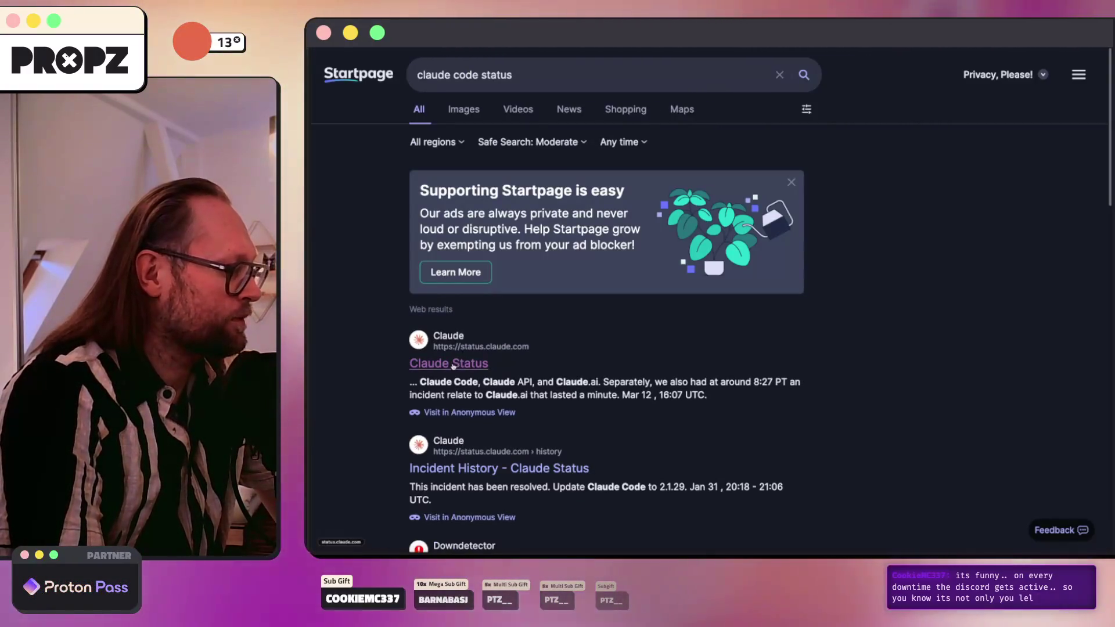
pyautogui.click(441, 364)
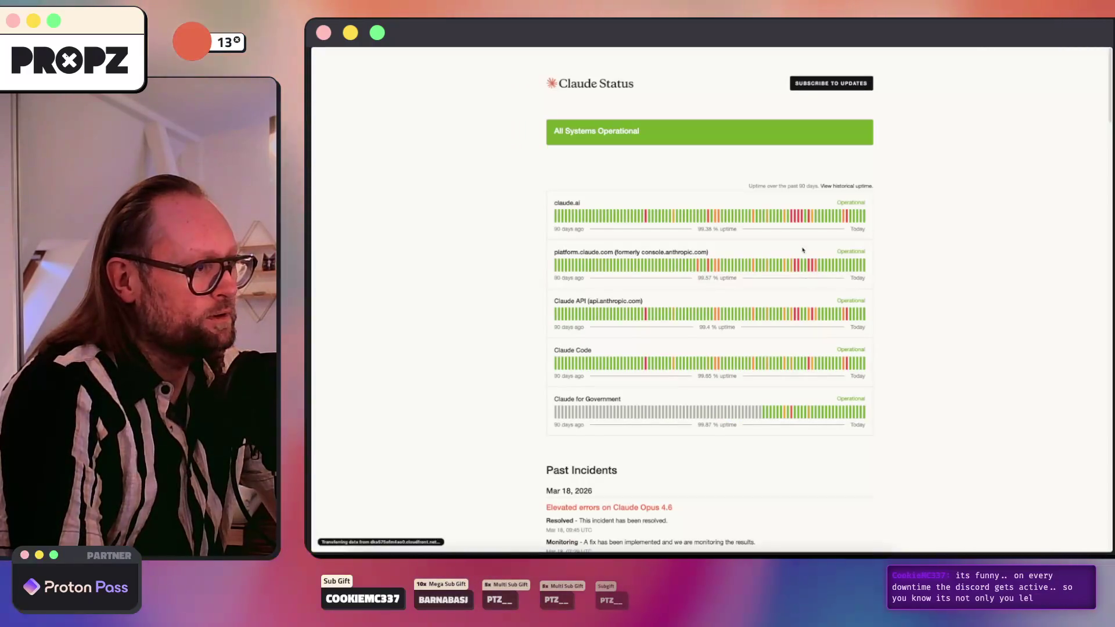
pyautogui.scroll(5, 801, 239)
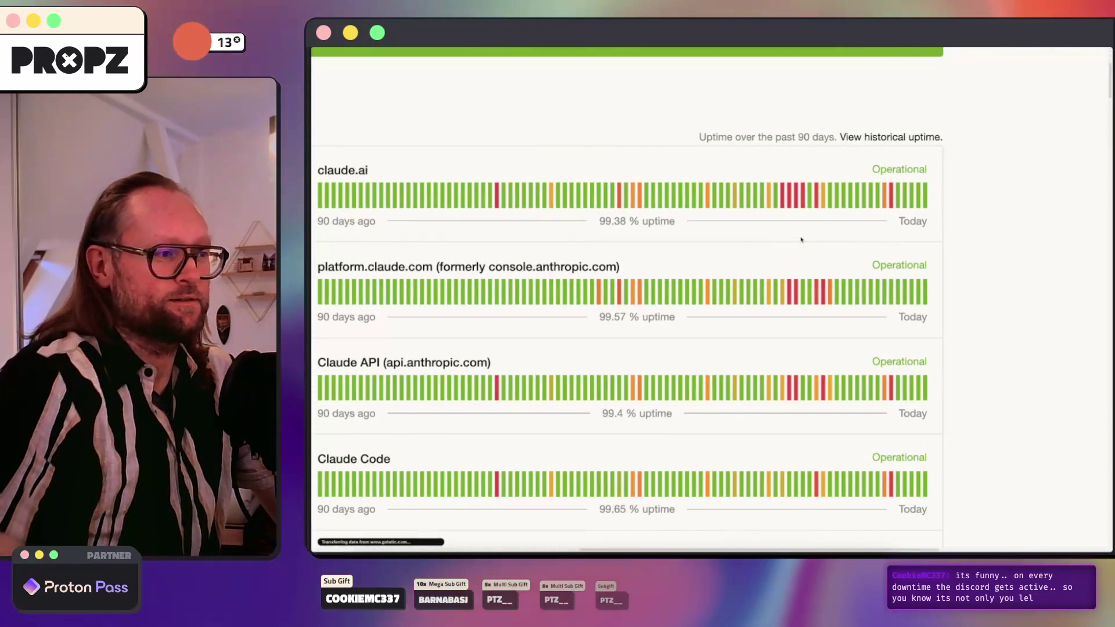
pyautogui.scroll(-5, 801, 239)
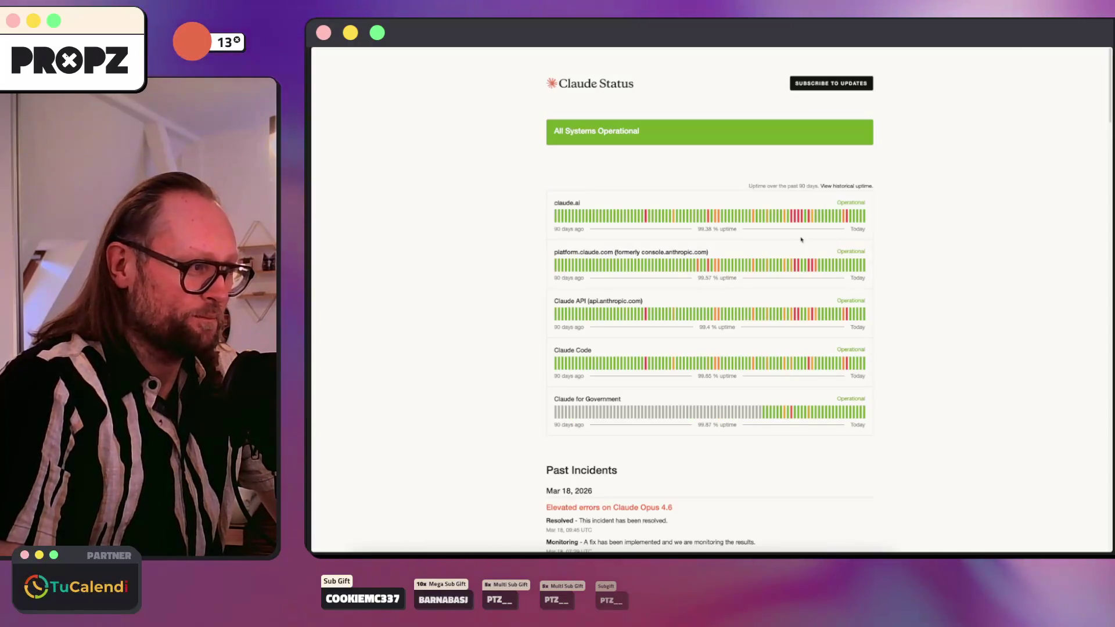
pyautogui.moveTo(819, 217)
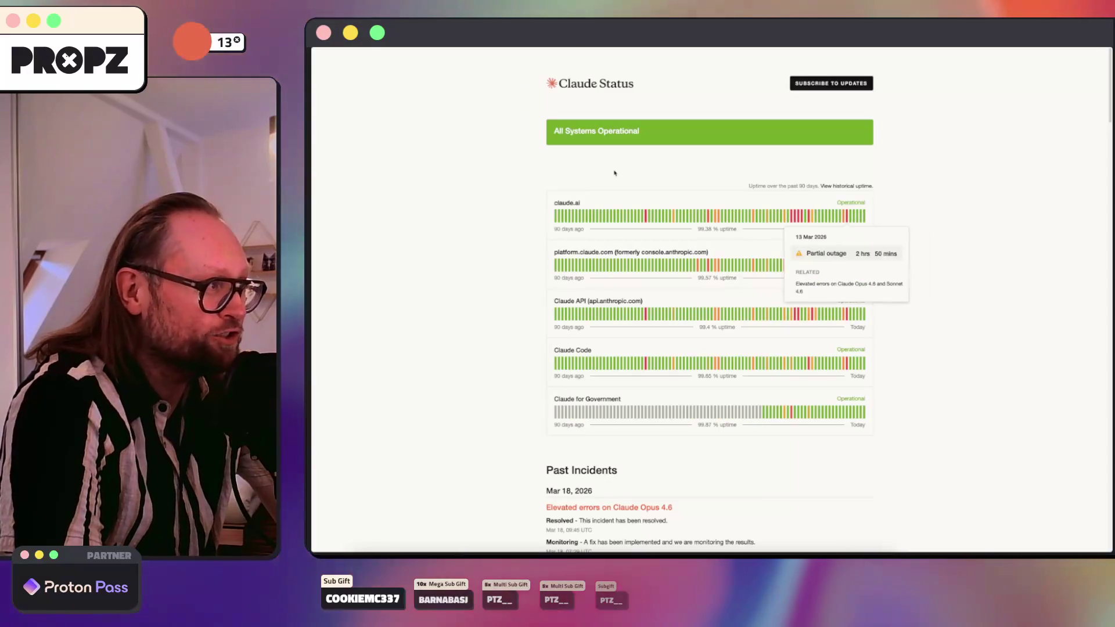
pyautogui.scroll(-3, 611, 151)
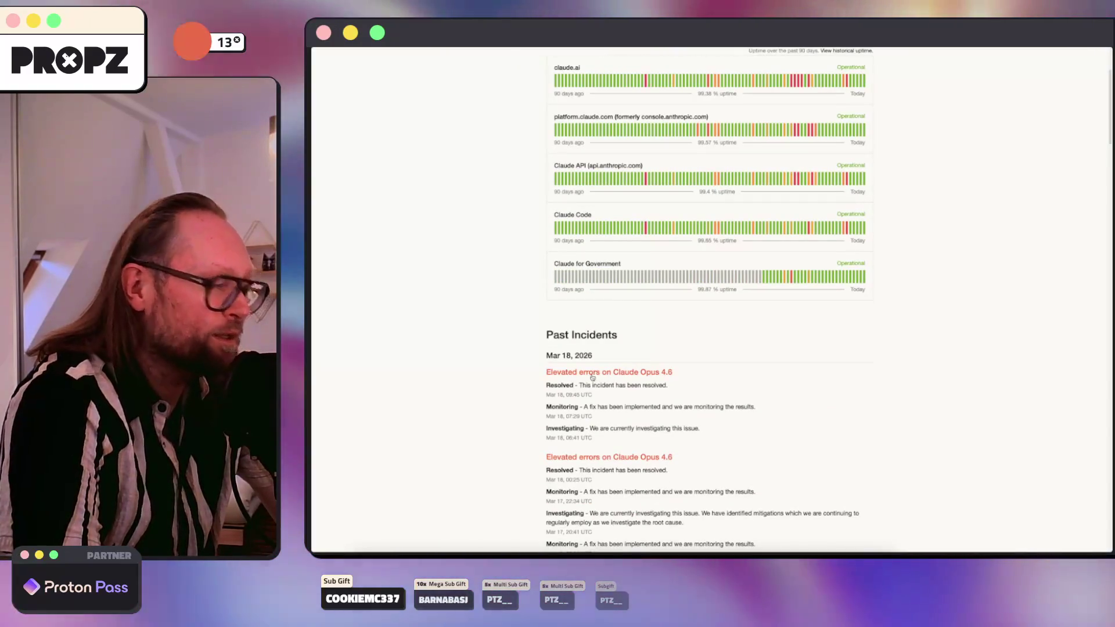
pyautogui.scroll(-1, 581, 367)
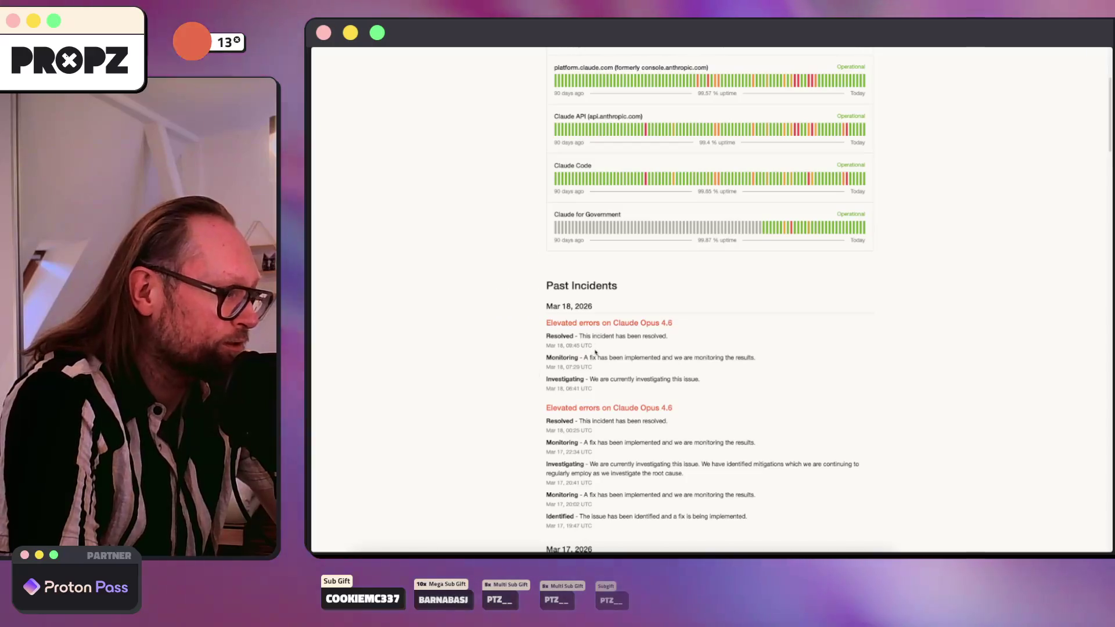
pyautogui.scroll(-8, 527, 336)
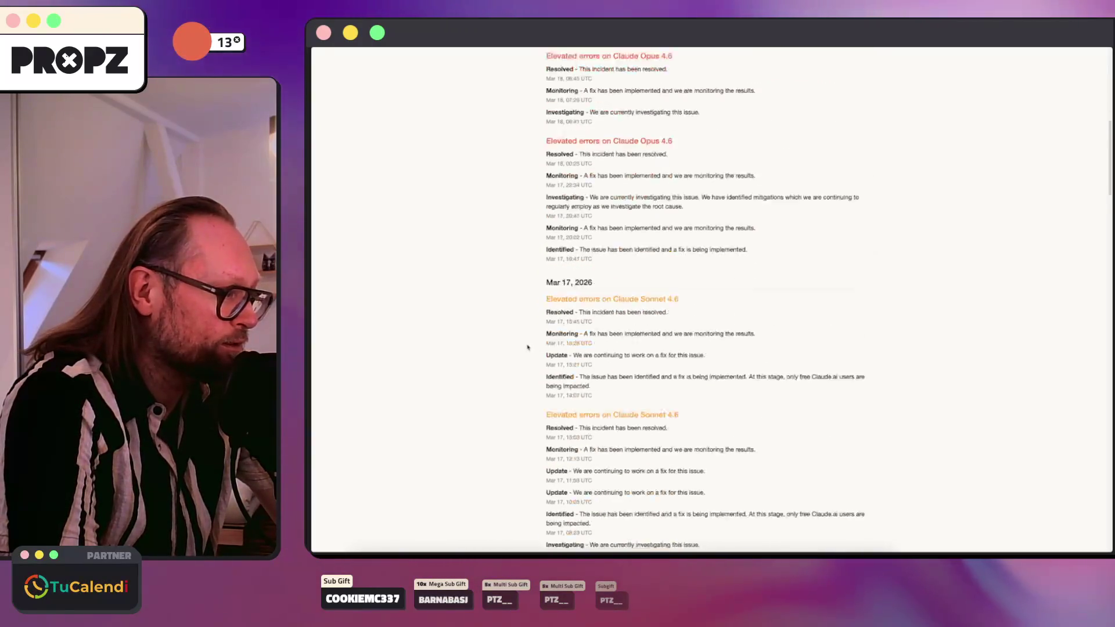
pyautogui.scroll(12, 589, 360)
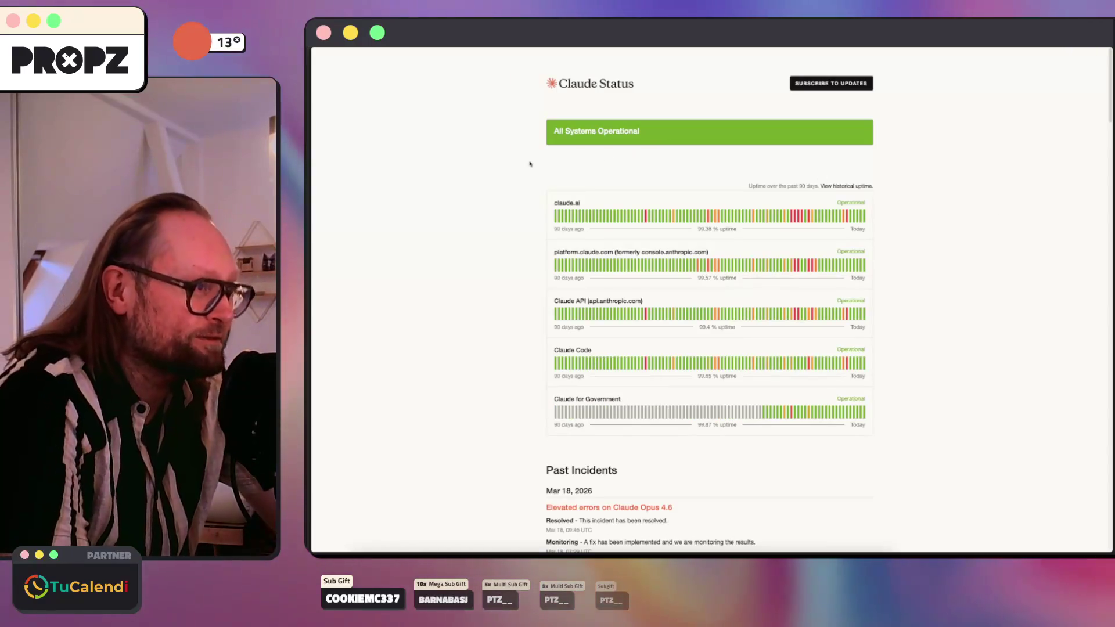
pyautogui.scroll(-5, 518, 243)
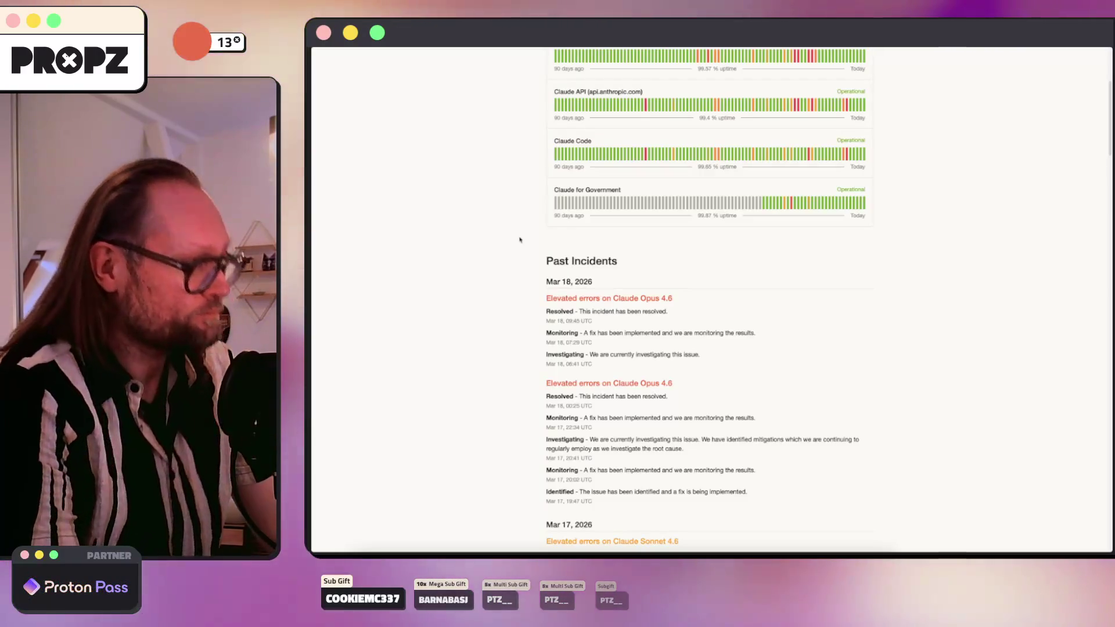
pyautogui.scroll(4, 931, 169)
pyautogui.press('super+bracketleft')
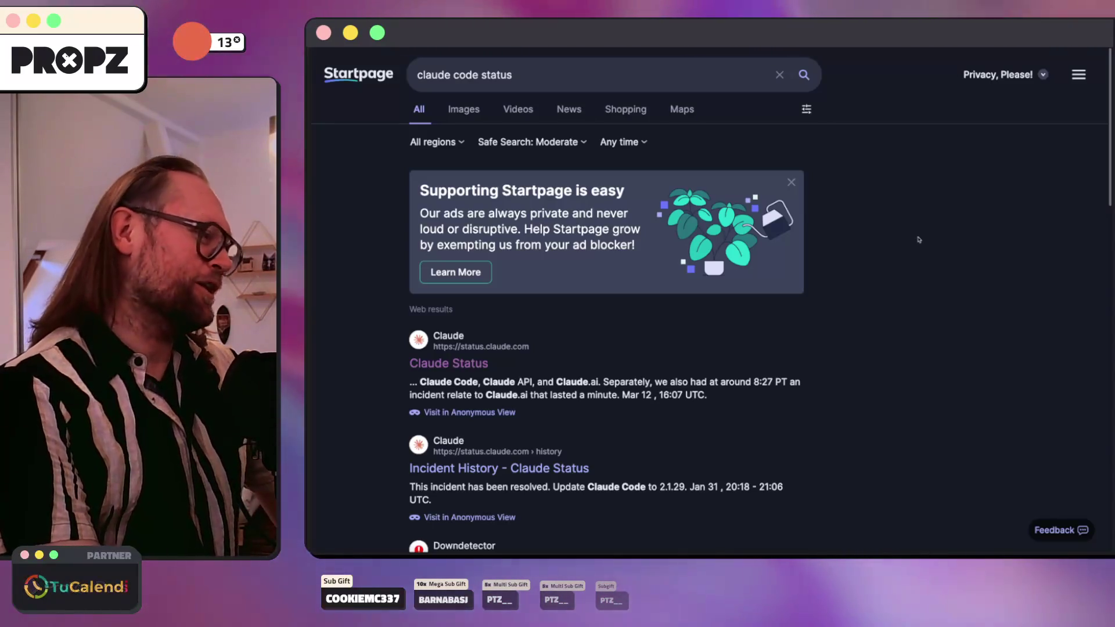
# Step: Scroll through the 'claude code status' Startpage results, then switch to the ChatStudio Dashboard tab
pyautogui.scroll(-3, 920, 235)
pyautogui.scroll(-3, 917, 236)
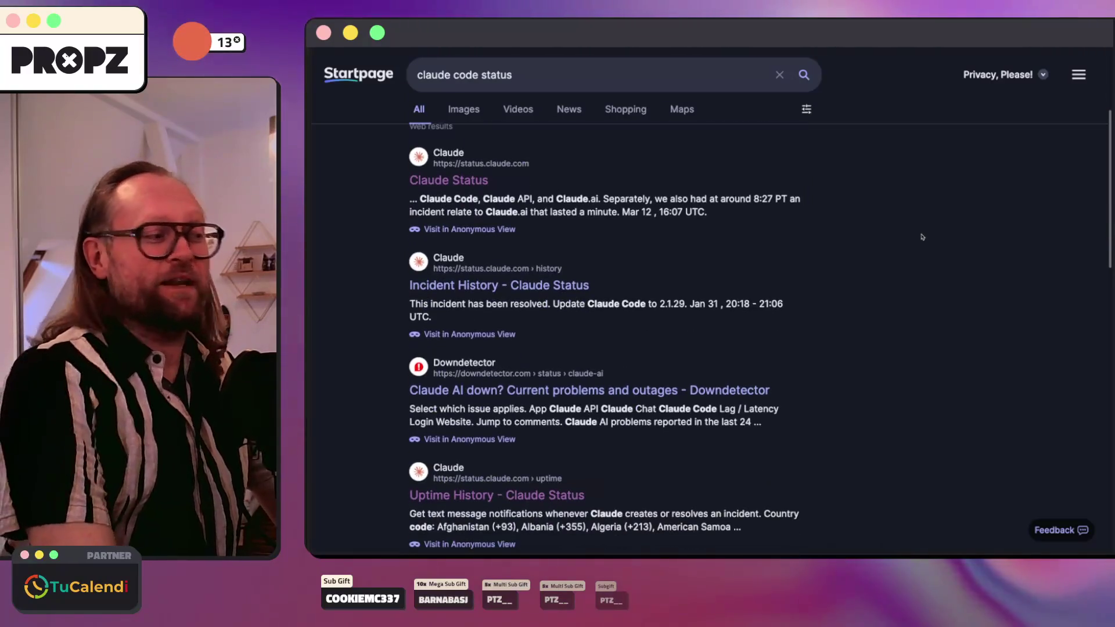
pyautogui.scroll(-6, 920, 236)
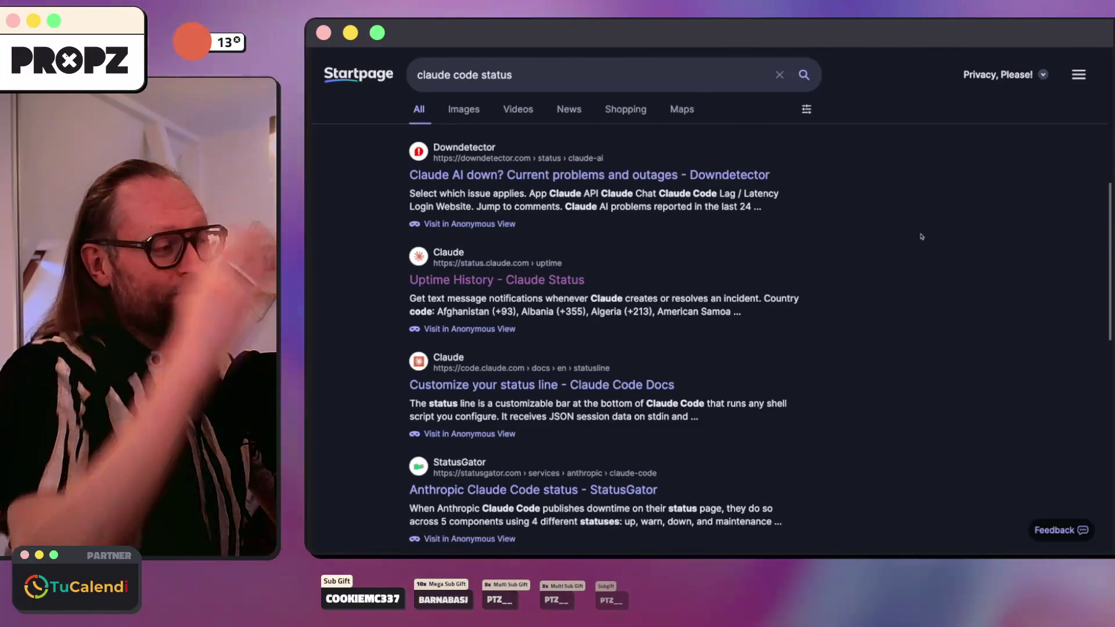
pyautogui.scroll(-10, 920, 236)
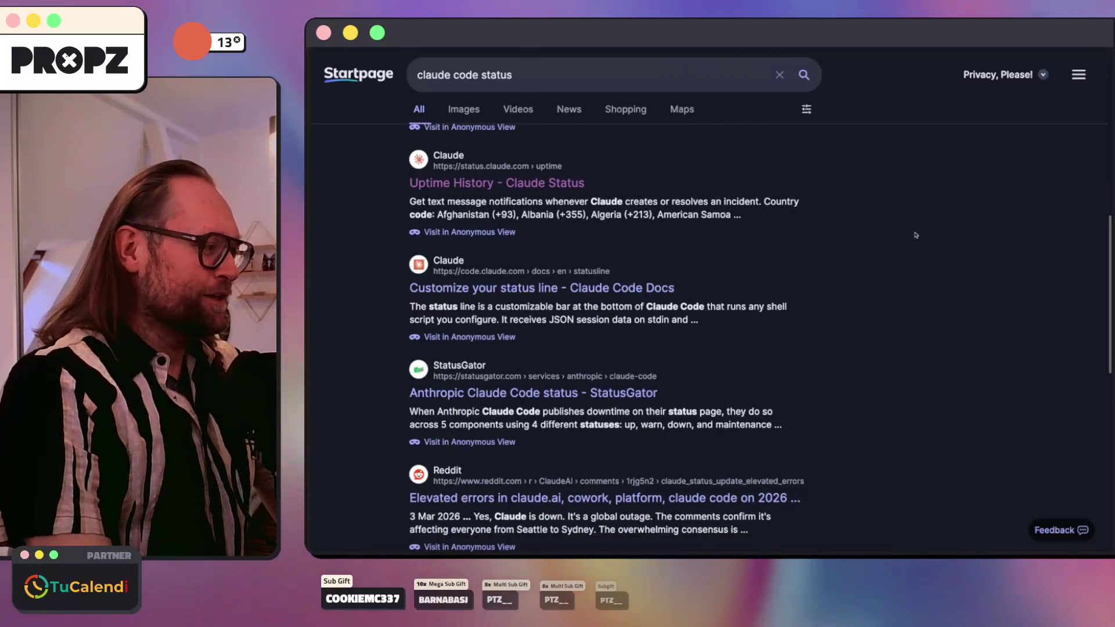
pyautogui.scroll(20, 920, 235)
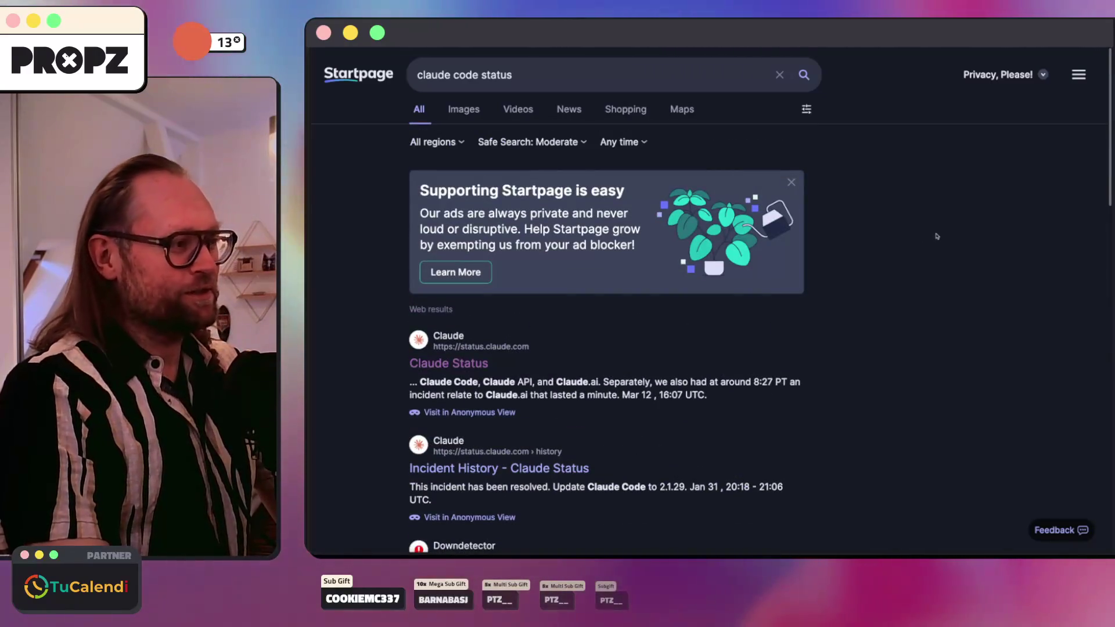
pyautogui.hotkey('ctrl', 'Tab')
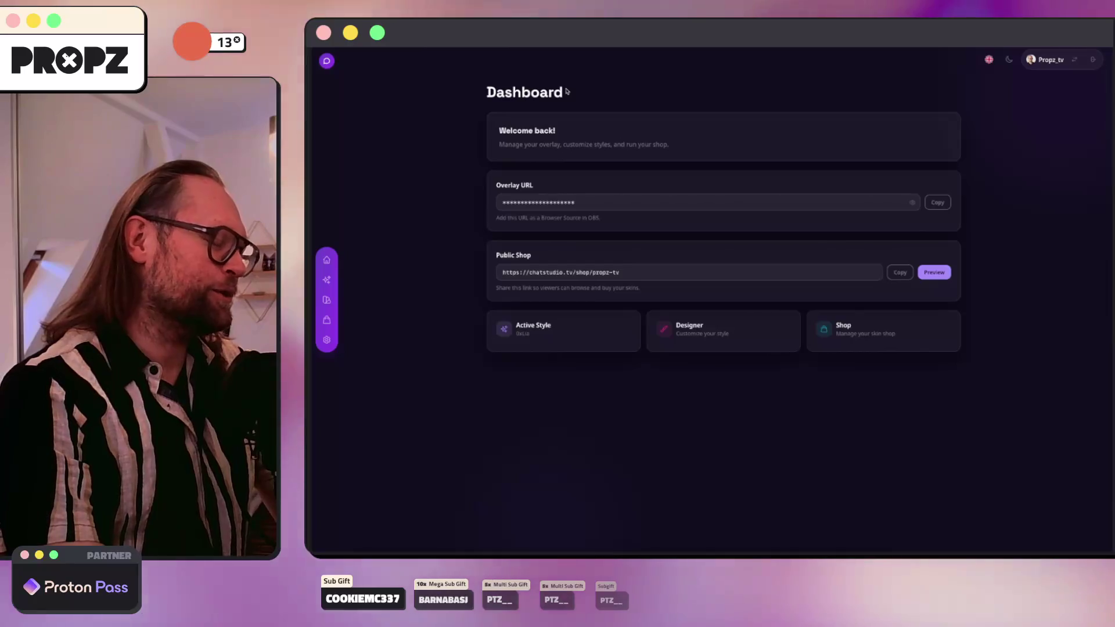
# Step: Open the channel's Shop page, close the Startpage and Kamal SSH tabs, and return to PhpStorm
pyautogui.moveTo(316, 453)
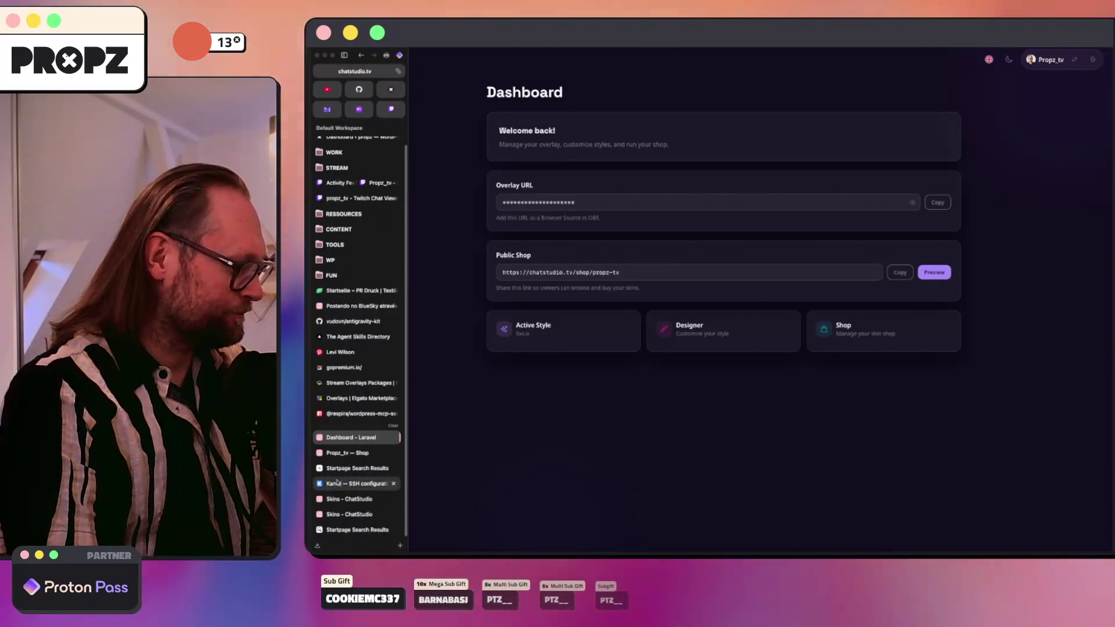
pyautogui.click(354, 453)
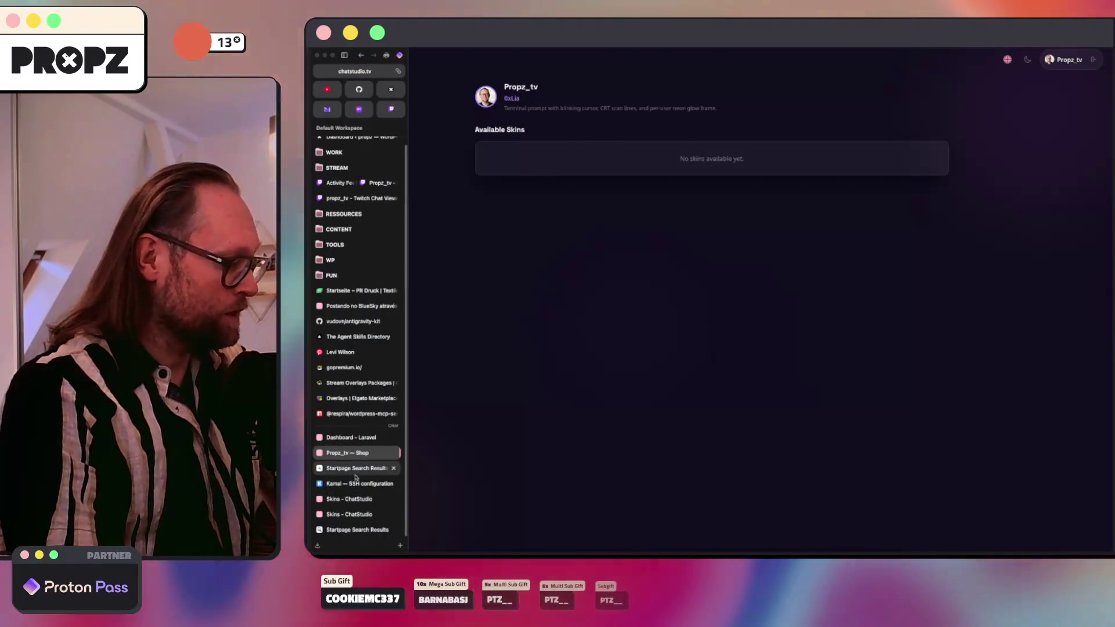
pyautogui.click(357, 468)
pyautogui.click(397, 475)
pyautogui.click(397, 475)
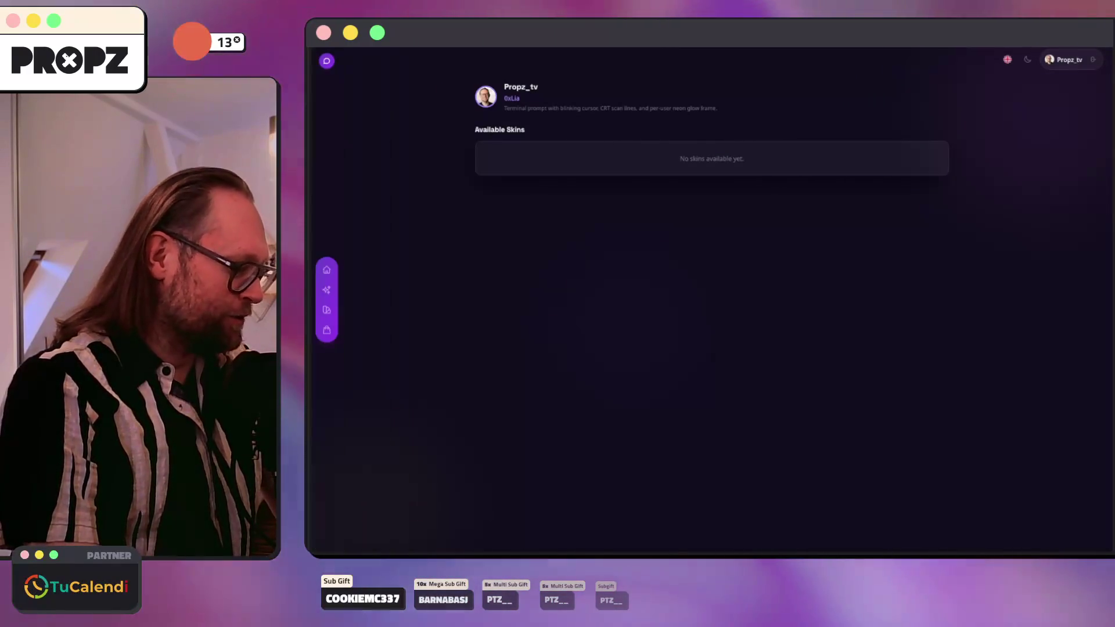
pyautogui.click(580, 534)
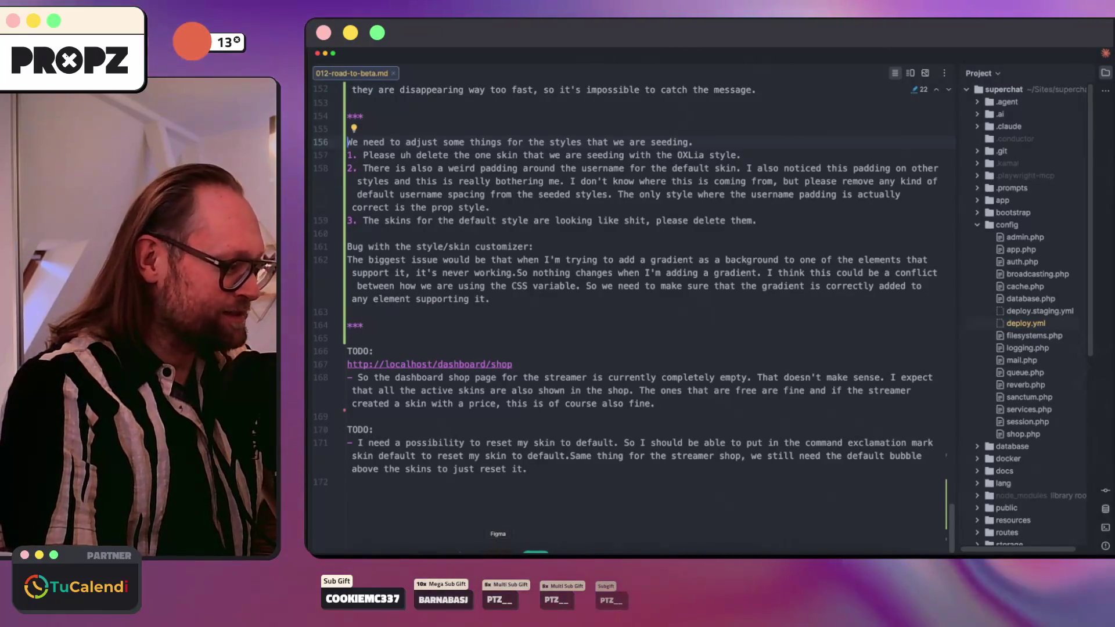
# Step: Give Frame 2 over the CHAT logo a red F13E3E fill with corner radius 40
pyautogui.click(498, 550)
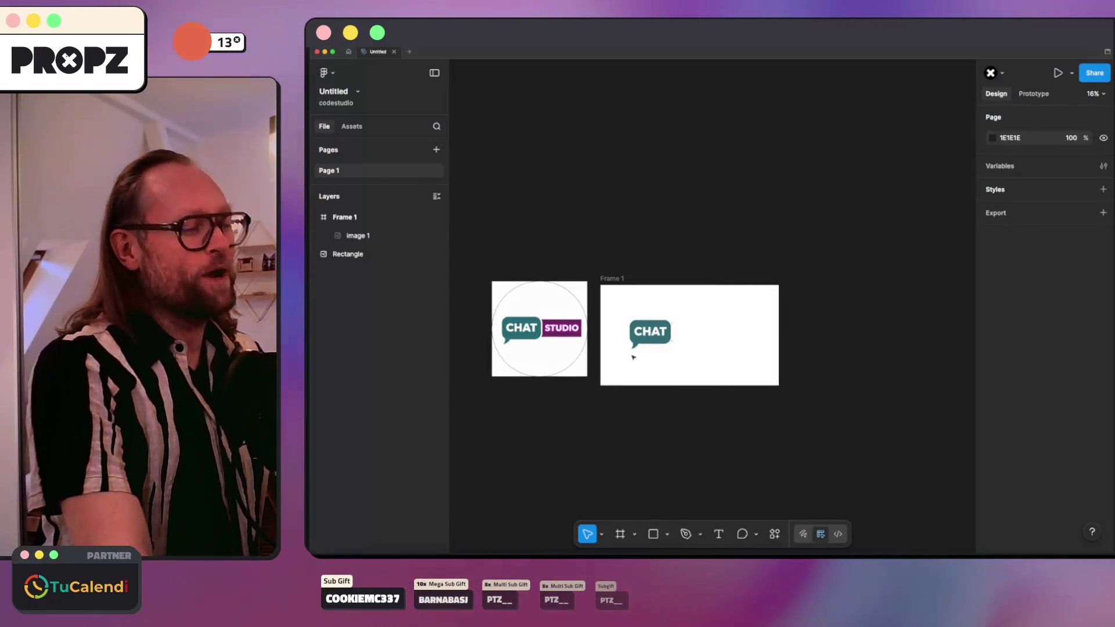
pyautogui.scroll(5, 638, 358)
pyautogui.scroll(3, 702, 345)
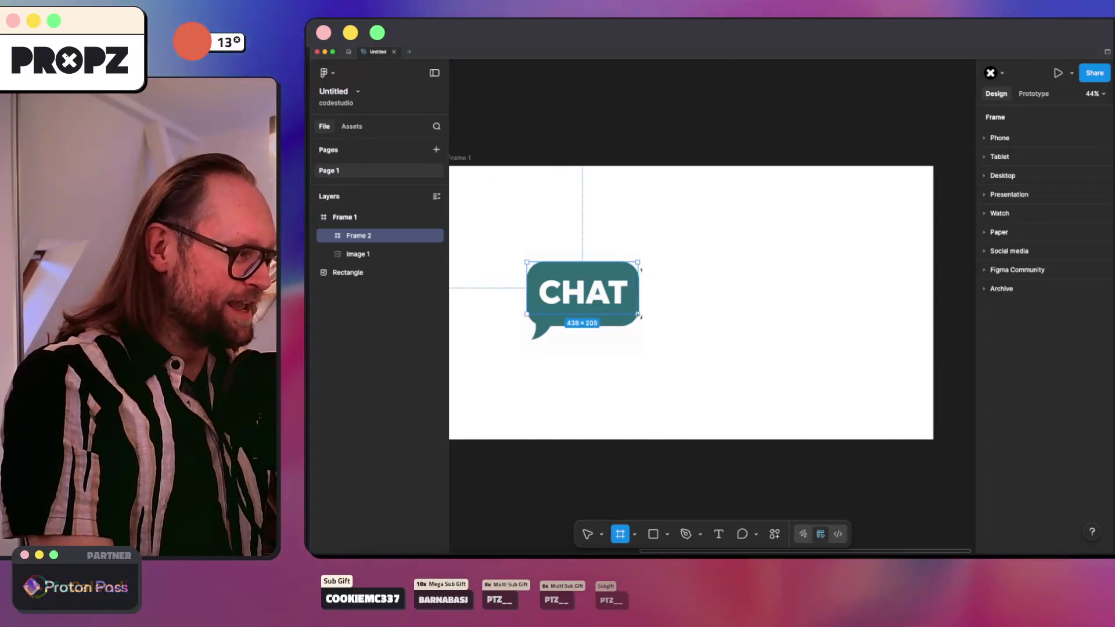
pyautogui.press('v')
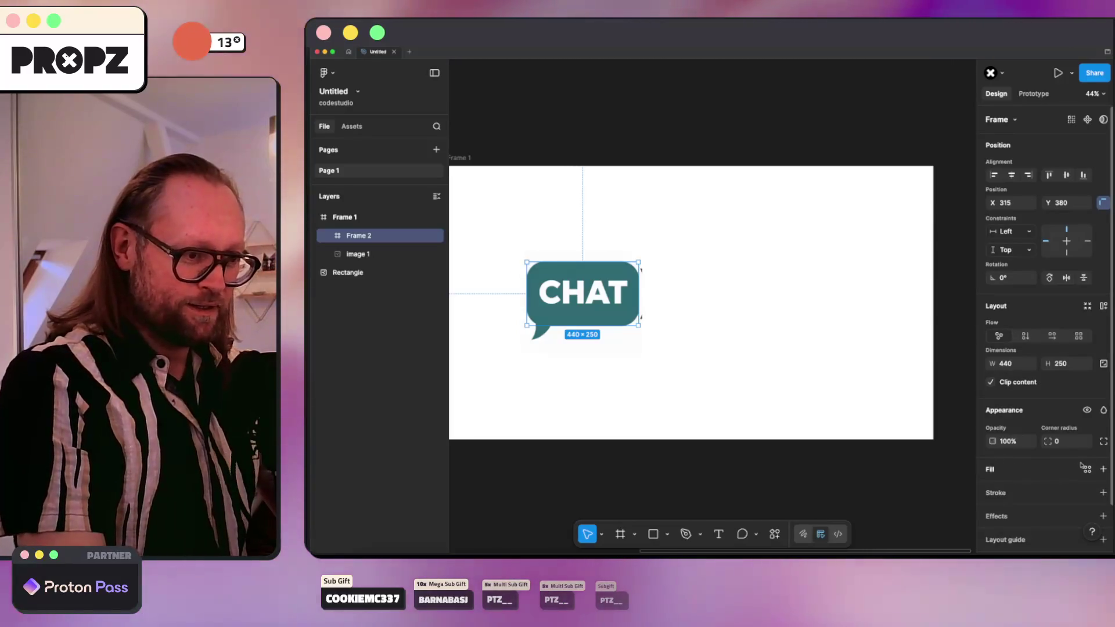
pyautogui.click(1086, 469)
pyautogui.click(860, 441)
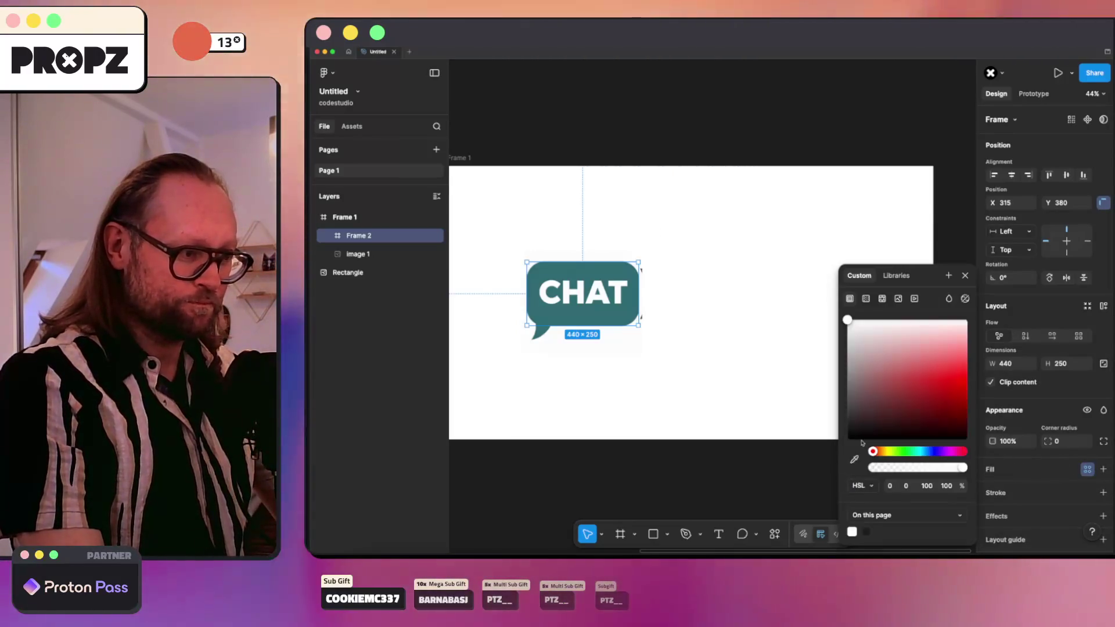
pyautogui.click(948, 366)
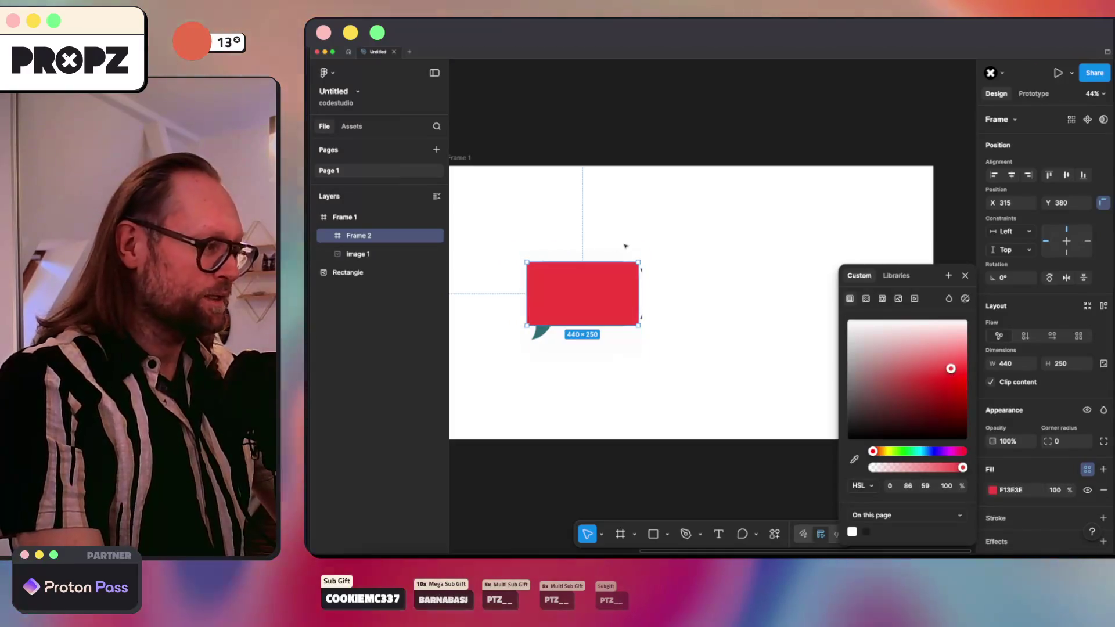
pyautogui.click(578, 258)
pyautogui.click(578, 257)
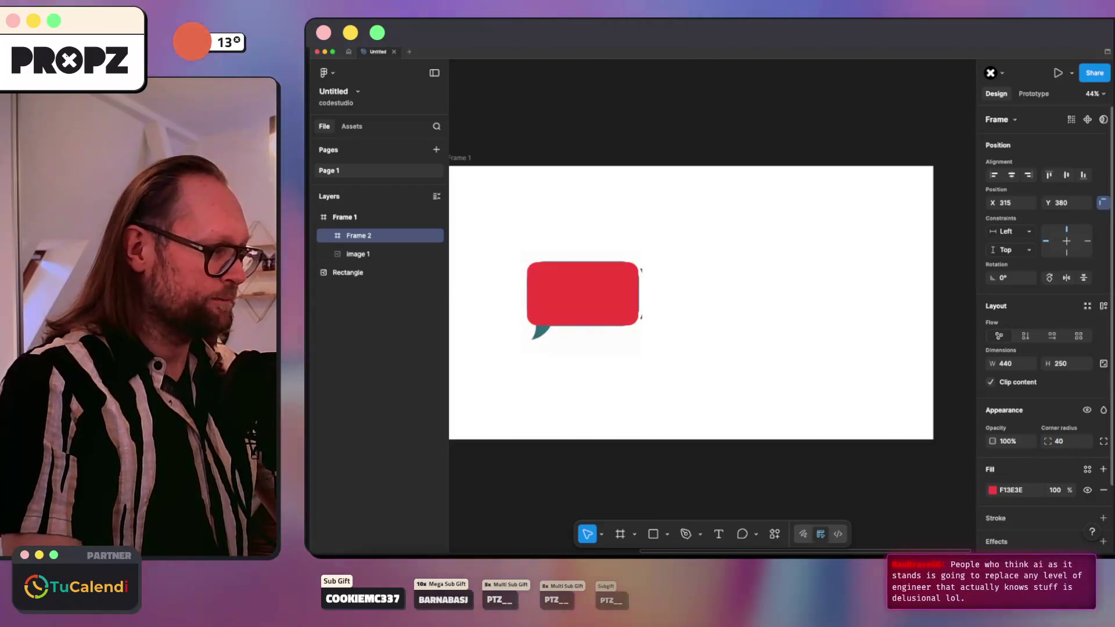
# Step: Add the Chat text inside the red frame and make Frame 2 auto-layout with 40 padding
pyautogui.click(565, 295)
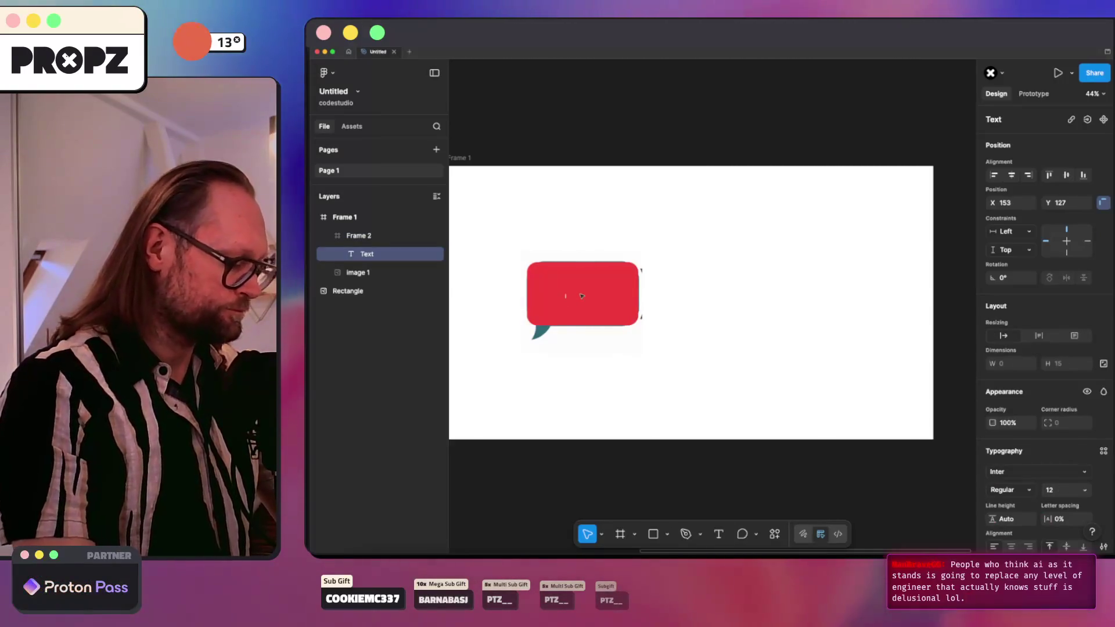
pyautogui.write('Chat')
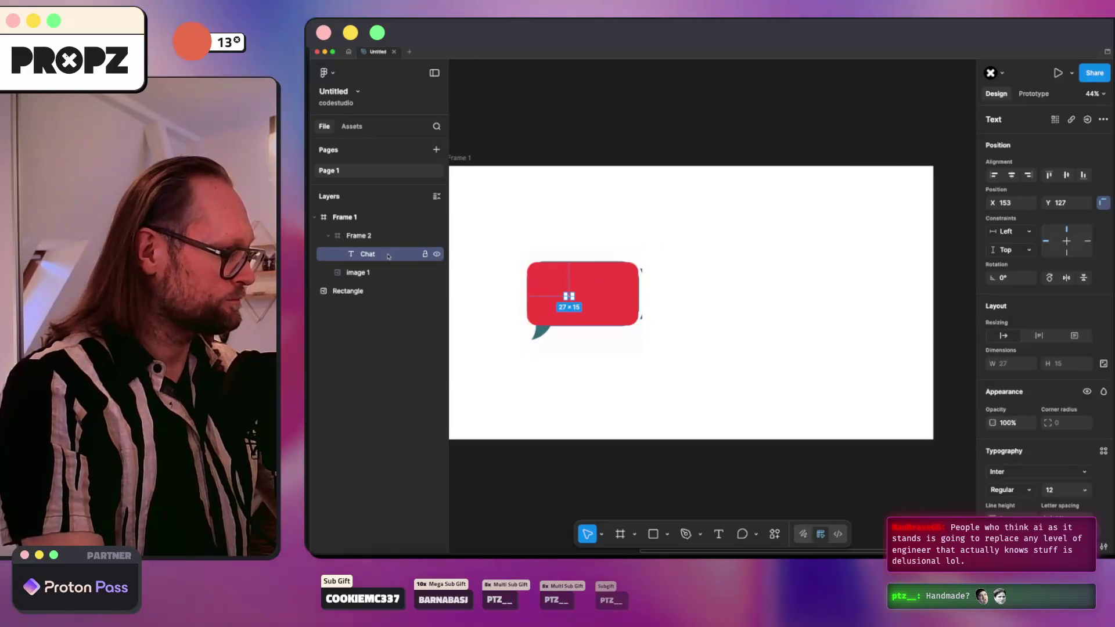
pyautogui.click(359, 235)
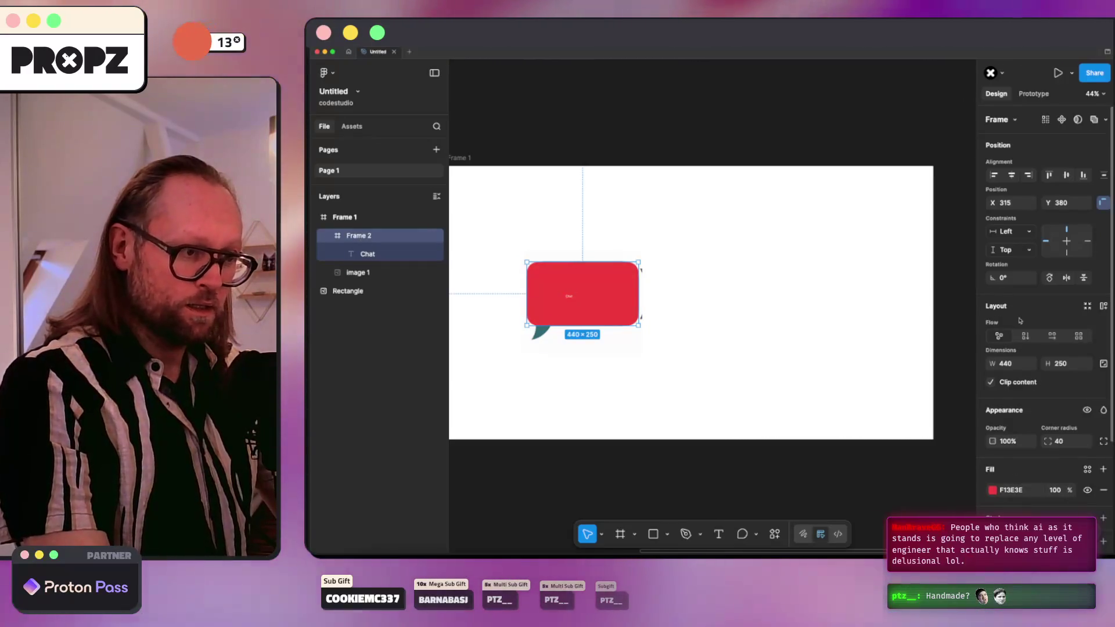
pyautogui.hotkey('shift', 'a')
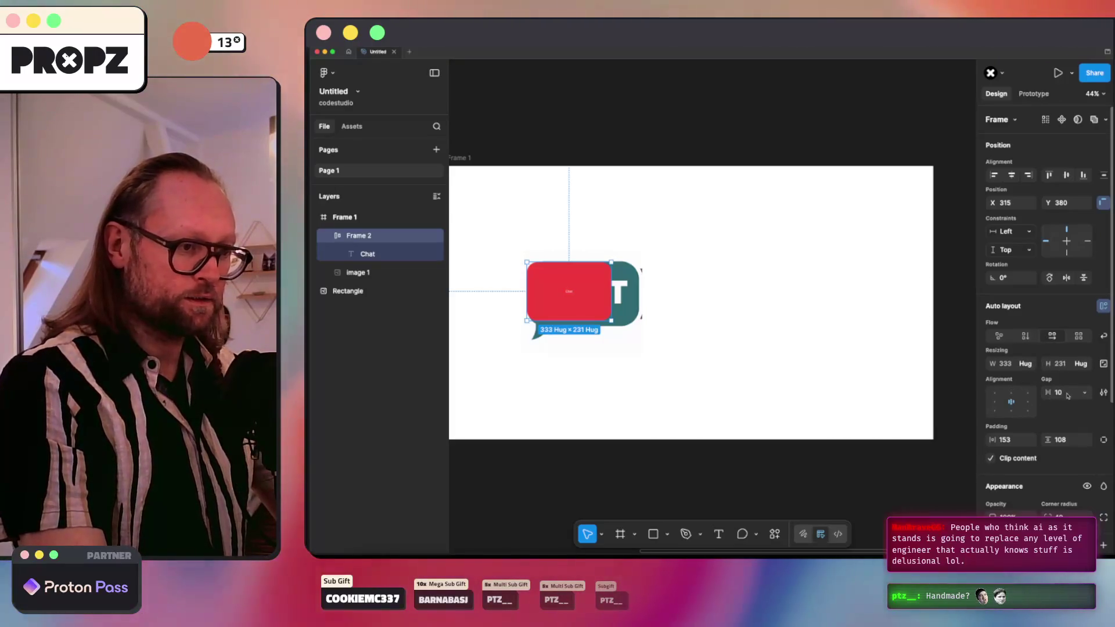
pyautogui.click(1013, 439)
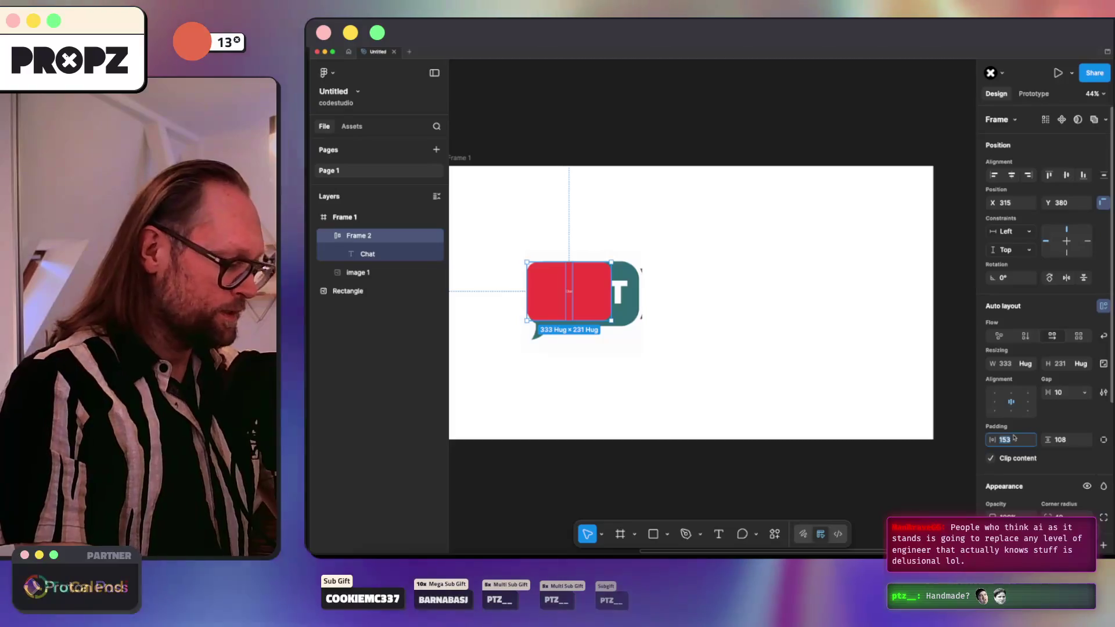
pyautogui.write('40')
pyautogui.press('Tab')
pyautogui.write('4')
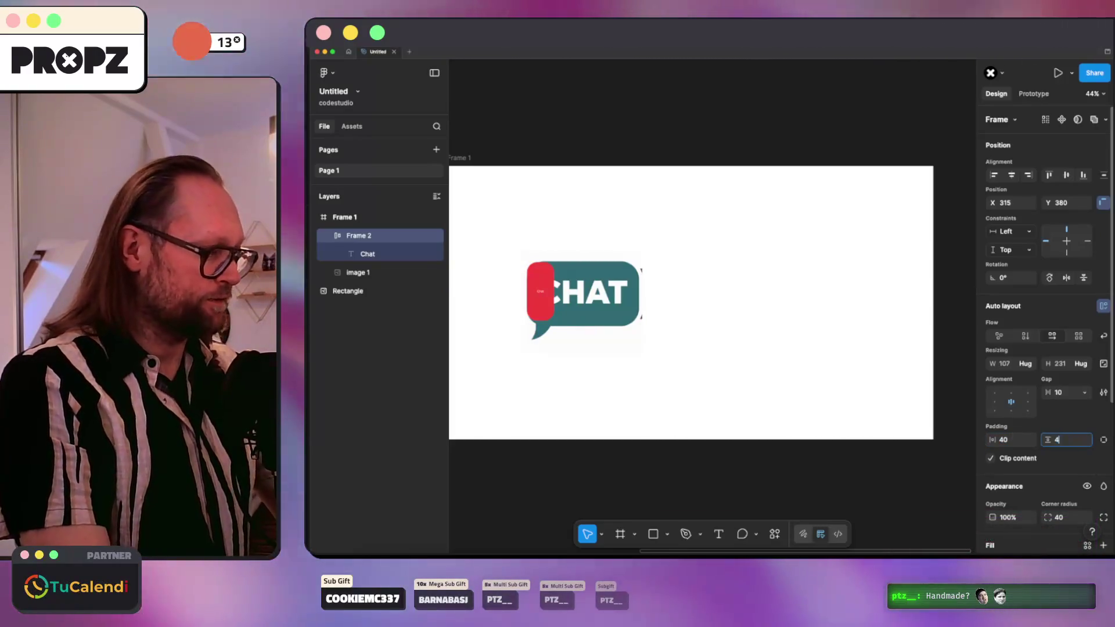
pyautogui.write('0')
pyautogui.press('Tab')
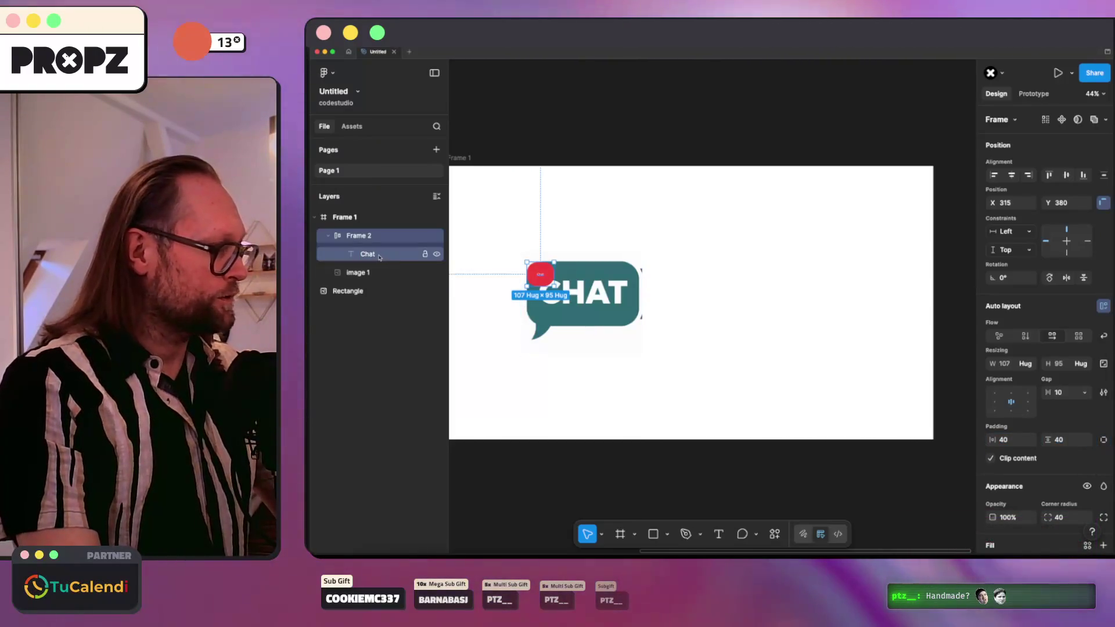
# Step: Style the Chat text as Inter Black weight in all uppercase
pyautogui.click(380, 256)
pyautogui.click(1010, 425)
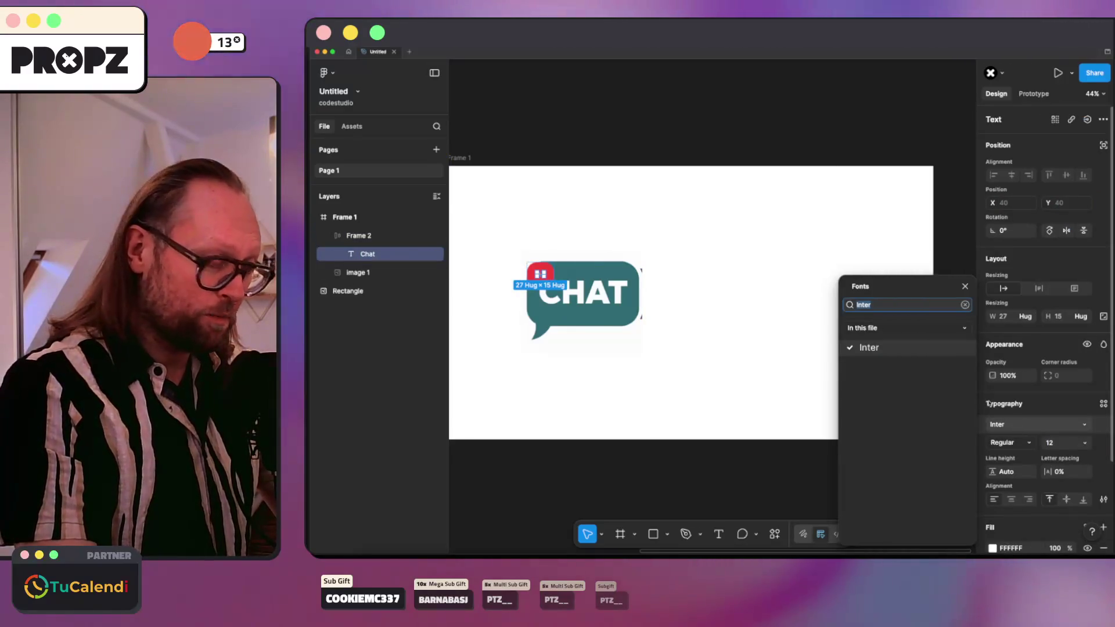
pyautogui.press('Escape')
pyautogui.write('100')
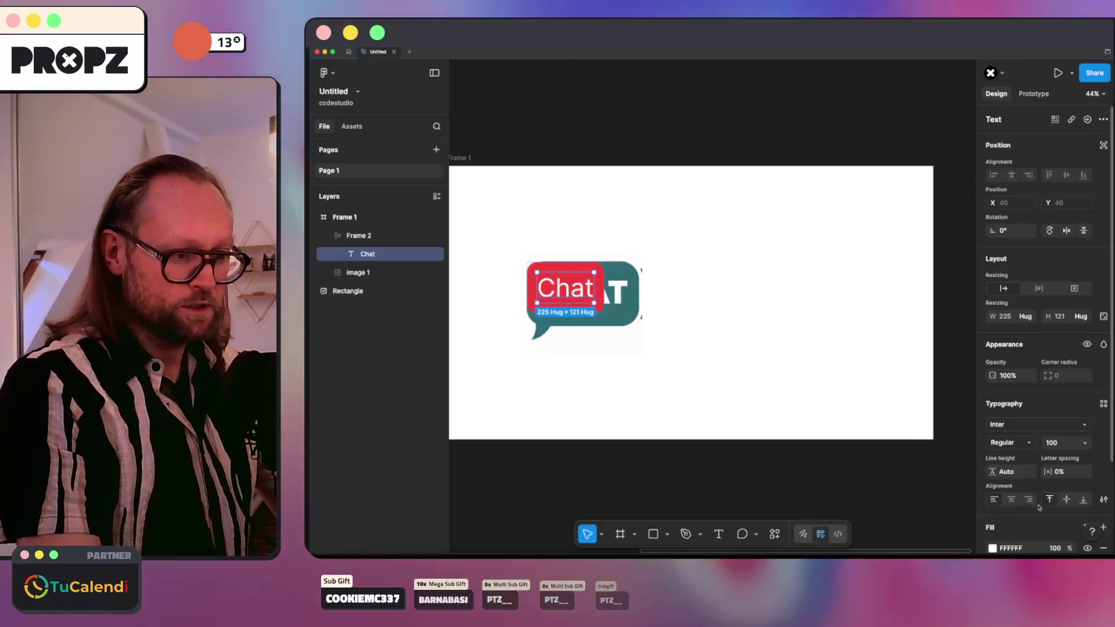
pyautogui.click(1023, 442)
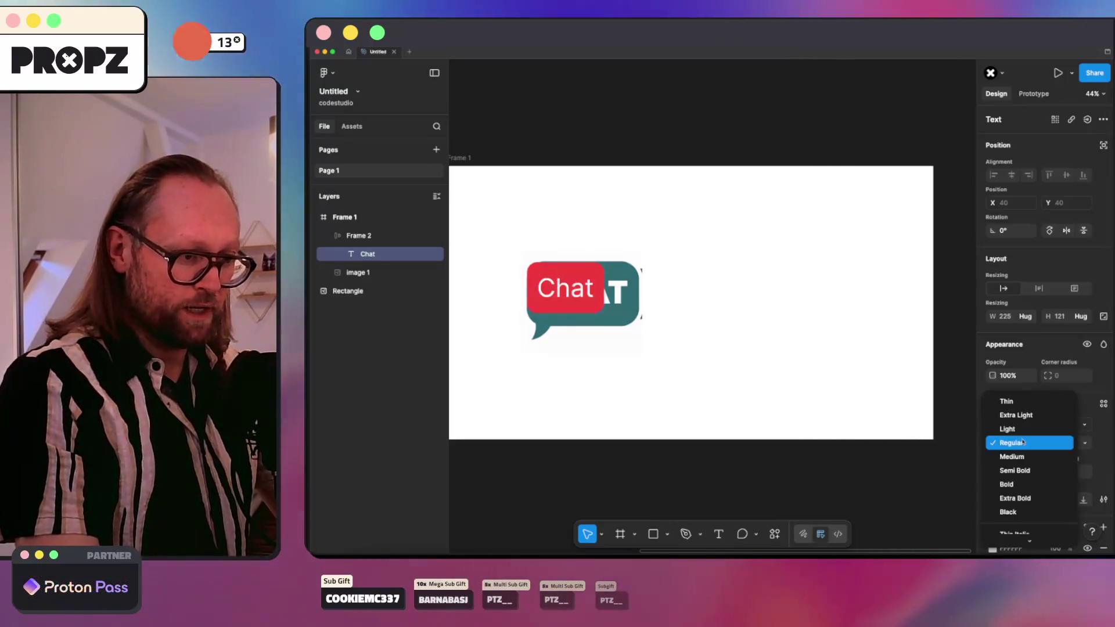
pyautogui.click(1024, 512)
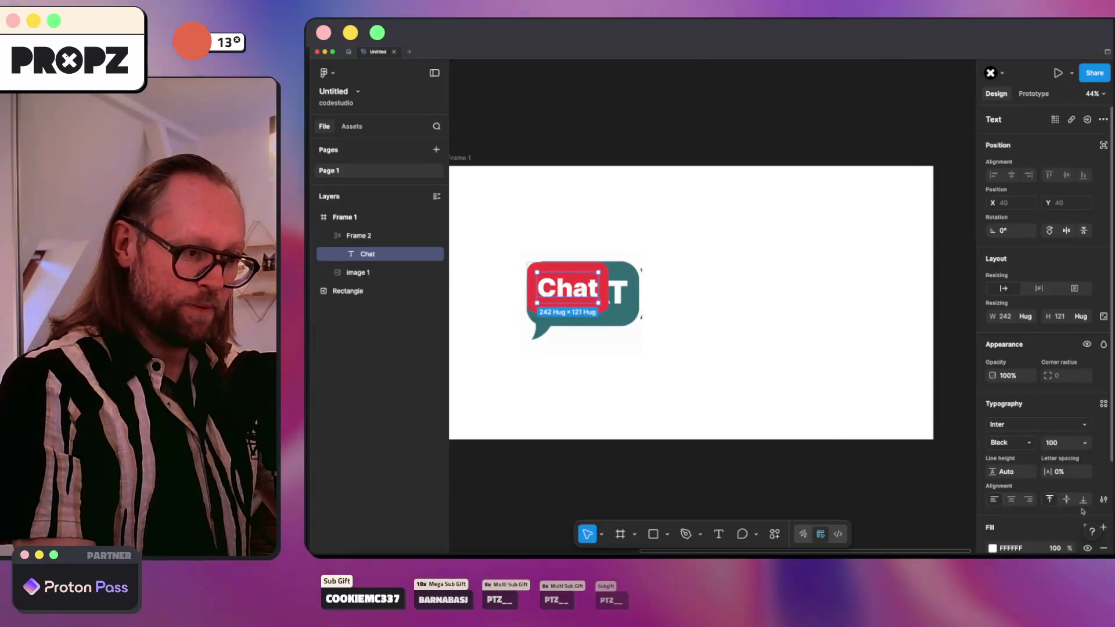
pyautogui.click(1103, 499)
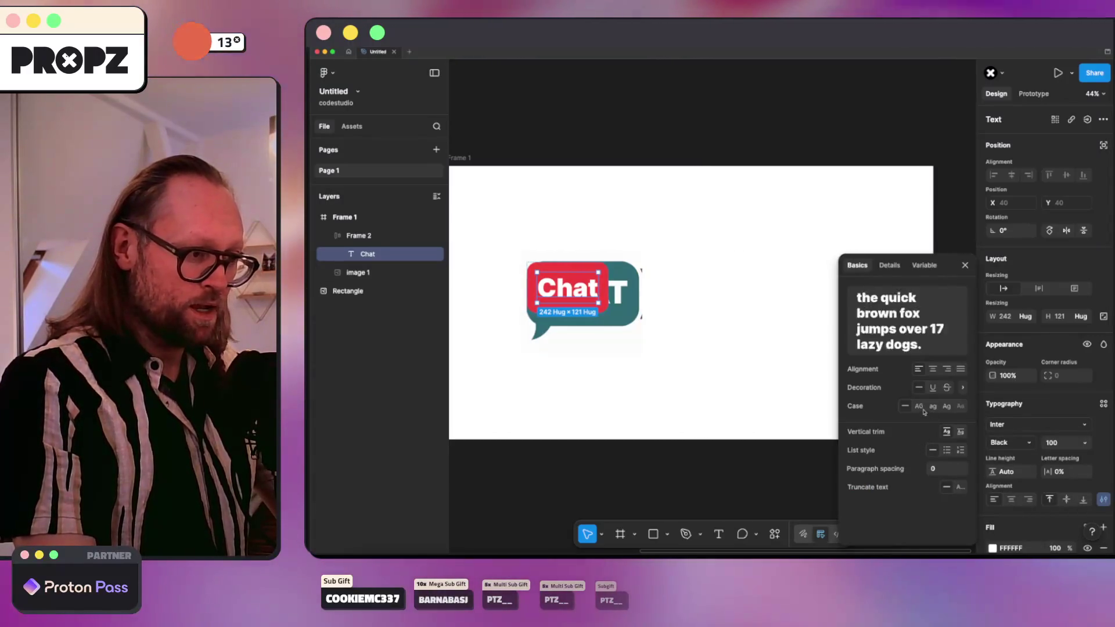
pyautogui.click(922, 409)
pyautogui.click(552, 264)
# Step: Move the red CHAT box over the teal bubble and shift the teal image to the upper right
pyautogui.moveTo(551, 264)
pyautogui.mouseDown()
pyautogui.moveTo(596, 271)
pyautogui.moveTo(597, 291)
pyautogui.moveTo(736, 210)
pyautogui.mouseUp()
pyautogui.click(556, 283)
pyautogui.click(619, 328)
pyautogui.scroll(5, 612, 380)
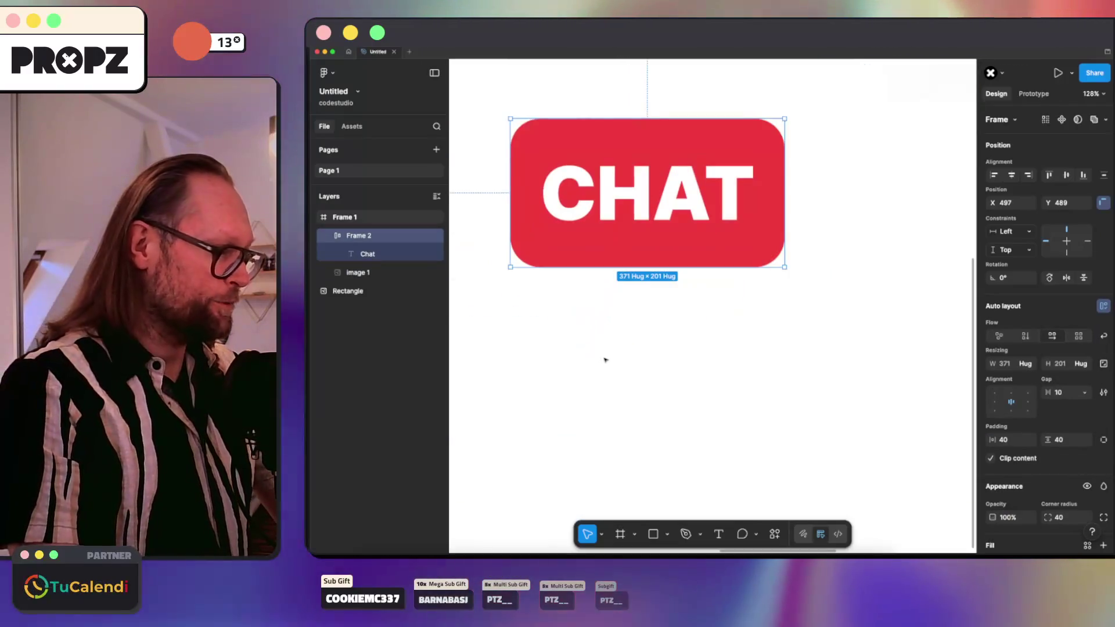
# Step: Draw a closed, curved tail path below the red CHAT box with the Pen tool
pyautogui.press('Escape')
pyautogui.press('p')
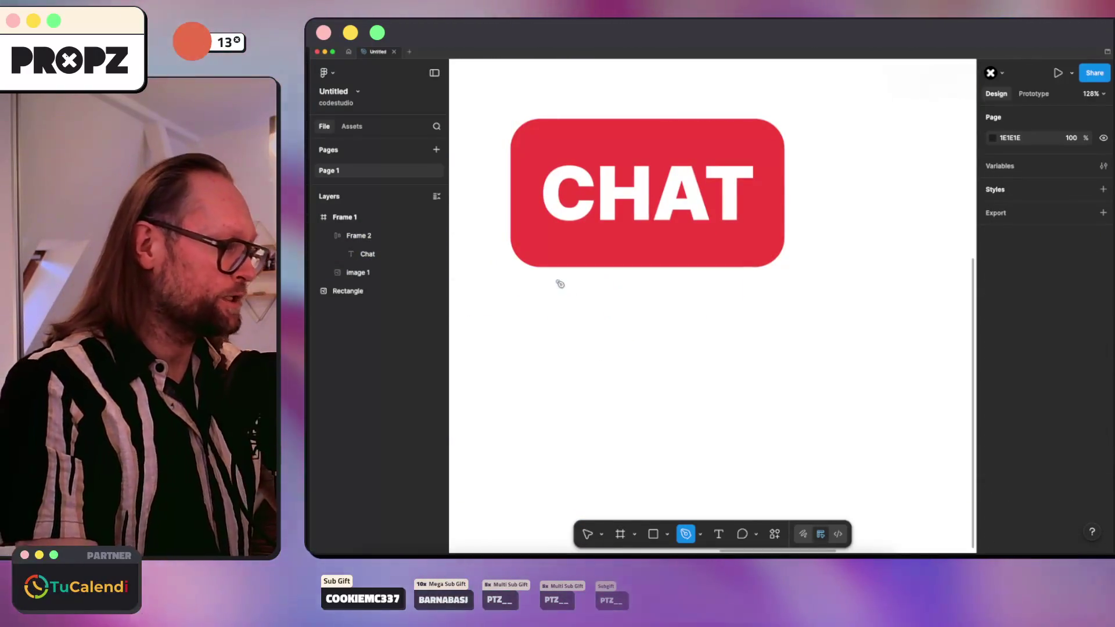
pyautogui.click(558, 279)
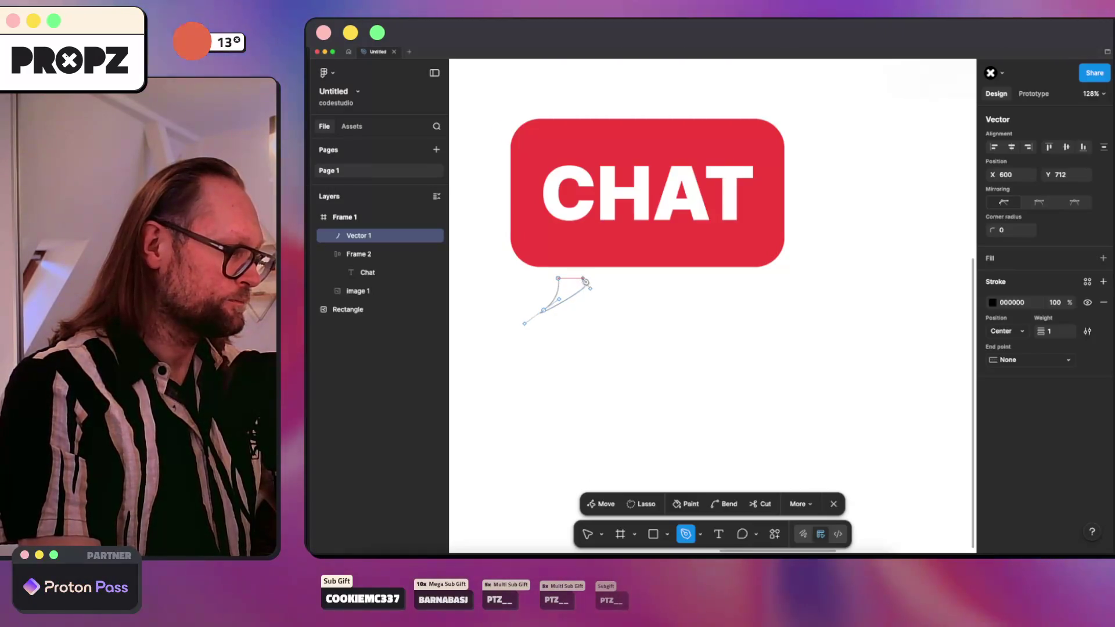
pyautogui.moveTo(586, 282); pyautogui.dragTo(571, 267)
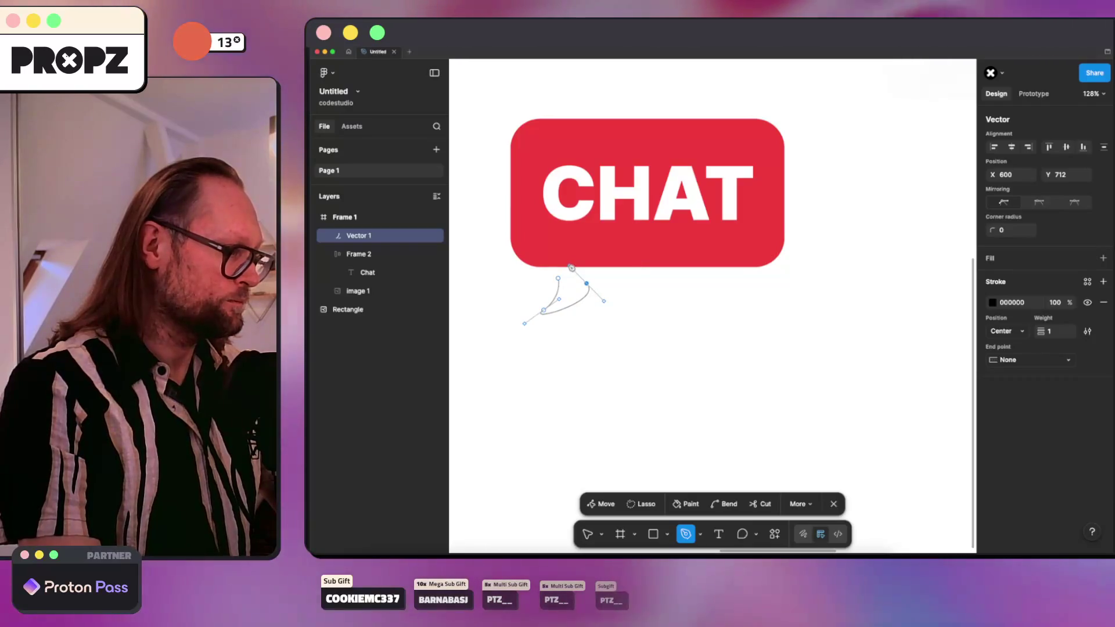
pyautogui.click(559, 280)
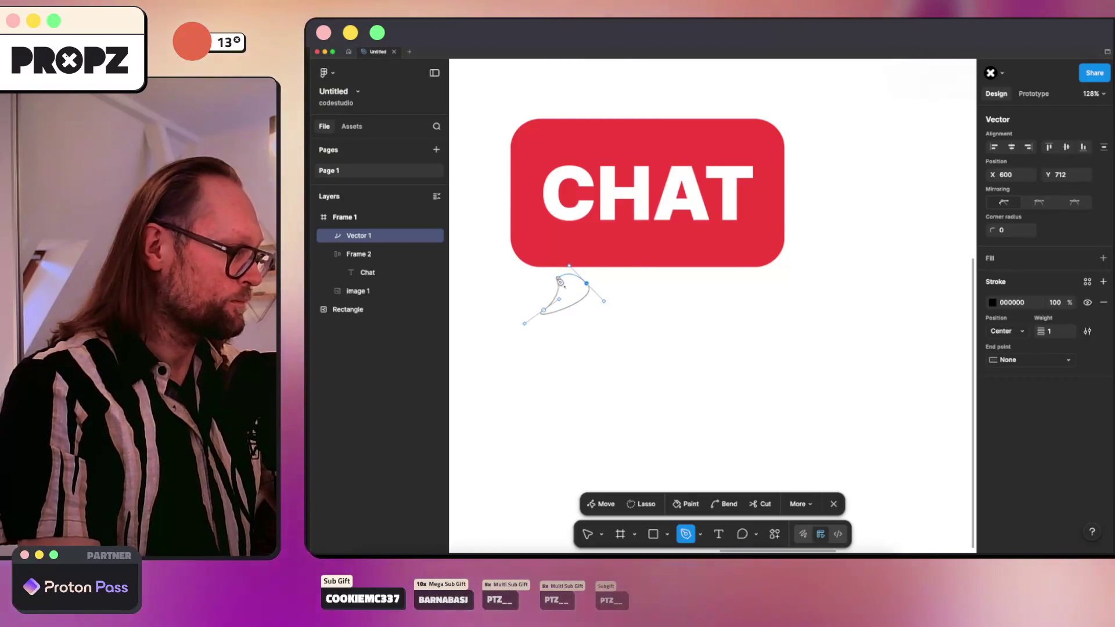
pyautogui.press('Escape')
pyautogui.scroll(3, 581, 370)
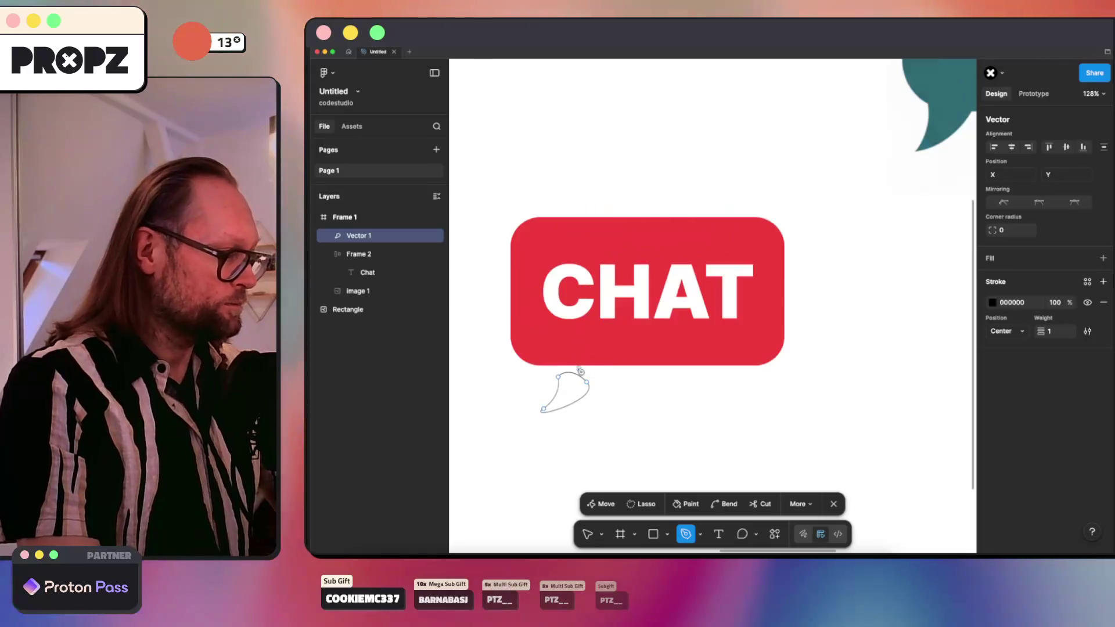
pyautogui.scroll(-3, 581, 370)
pyautogui.scroll(6, 580, 368)
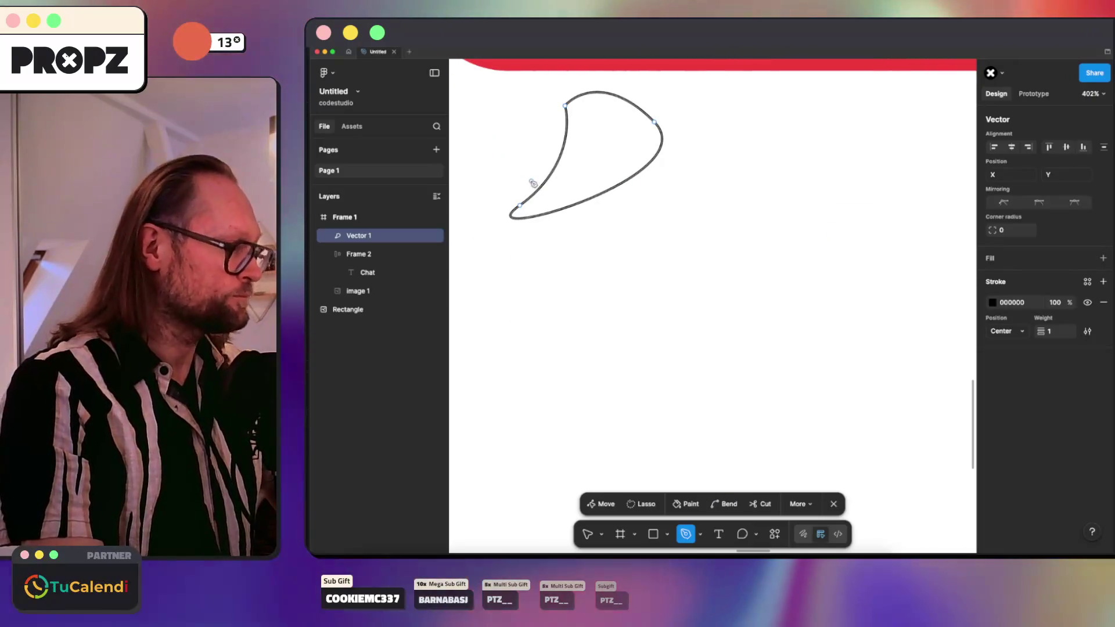
# Step: Reshape the tail's edges, corner and tip, then give it a D9D9D9 grey fill
pyautogui.press('v')
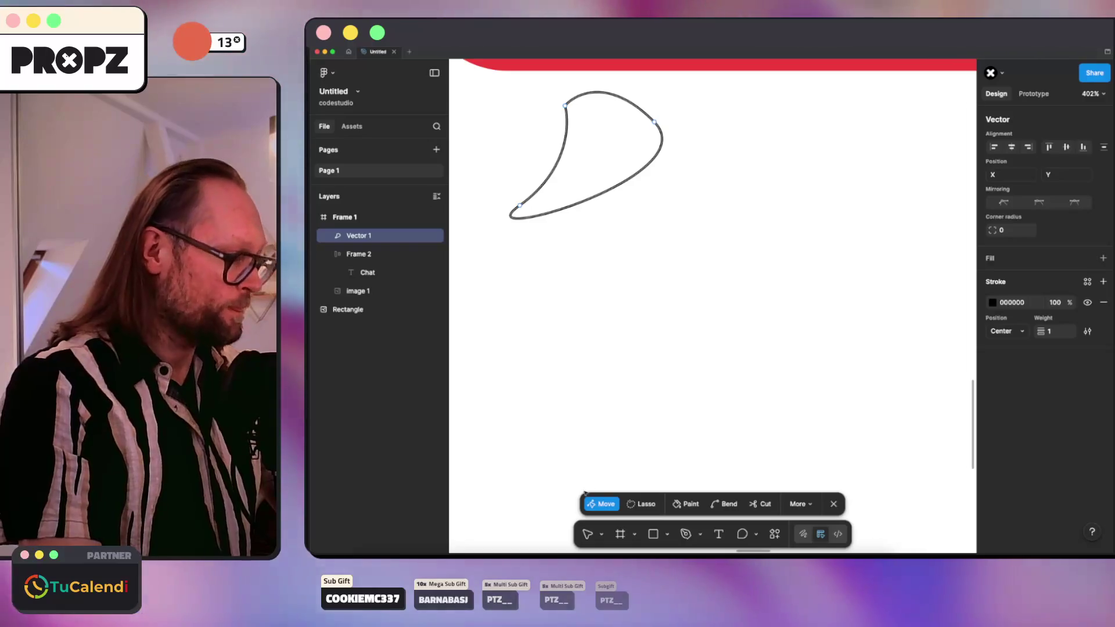
pyautogui.press('Escape')
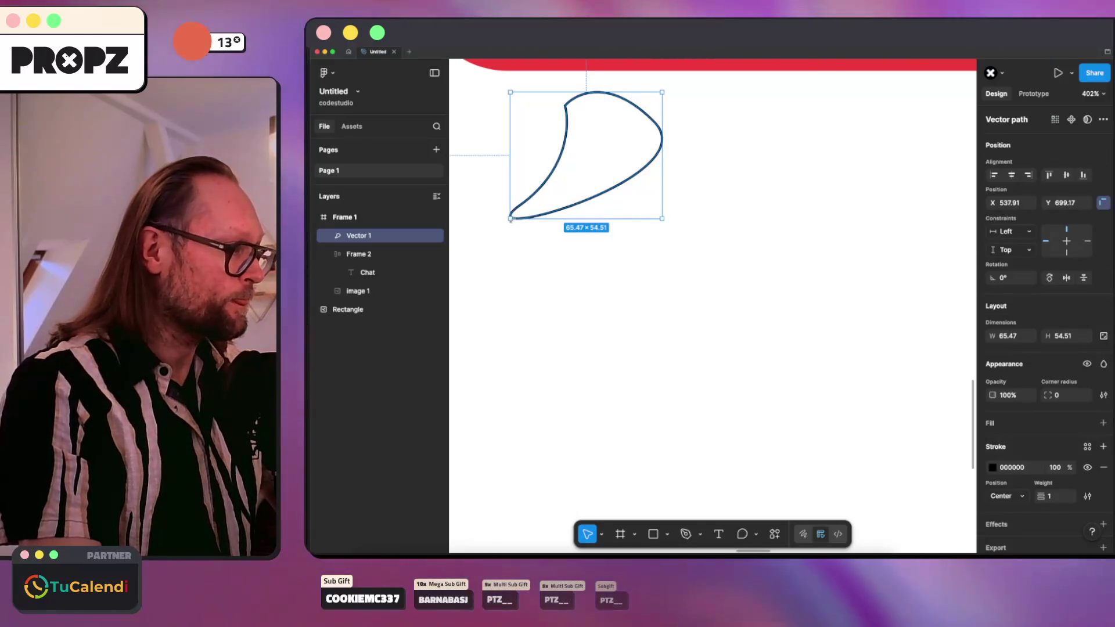
pyautogui.click(555, 189)
pyautogui.doubleClick(529, 201)
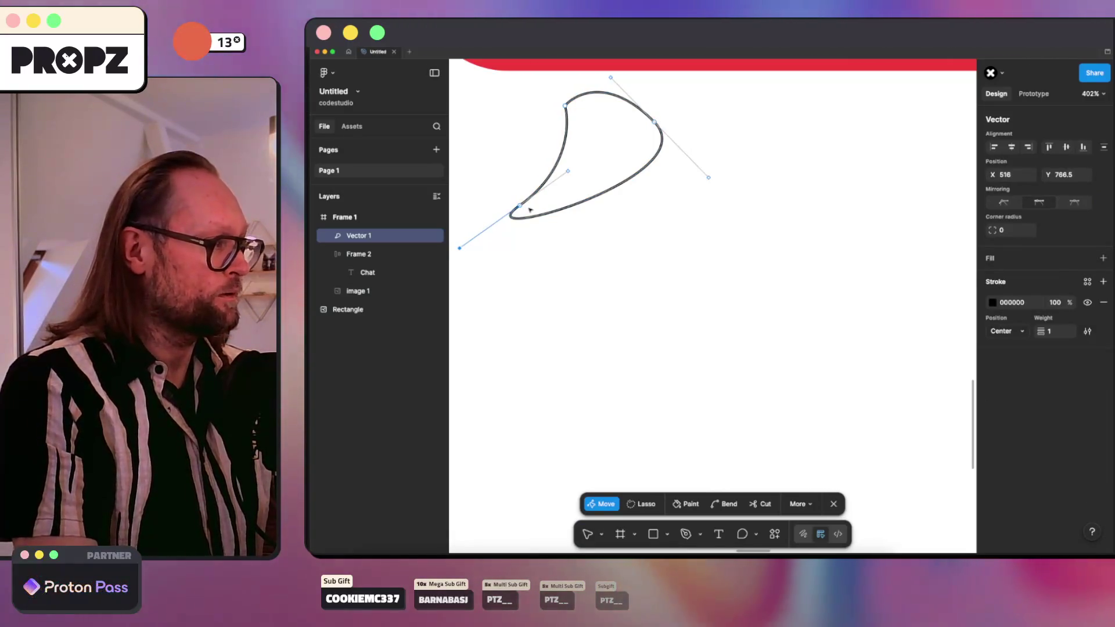
pyautogui.scroll(3, 589, 192)
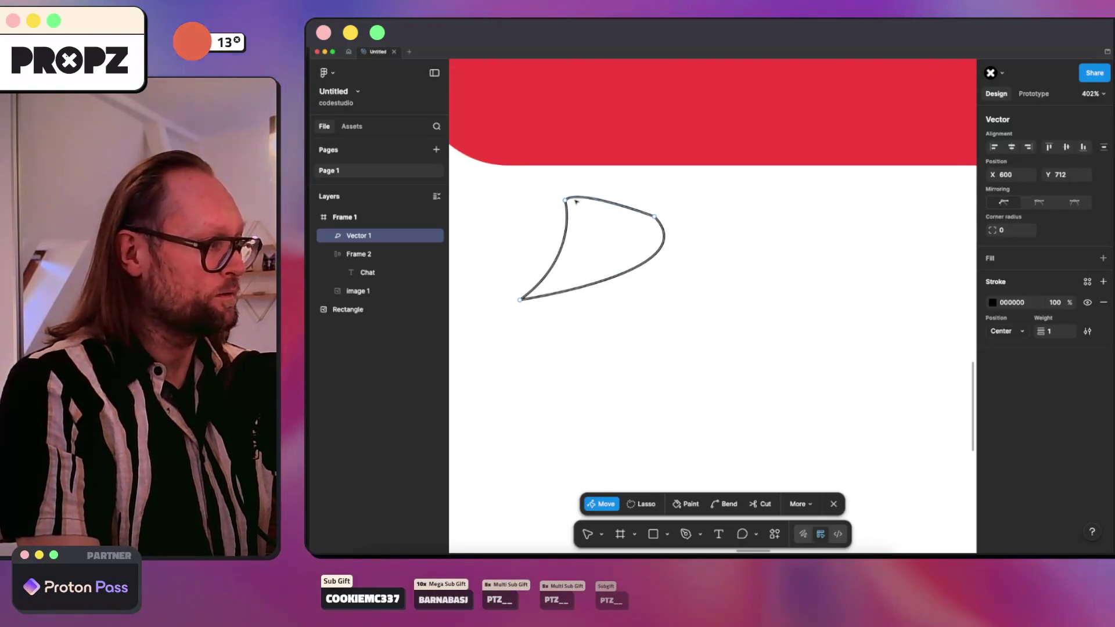
pyautogui.moveTo(577, 187); pyautogui.dragTo(669, 200)
pyautogui.moveTo(723, 256); pyautogui.dragTo(693, 290)
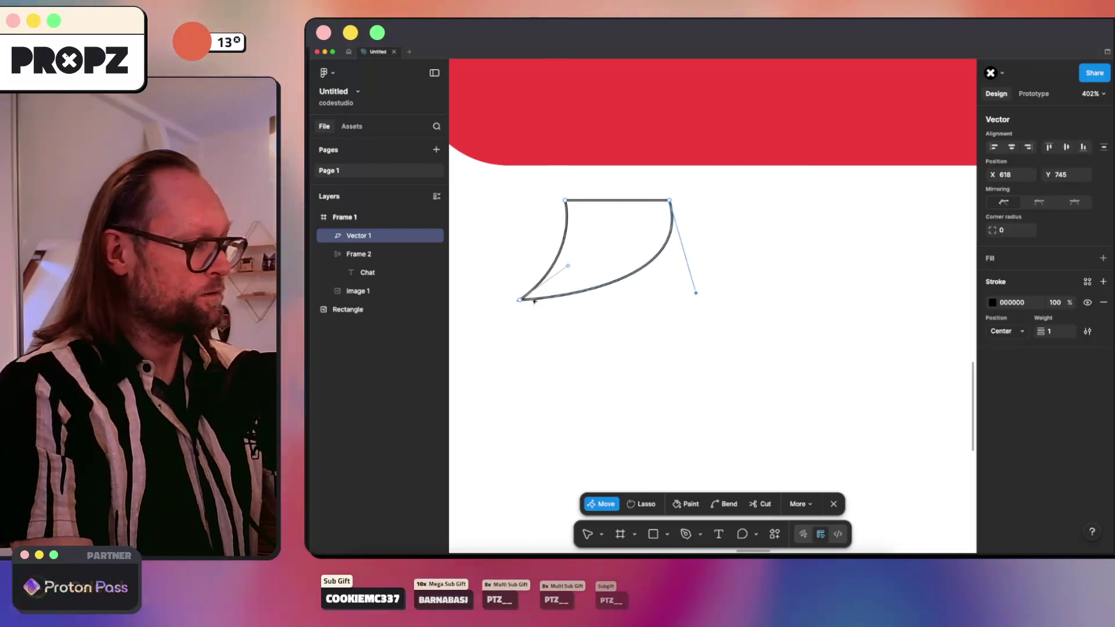
pyautogui.moveTo(519, 301); pyautogui.dragTo(503, 336)
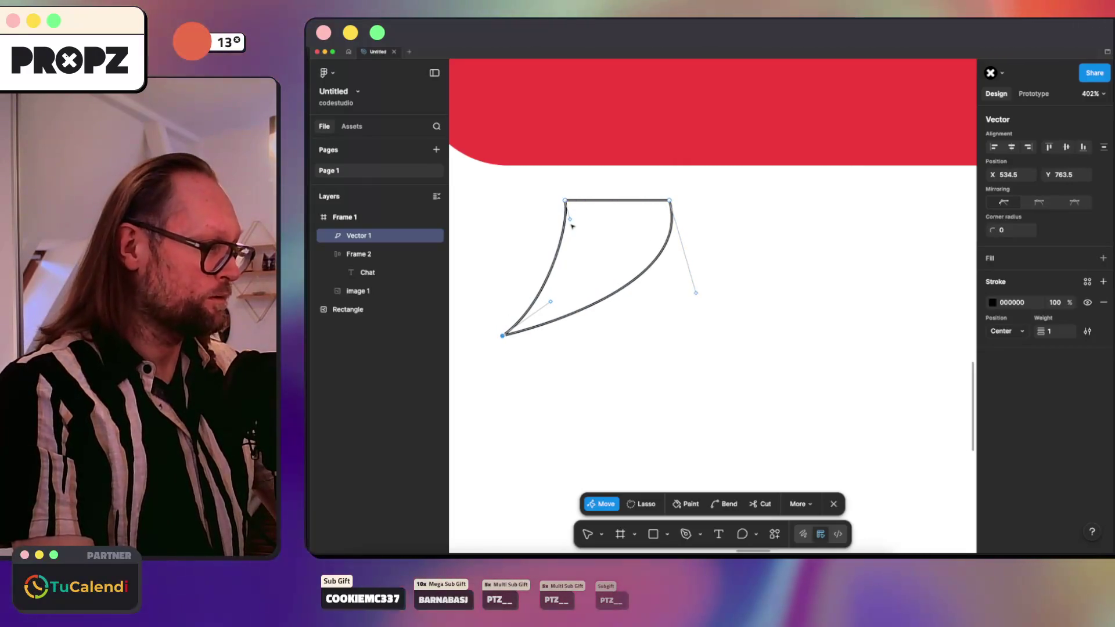
pyautogui.moveTo(569, 219); pyautogui.dragTo(583, 233)
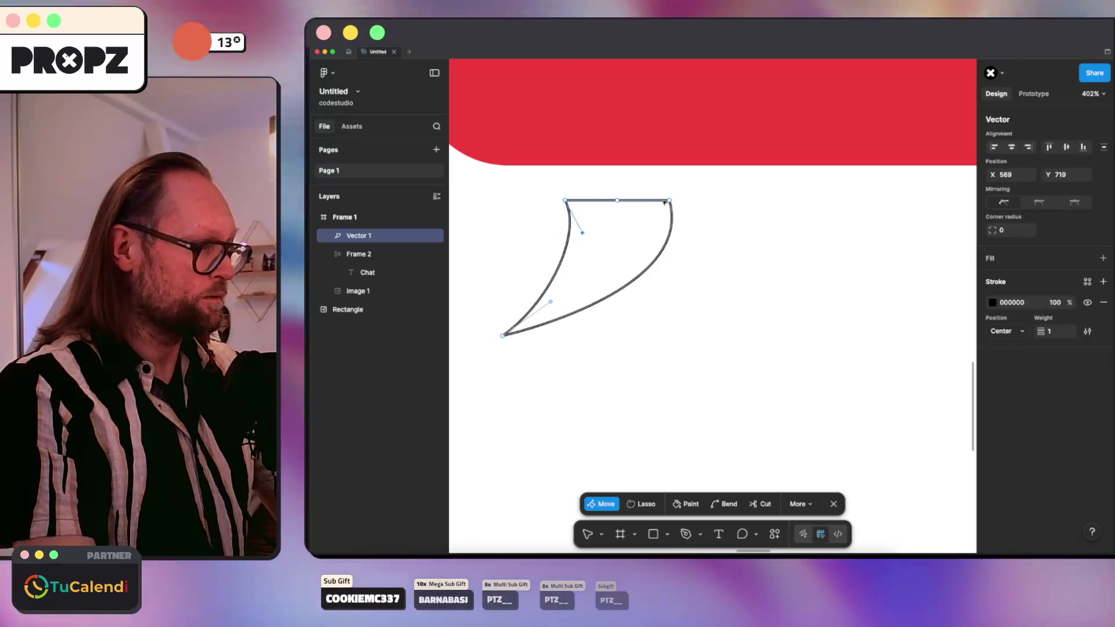
pyautogui.click(670, 201)
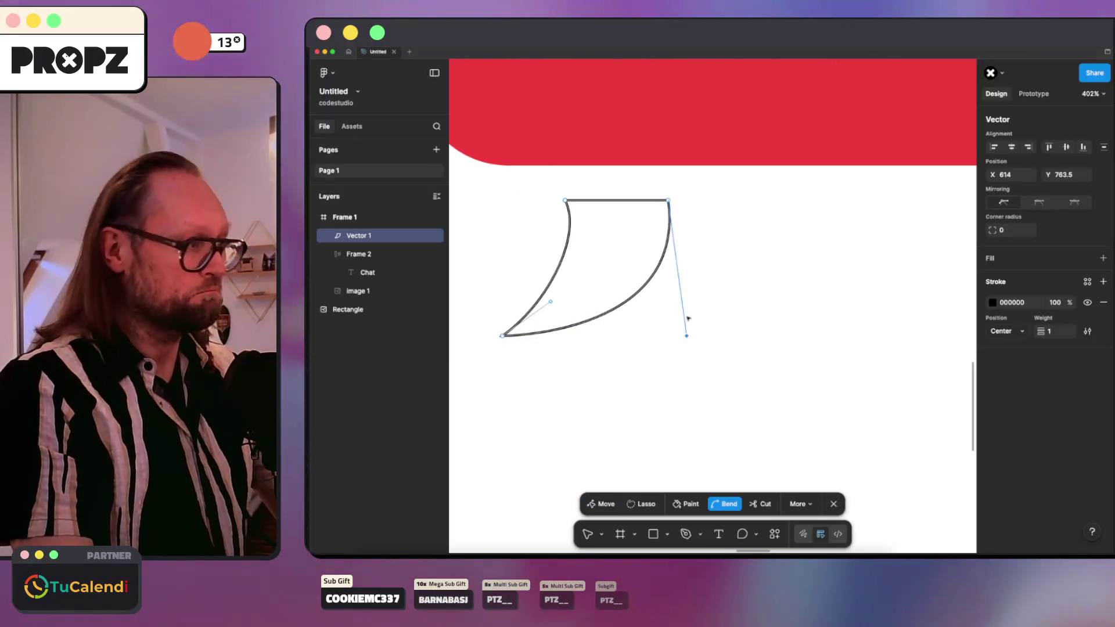
pyautogui.scroll(-5, 688, 318)
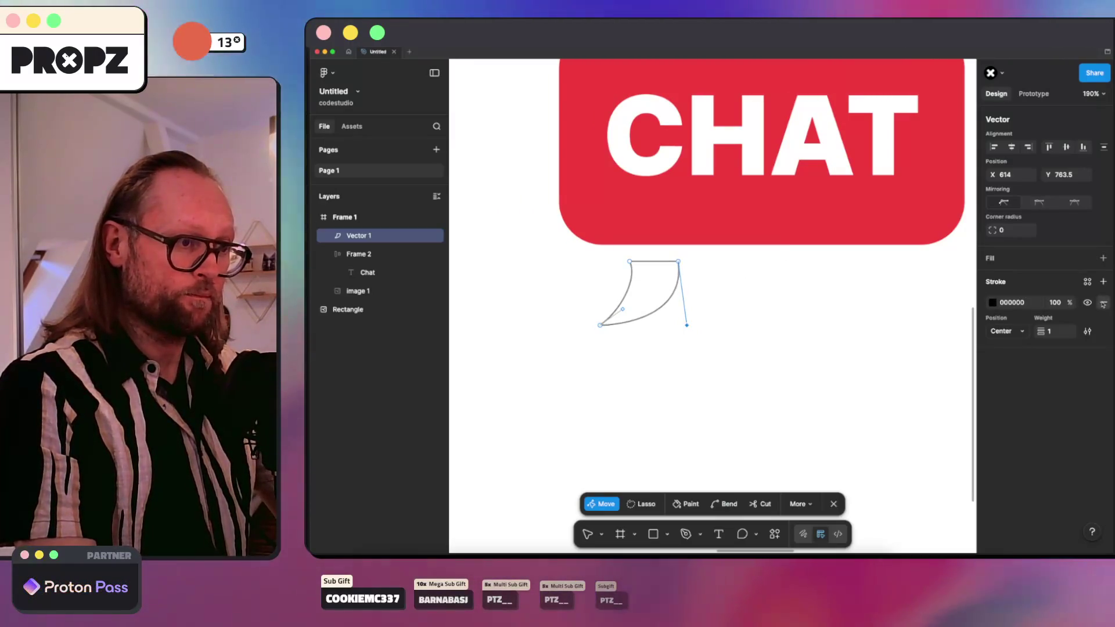
pyautogui.click(1103, 259)
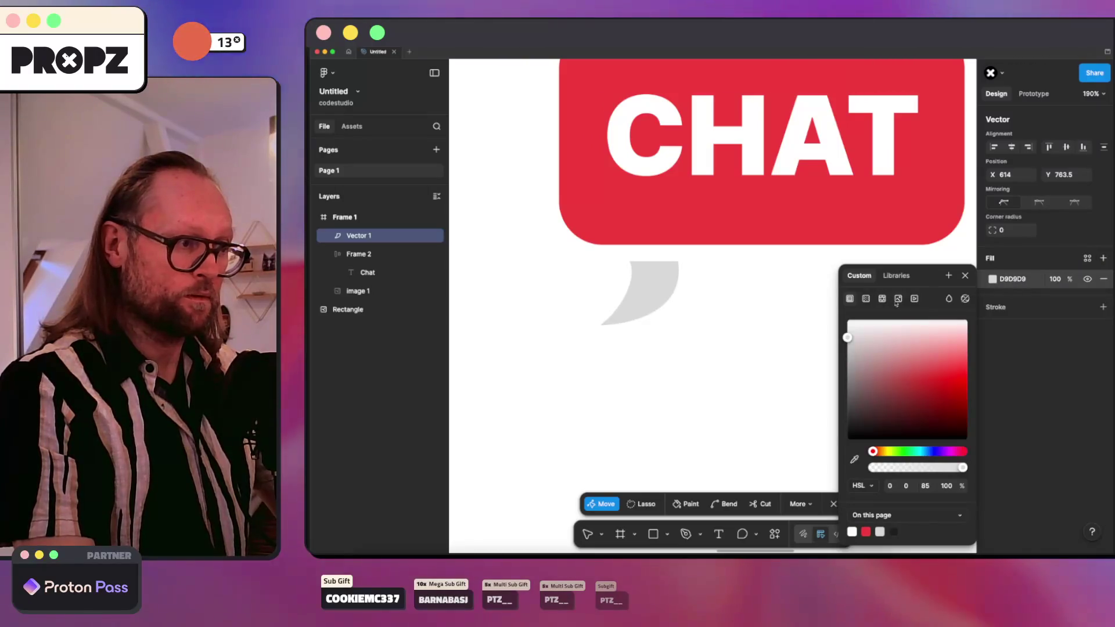
# Step: Eyedrop the CHAT box's red F13E3E into the tail's fill
pyautogui.click(979, 284)
pyautogui.click(992, 279)
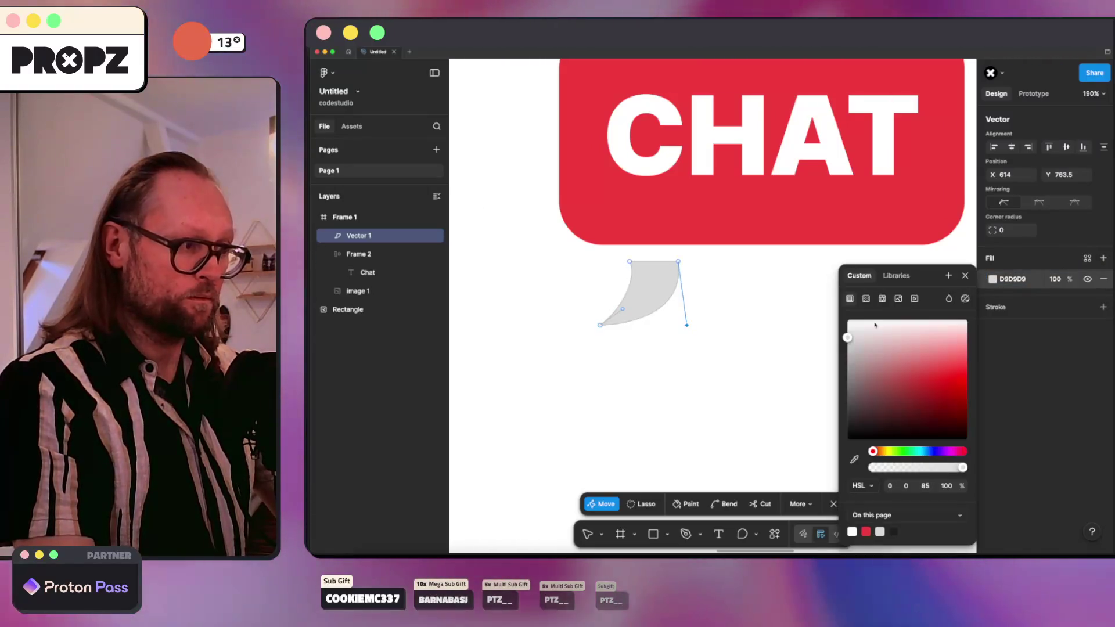
pyautogui.click(854, 459)
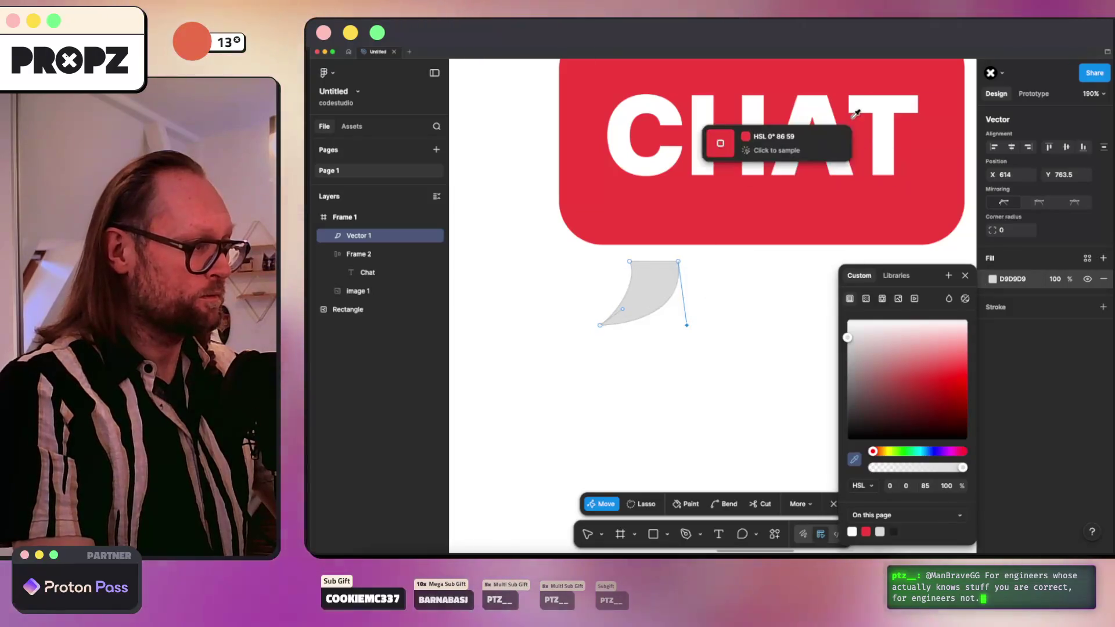
pyautogui.click(726, 197)
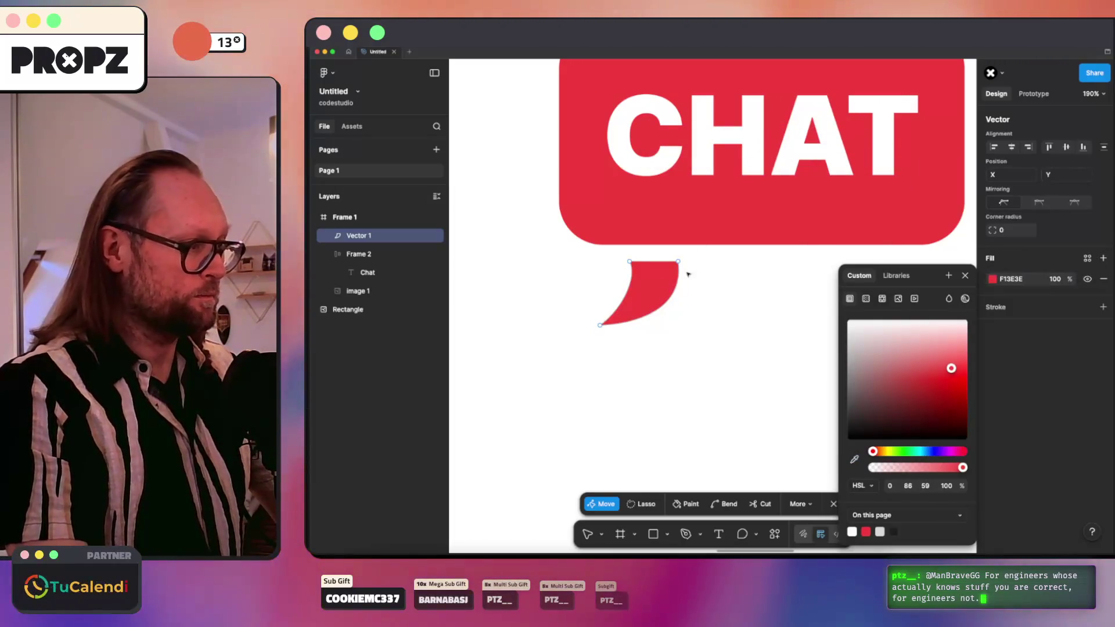
pyautogui.press('Escape')
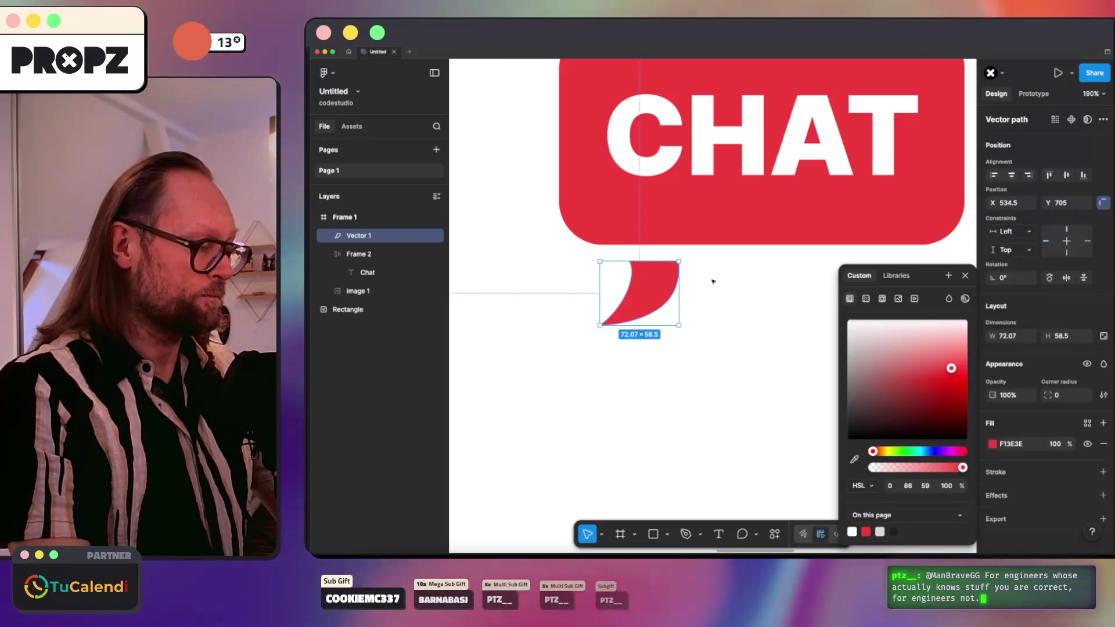
# Step: Nudge the tail right so it joins beneath the CHAT box as one speech bubble
pyautogui.scroll(-5, 662, 286)
pyautogui.click(793, 334)
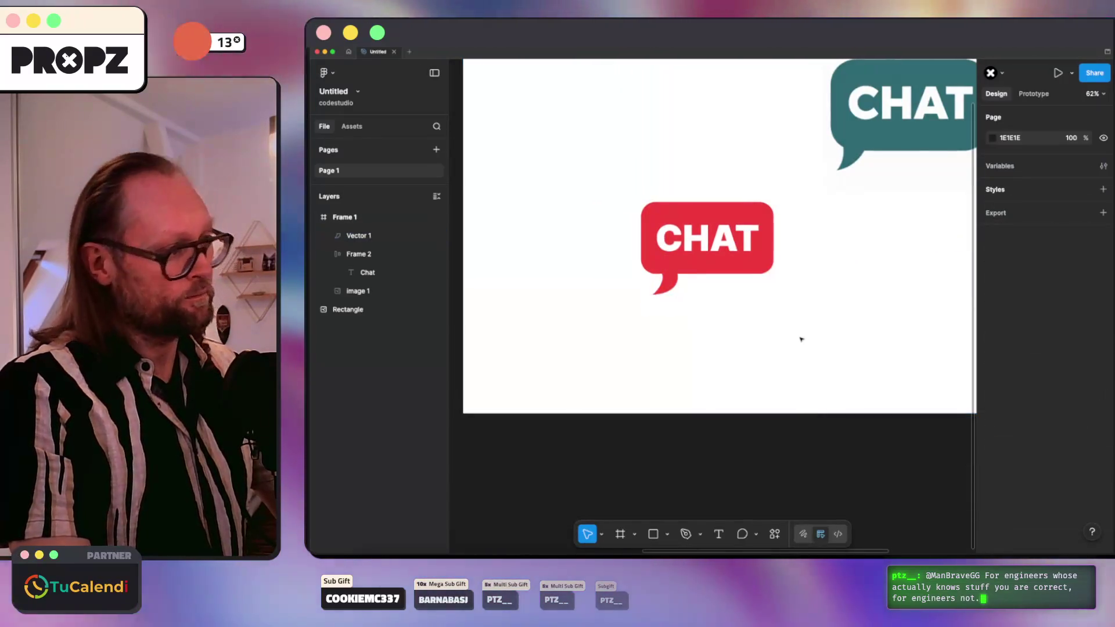
pyautogui.scroll(2, 774, 244)
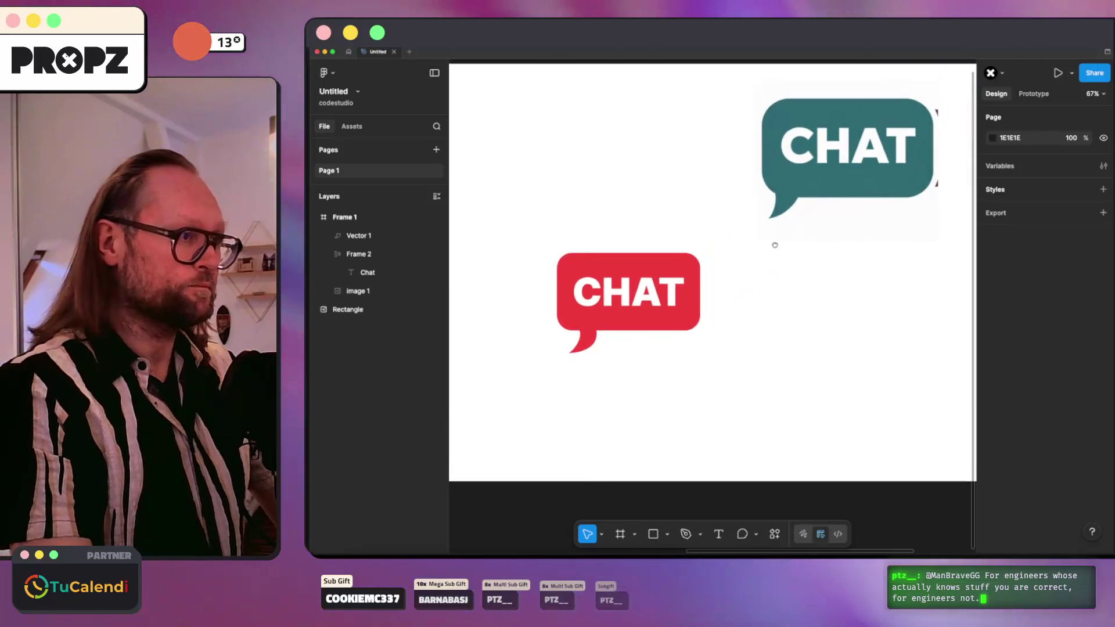
pyautogui.scroll(5, 580, 353)
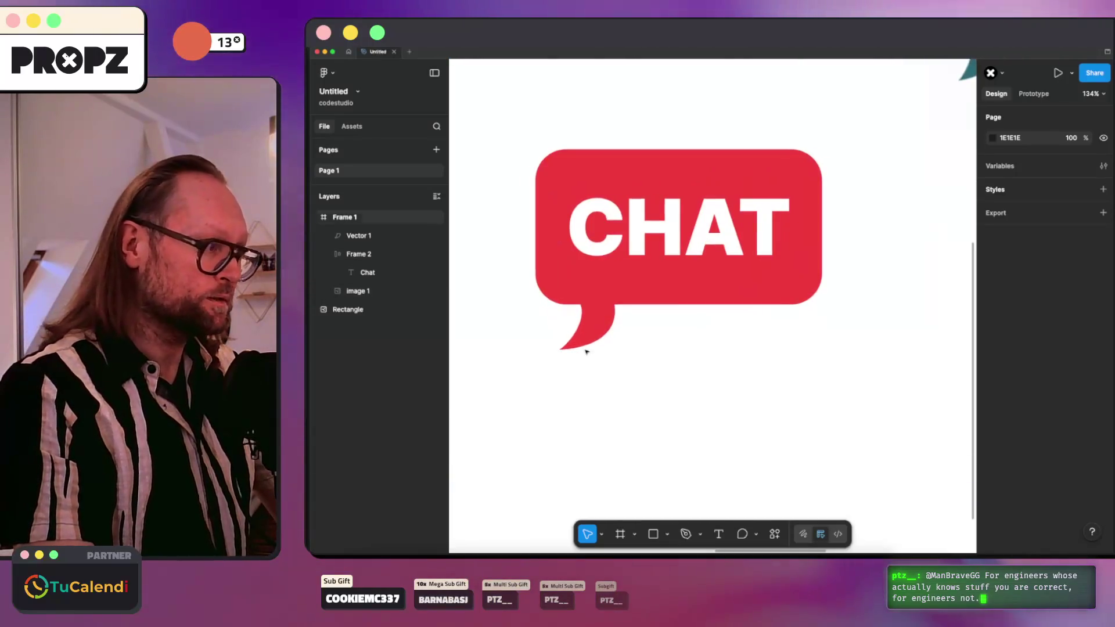
pyautogui.click(598, 333)
pyautogui.doubleClick(608, 319)
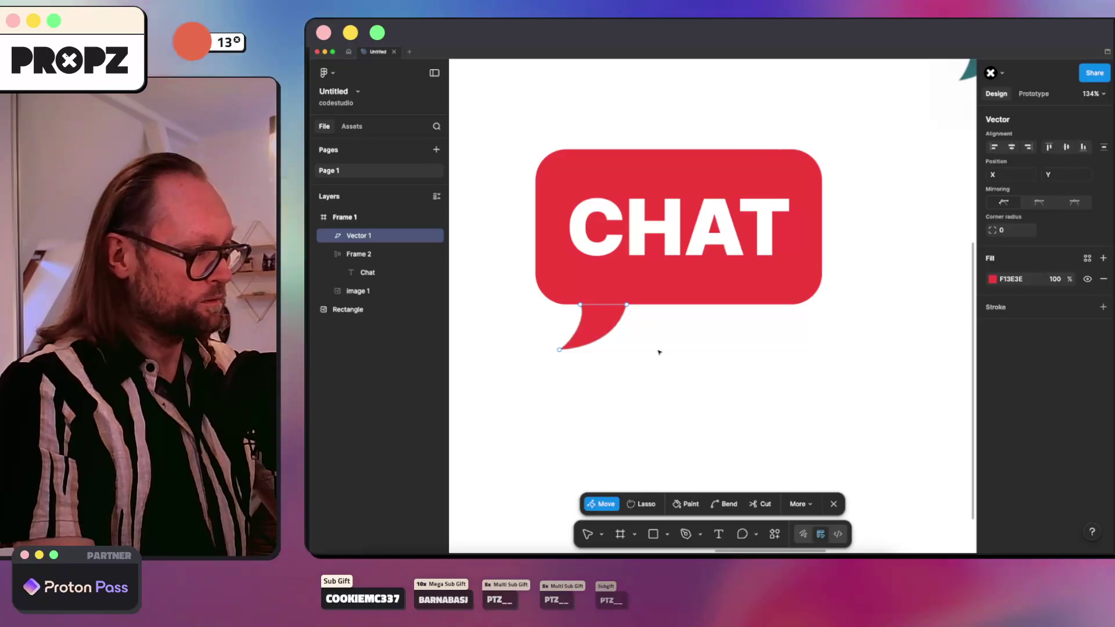
pyautogui.press('Escape')
pyautogui.hotkey('shift', '1')
pyautogui.press('Escape')
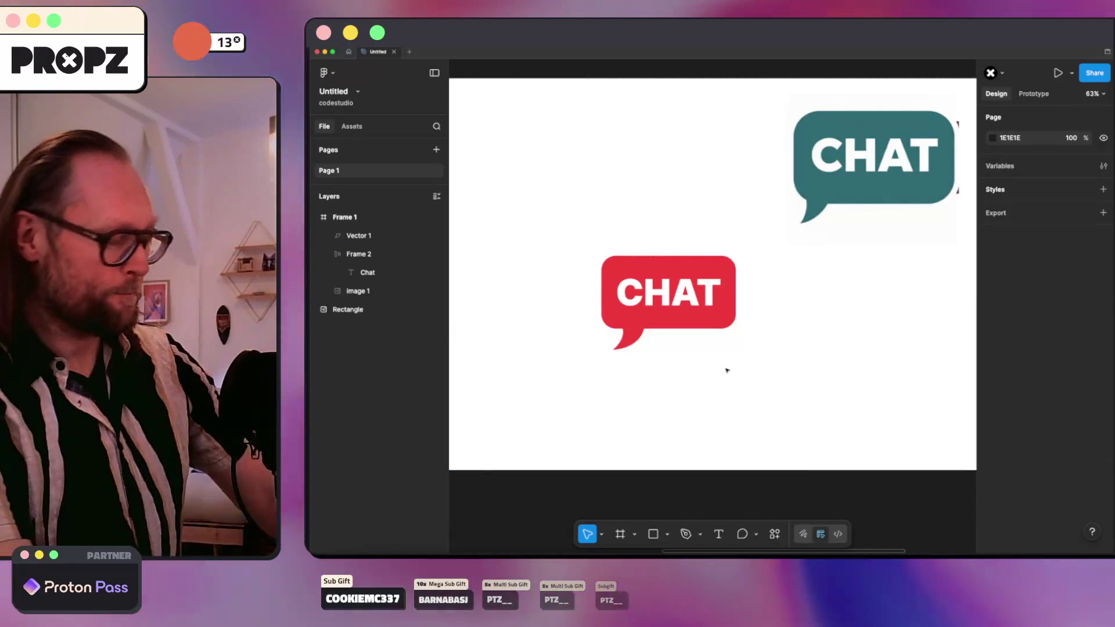
pyautogui.moveTo(615, 336); pyautogui.dragTo(667, 338)
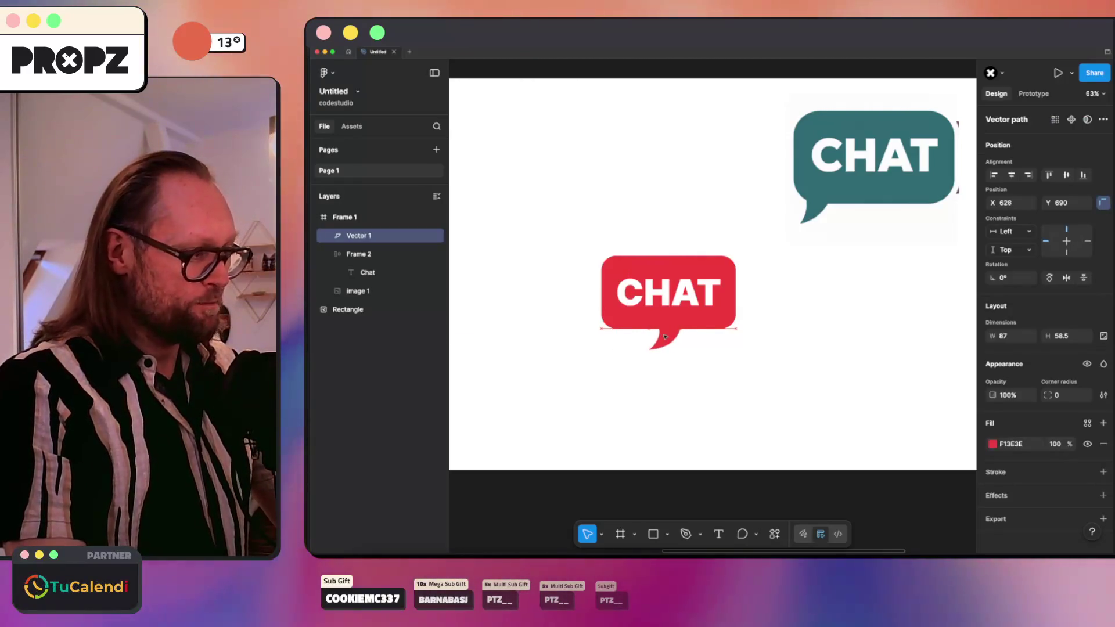
pyautogui.click(761, 374)
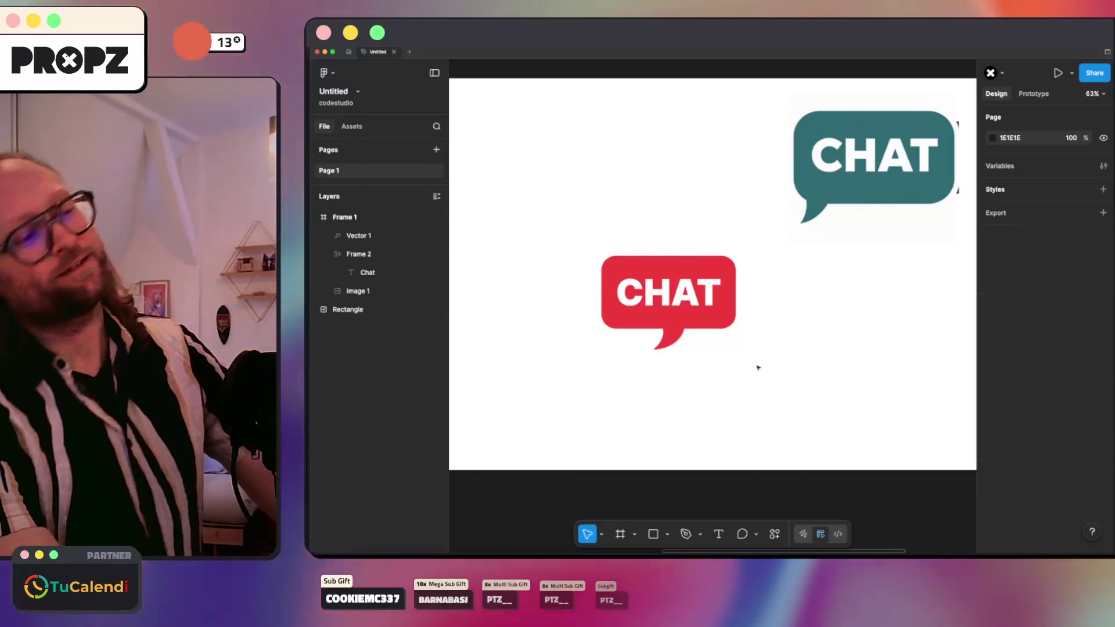
pyautogui.scroll(5, 726, 354)
pyautogui.scroll(-5, 701, 340)
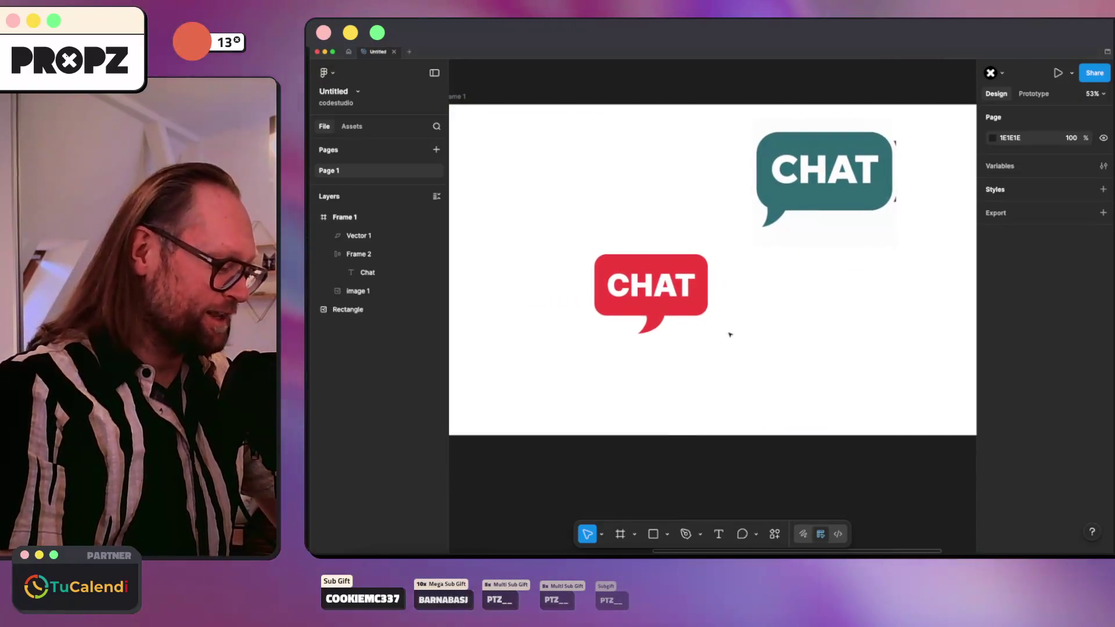
# Step: Align STUDIO beside the red bubble and move the tail vector into Frame 2 beneath it
pyautogui.click(745, 297)
pyautogui.write('STUDIO')
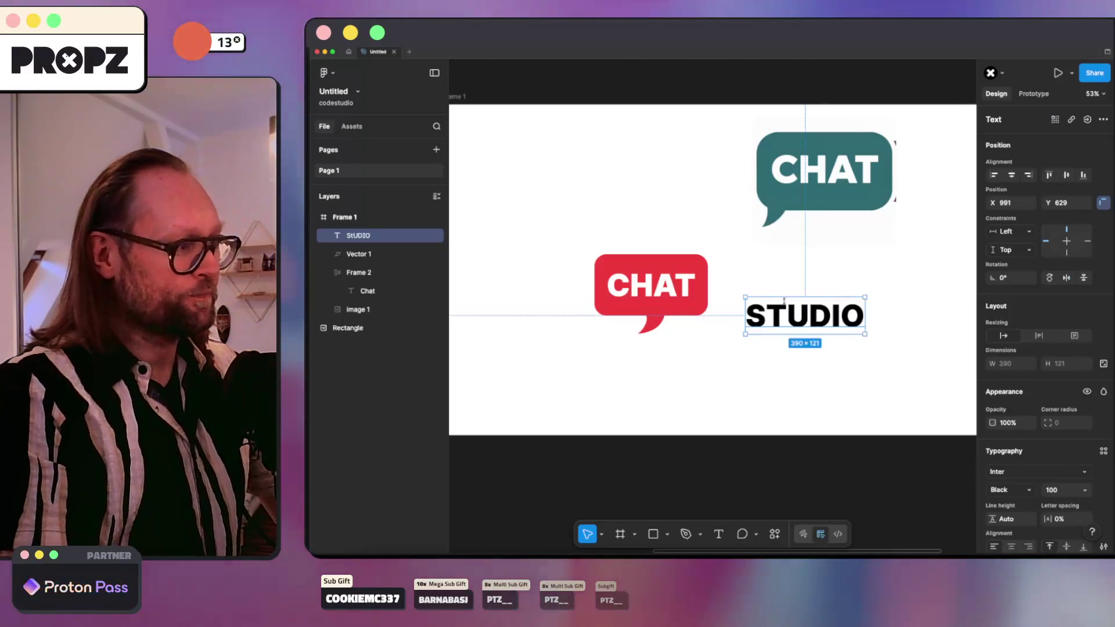
pyautogui.moveTo(784, 300); pyautogui.dragTo(764, 308)
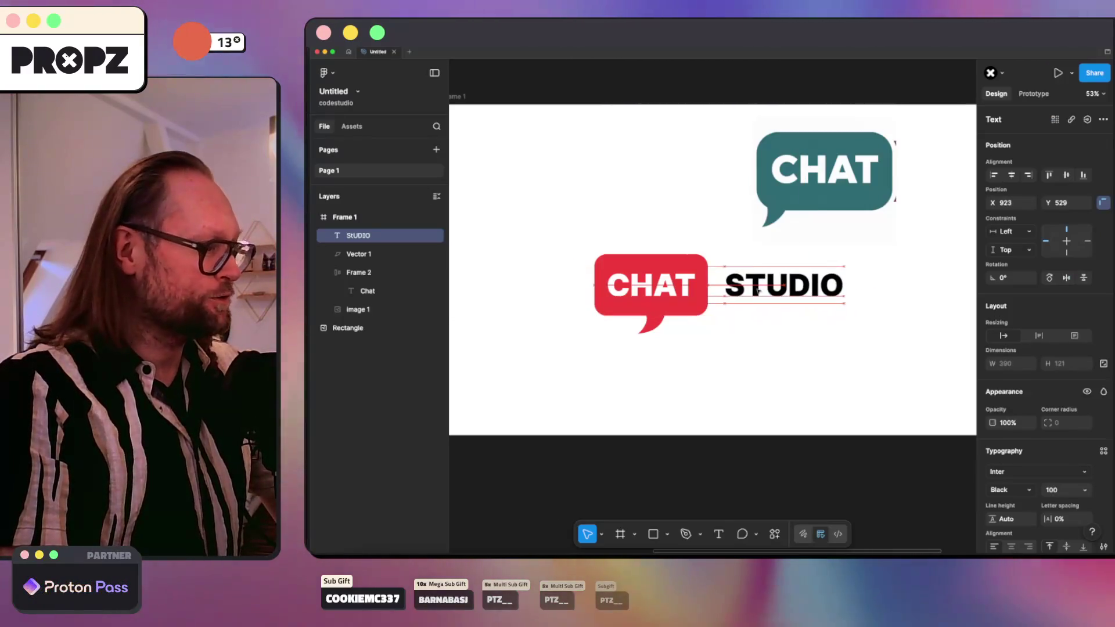
pyautogui.click(350, 255)
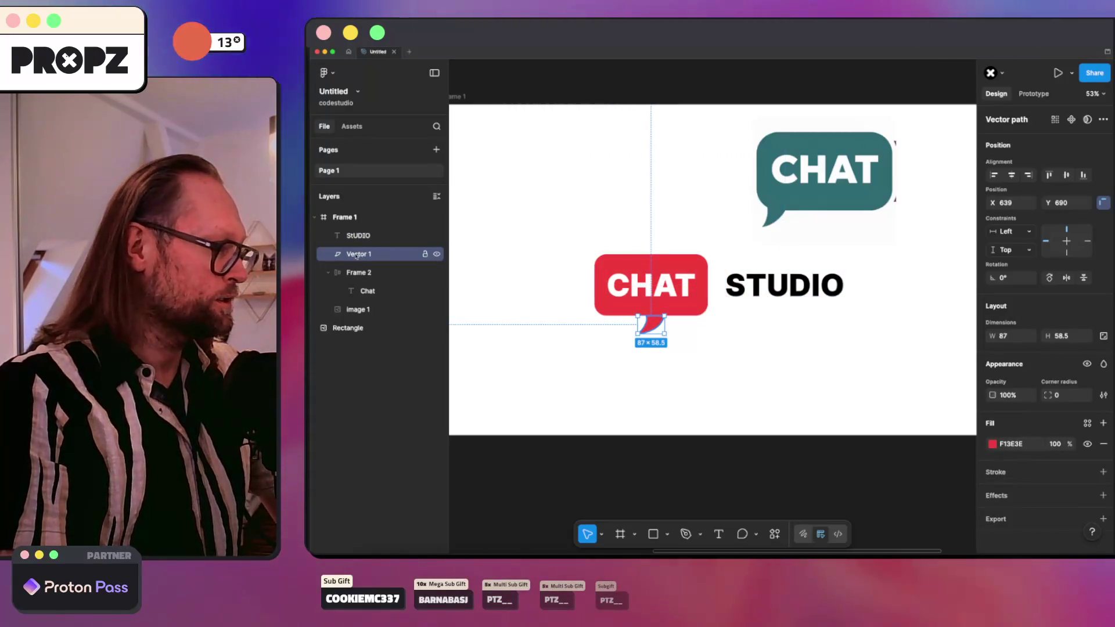
pyautogui.moveTo(362, 278); pyautogui.dragTo(362, 279)
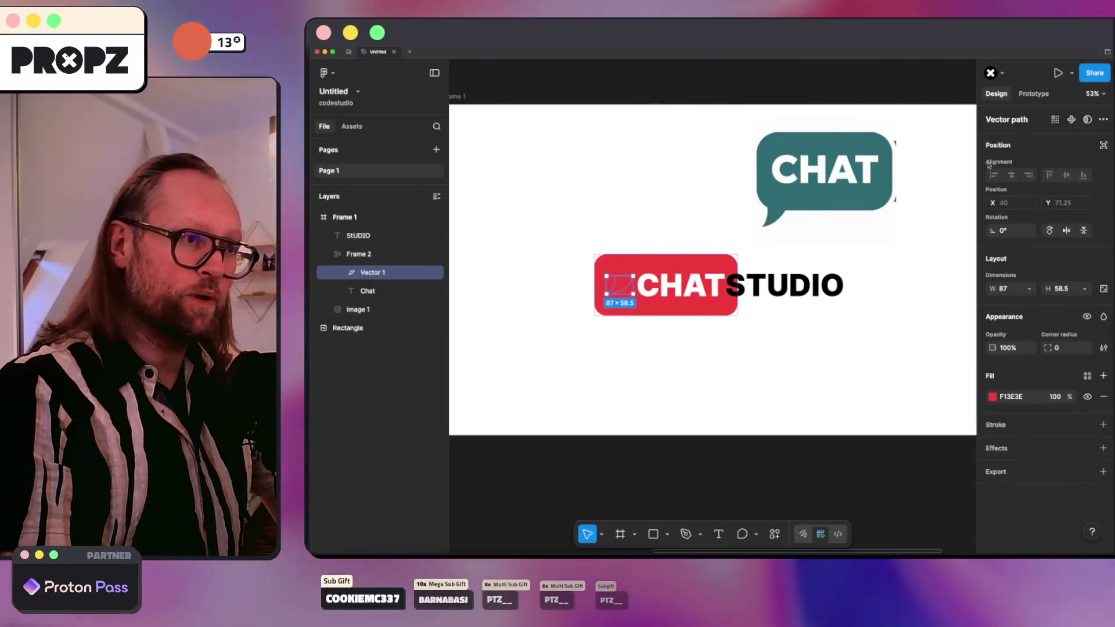
pyautogui.moveTo(619, 284); pyautogui.dragTo(637, 330)
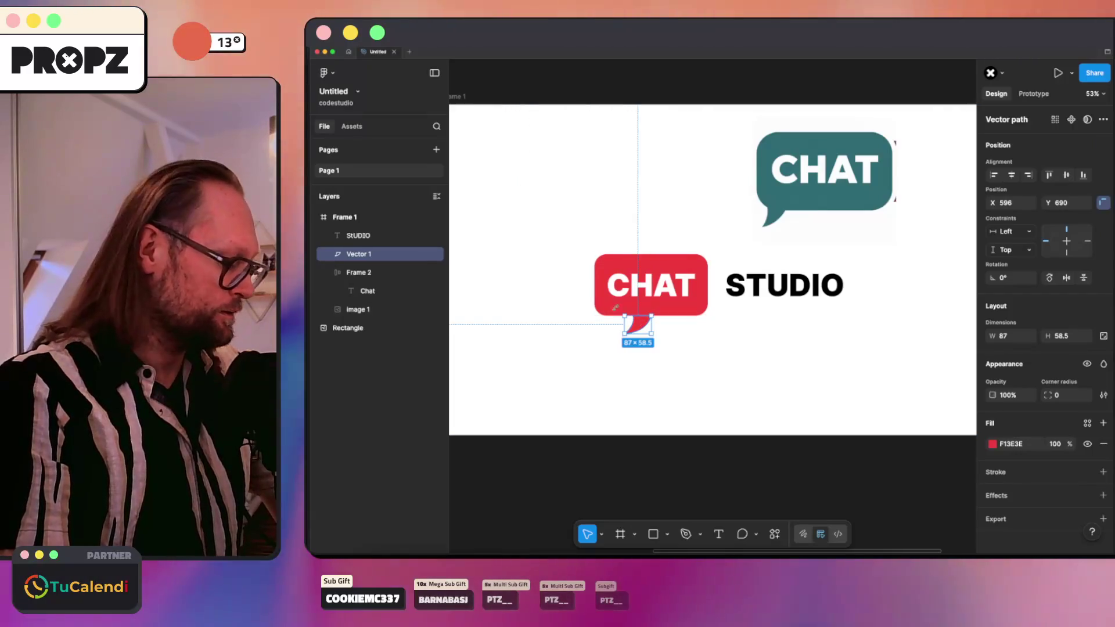
pyautogui.hotkey('ctrl', 'z')
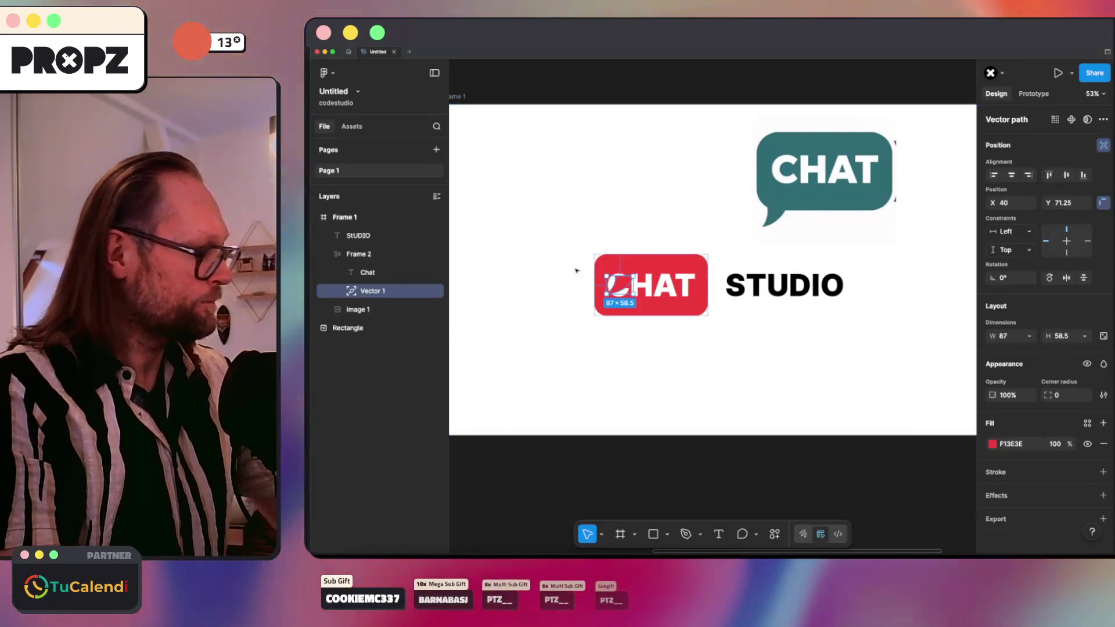
pyautogui.moveTo(627, 283)
pyautogui.mouseDown()
pyautogui.moveTo(650, 315)
pyautogui.moveTo(644, 339)
pyautogui.mouseUp()
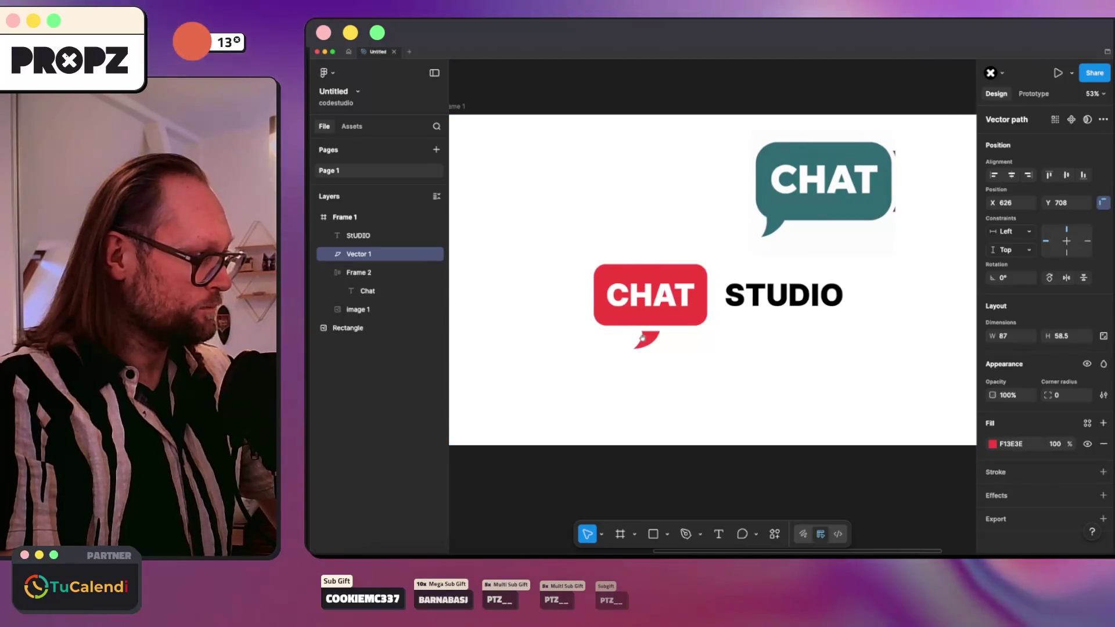
pyautogui.press('super+z')
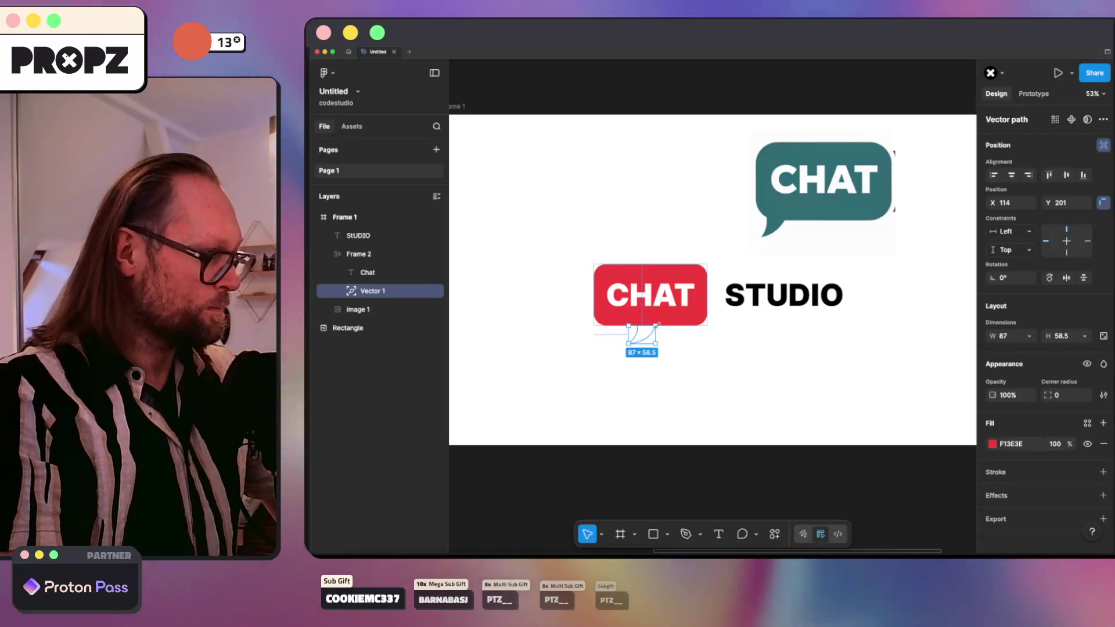
pyautogui.click(367, 261)
pyautogui.scroll(-3, 1031, 430)
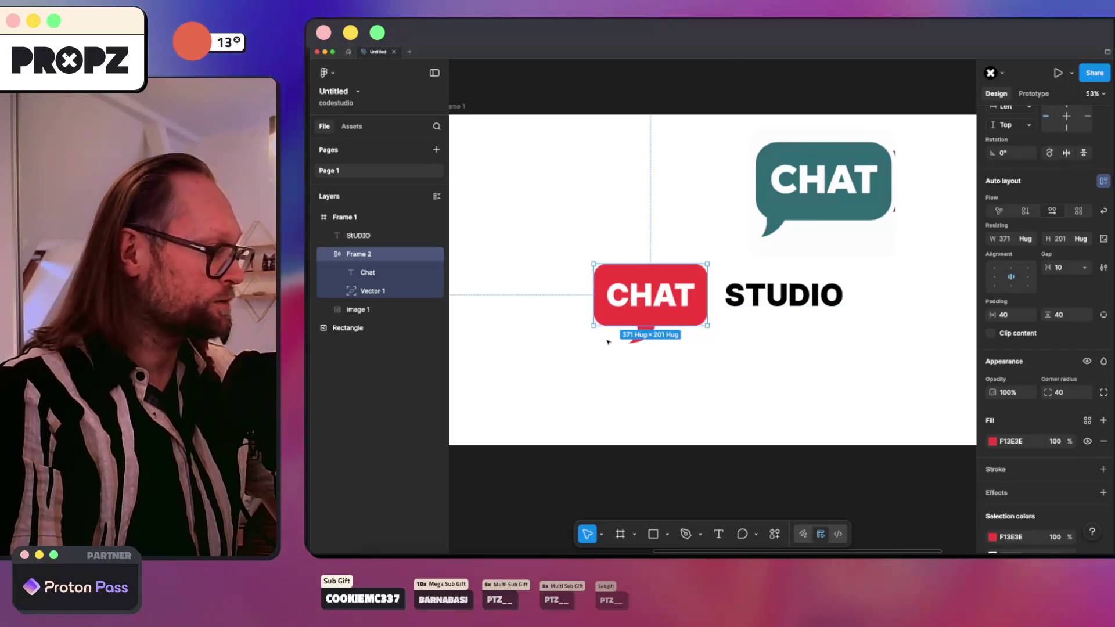
# Step: Constrain the tail to Center horizontally and Bottom vertically, testing by resizing the bubble frame
pyautogui.click(647, 351)
pyautogui.click(638, 336)
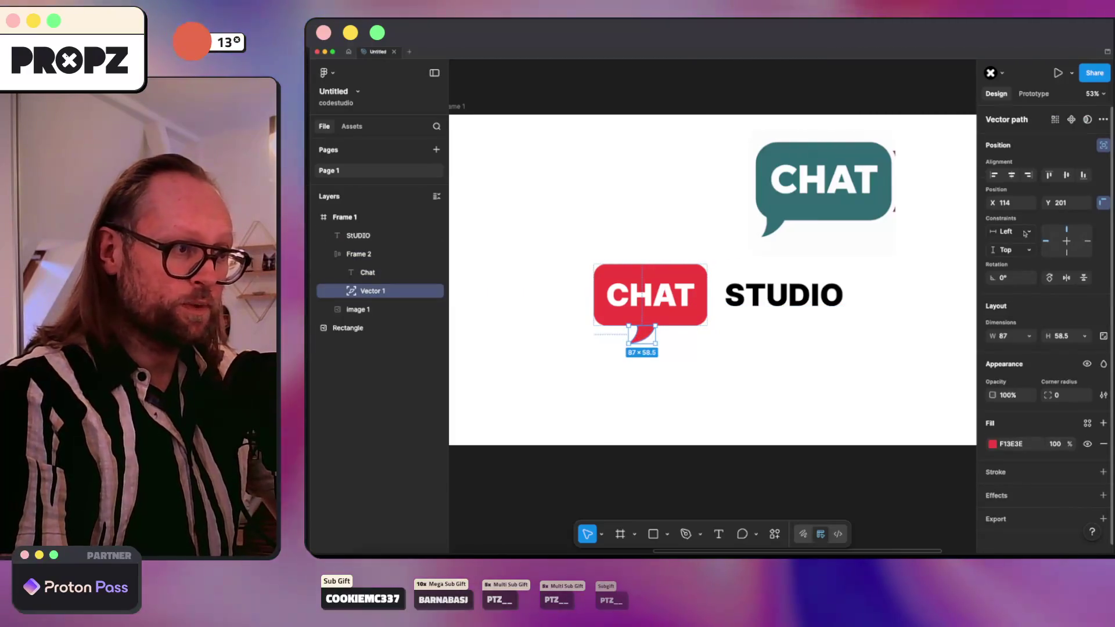
pyautogui.click(1024, 233)
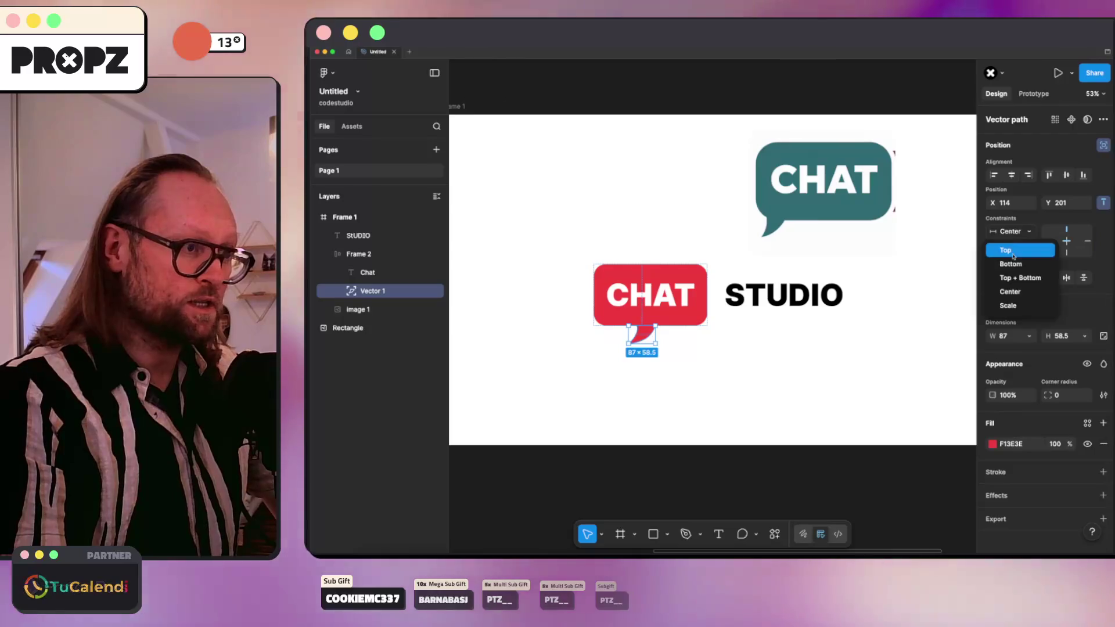
pyautogui.click(1010, 273)
pyautogui.click(386, 255)
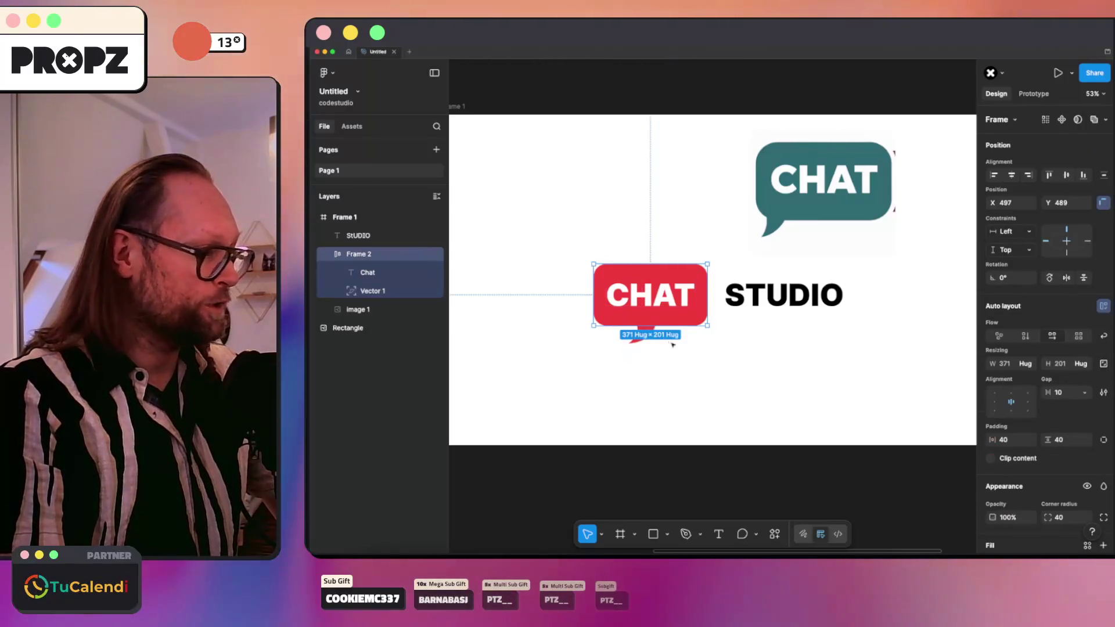
pyautogui.moveTo(706, 326)
pyautogui.mouseDown()
pyautogui.moveTo(688, 319)
pyautogui.moveTo(687, 346)
pyautogui.moveTo(715, 316)
pyautogui.mouseUp()
pyautogui.hotkey('ctrl', 'z')
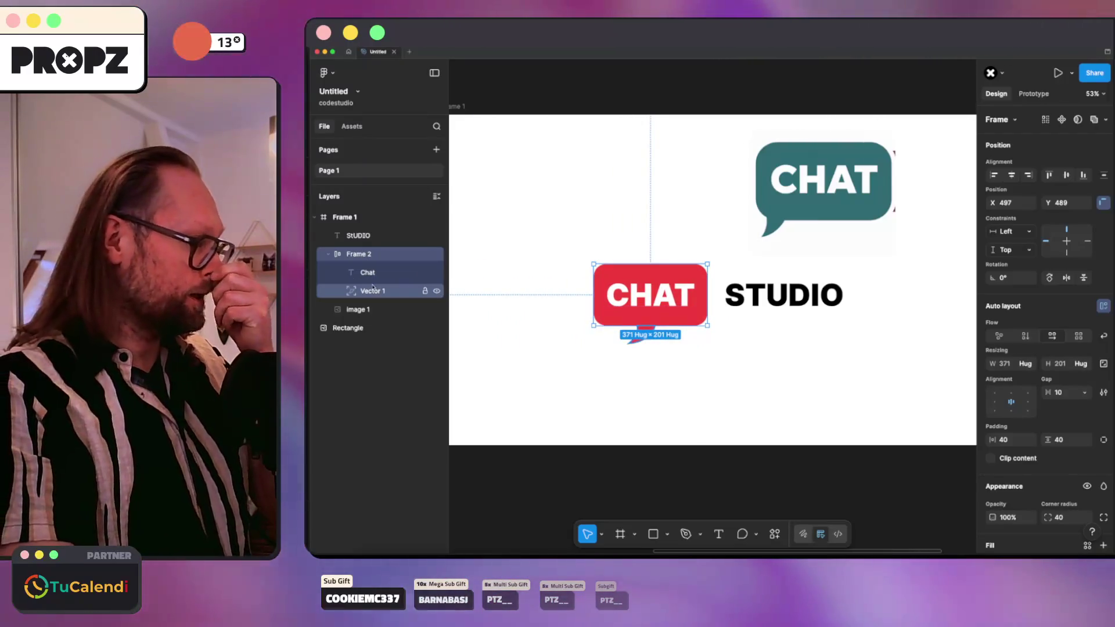
pyautogui.click(371, 288)
pyautogui.click(1007, 251)
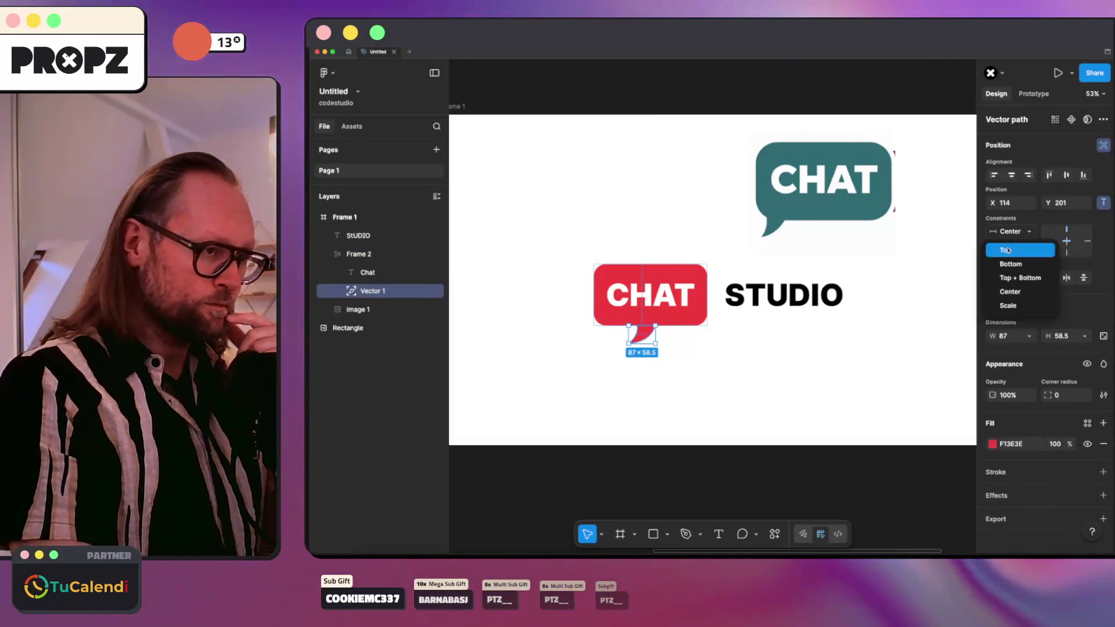
pyautogui.click(1013, 266)
pyautogui.click(348, 255)
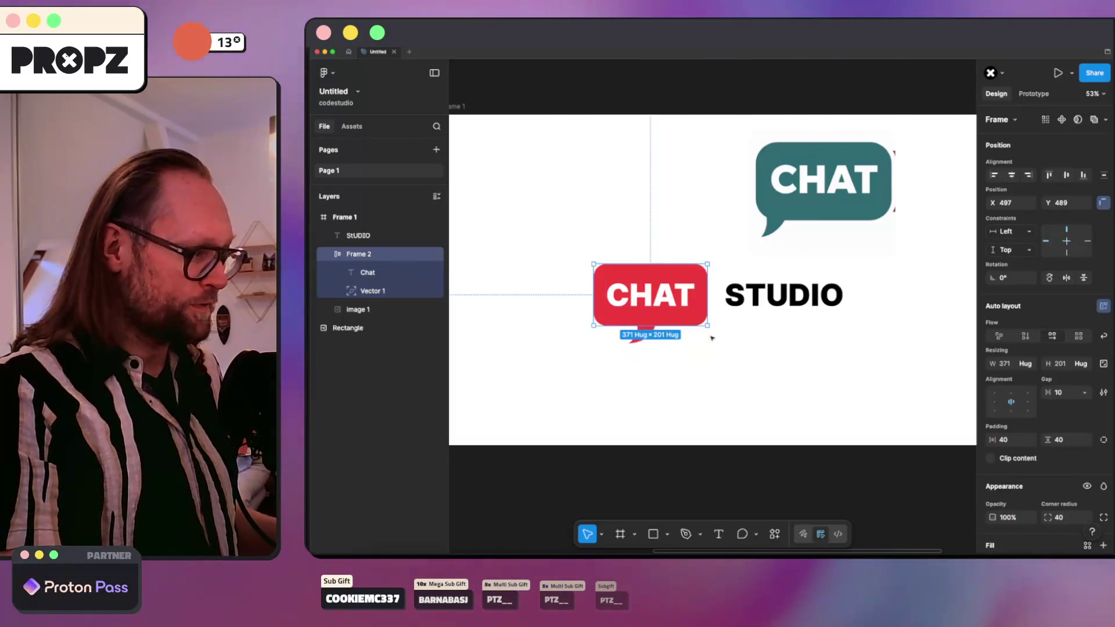
pyautogui.moveTo(709, 326)
pyautogui.mouseDown()
pyautogui.moveTo(679, 327)
pyautogui.moveTo(689, 327)
pyautogui.mouseUp()
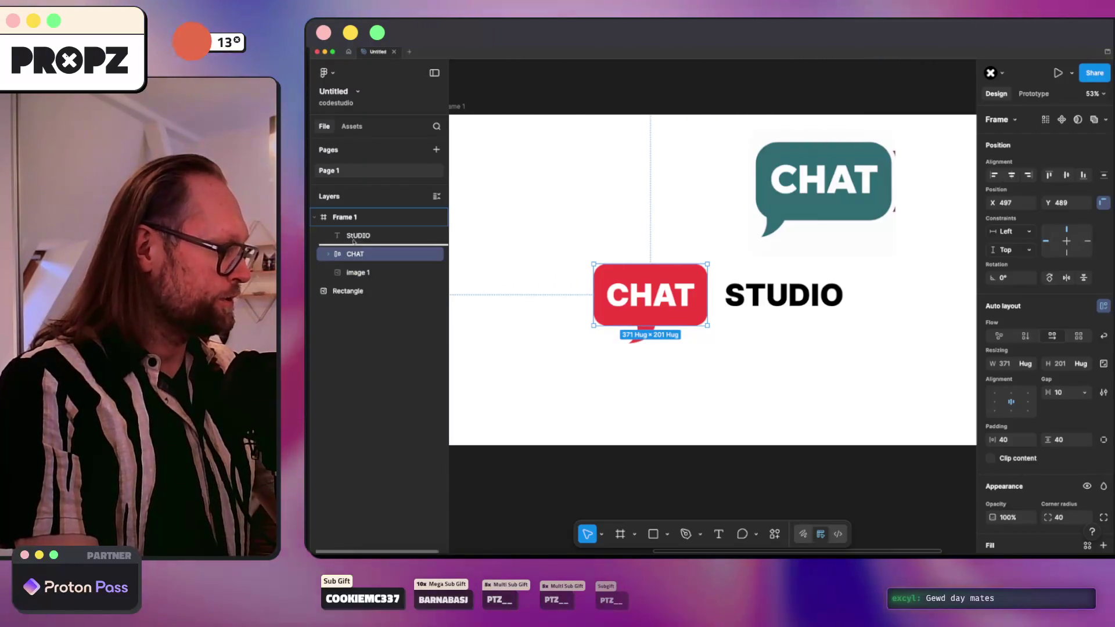
# Step: Move the CHAT bubble above STUDIO in the layer order
pyautogui.moveTo(332, 257); pyautogui.dragTo(333, 232)
pyautogui.keyDown('shift'); pyautogui.click(366, 255); pyautogui.keyUp('shift')
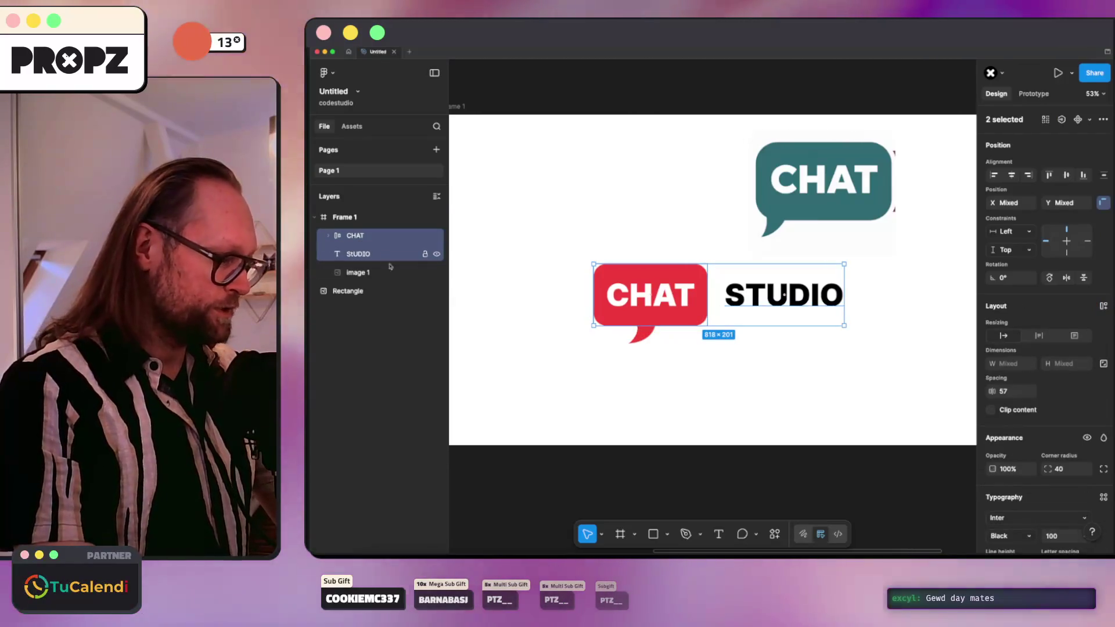
pyautogui.click(431, 345)
pyautogui.press('super+f')
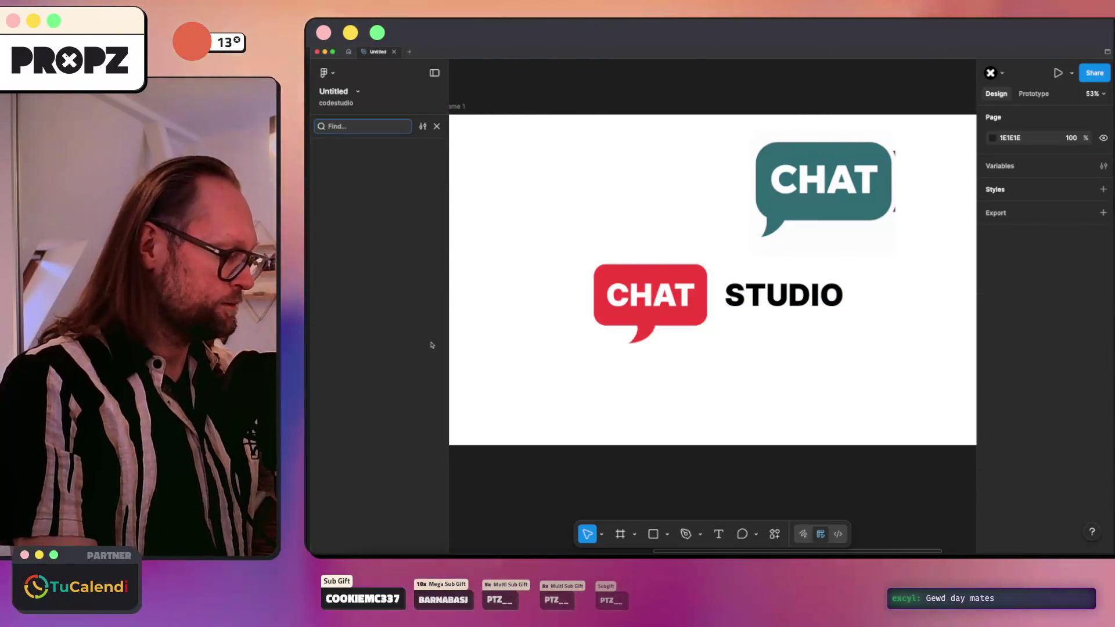
pyautogui.press('Escape')
# Step: Wrap CHAT and STUDIO in a new auto-layout frame with a gap of 40
pyautogui.click(356, 235)
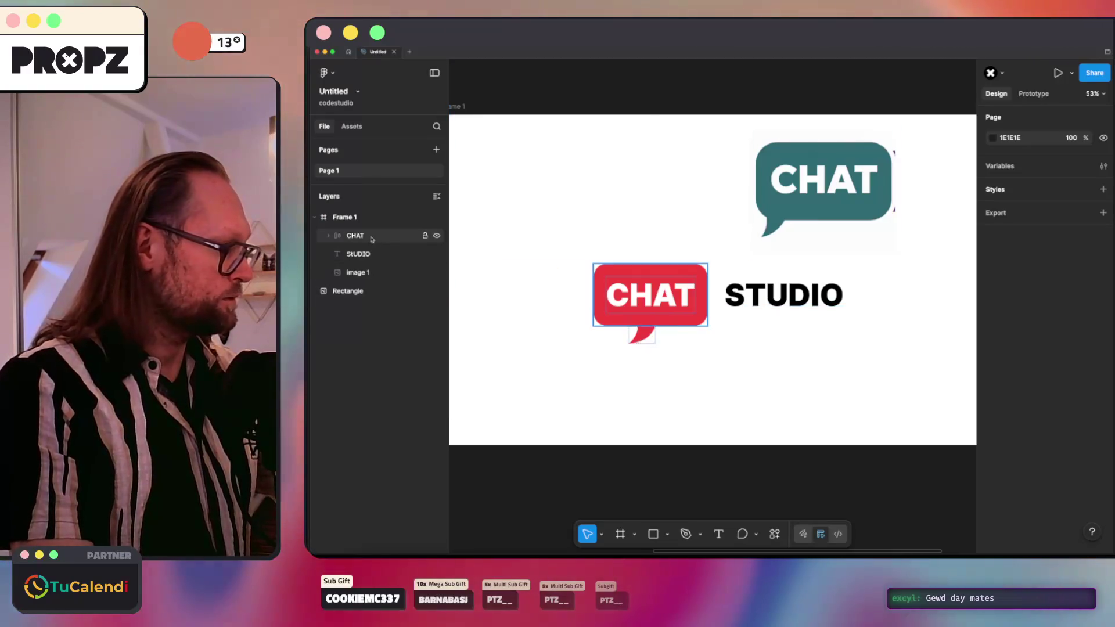
pyautogui.keyDown('shift'); pyautogui.click(373, 254); pyautogui.keyUp('shift')
pyautogui.press('super+alt+g')
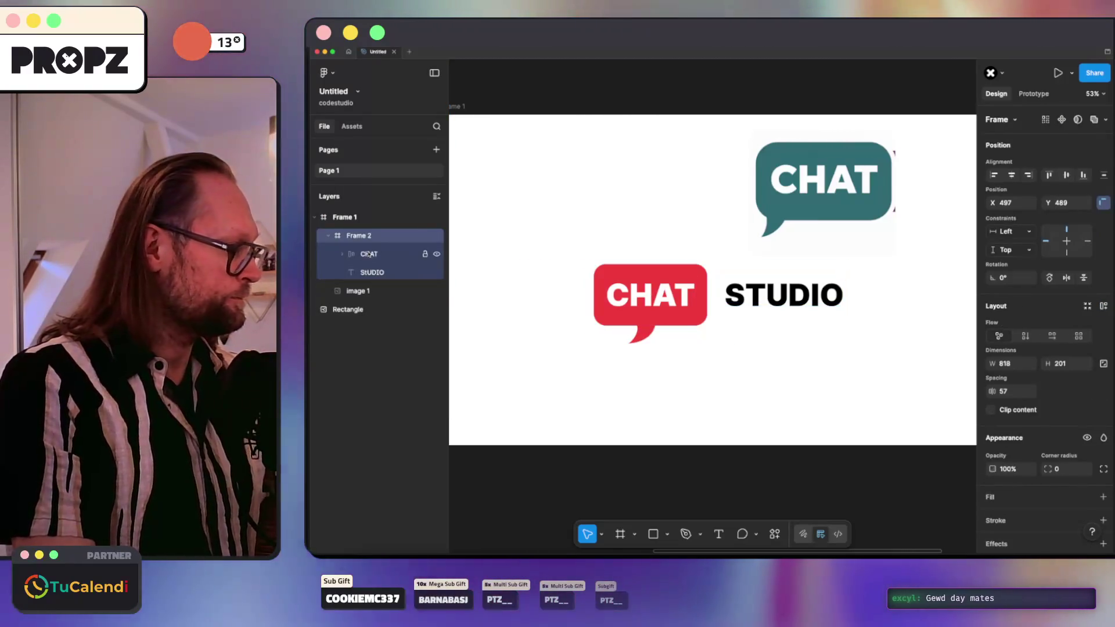
pyautogui.hotkey('shift', 'a')
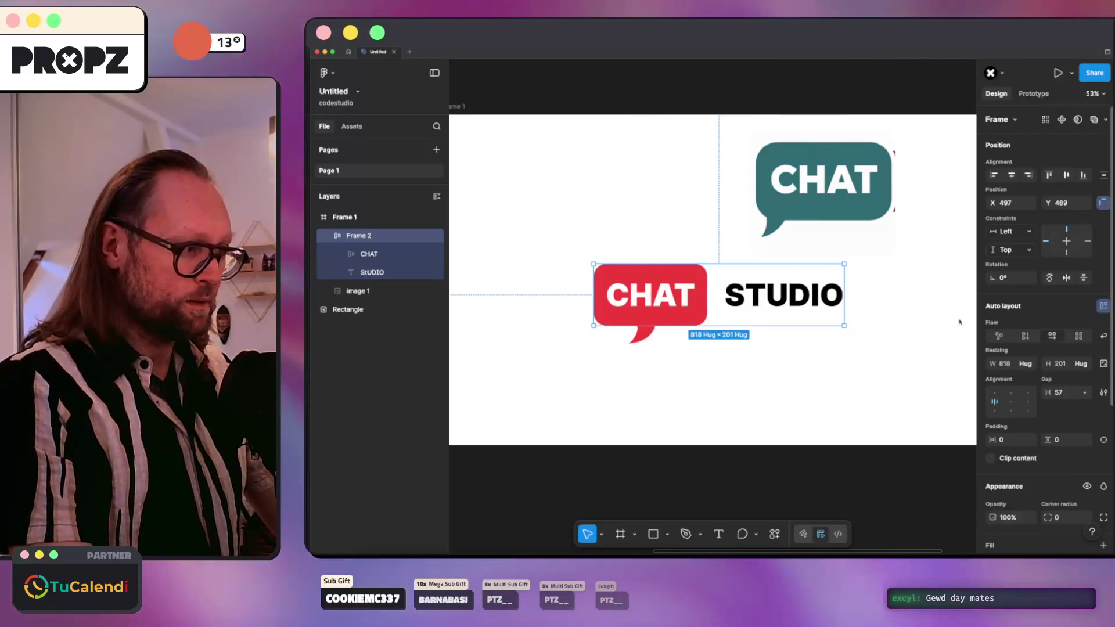
pyautogui.click(1058, 393)
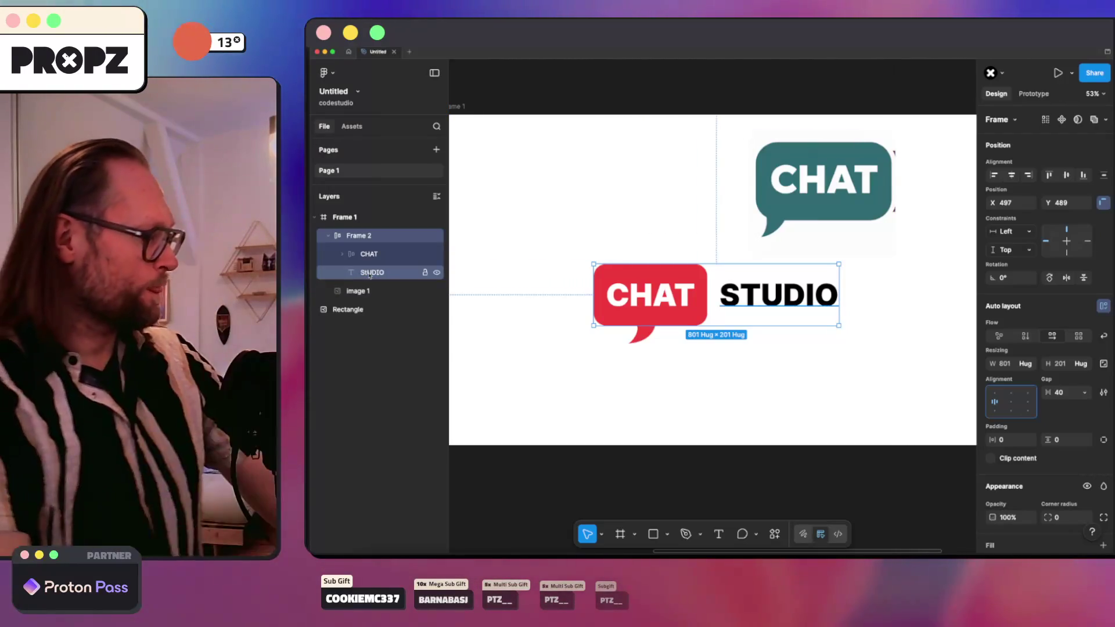
pyautogui.click(590, 183)
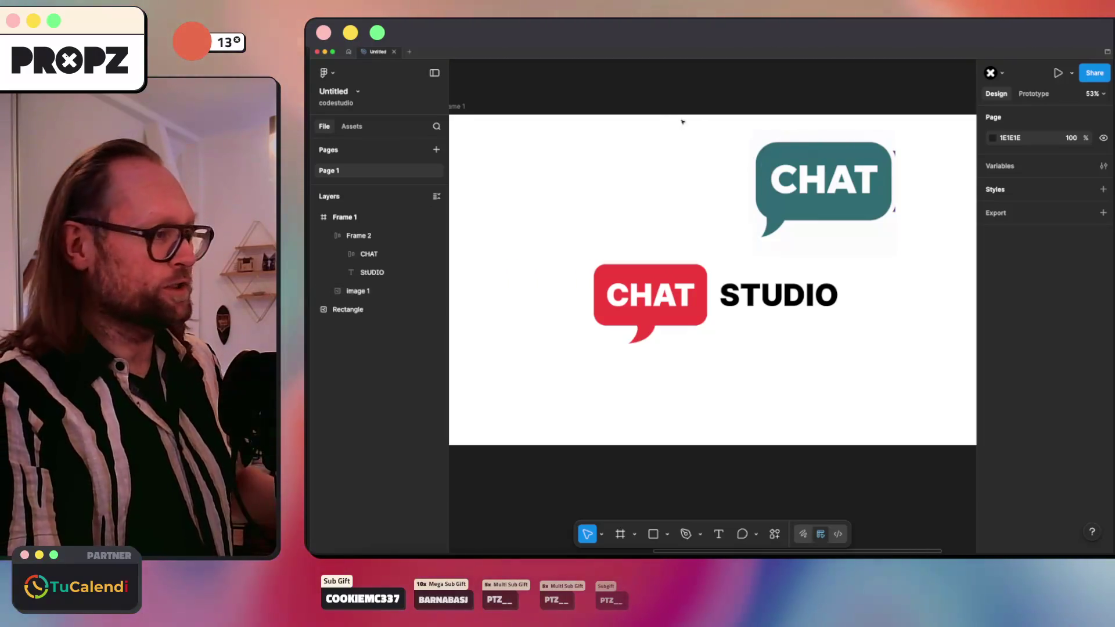
# Step: Delete the leftover teal CHAT image and the circular CHAT STUDIO image
pyautogui.click(824, 192)
pyautogui.press('BackSpace')
pyautogui.scroll(-1, 732, 231)
pyautogui.scroll(-5, 732, 231)
pyautogui.click(575, 221)
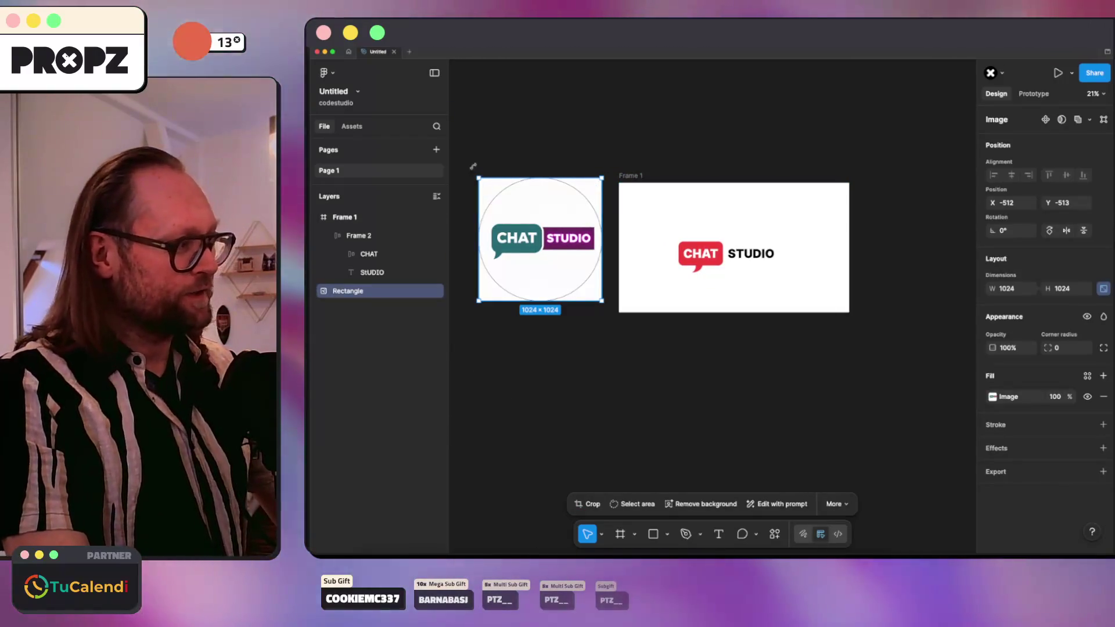
pyautogui.press('BackSpace')
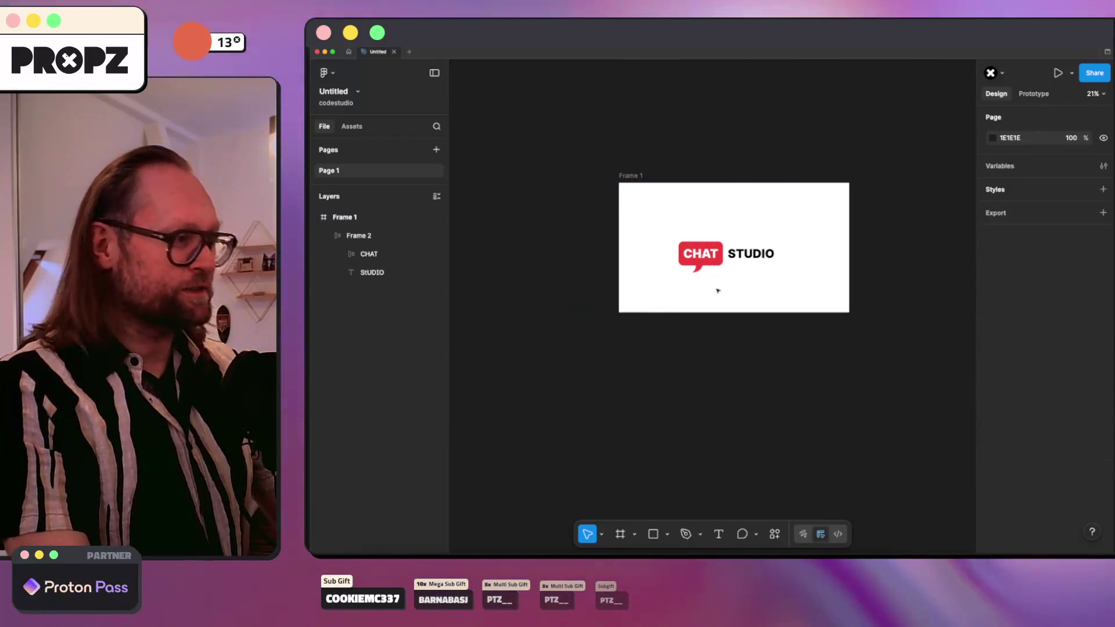
pyautogui.scroll(5, 737, 274)
# Step: Check the CHAT STUDIO logo group, the 1920×1080 frame and the STUDIO text
pyautogui.click(744, 213)
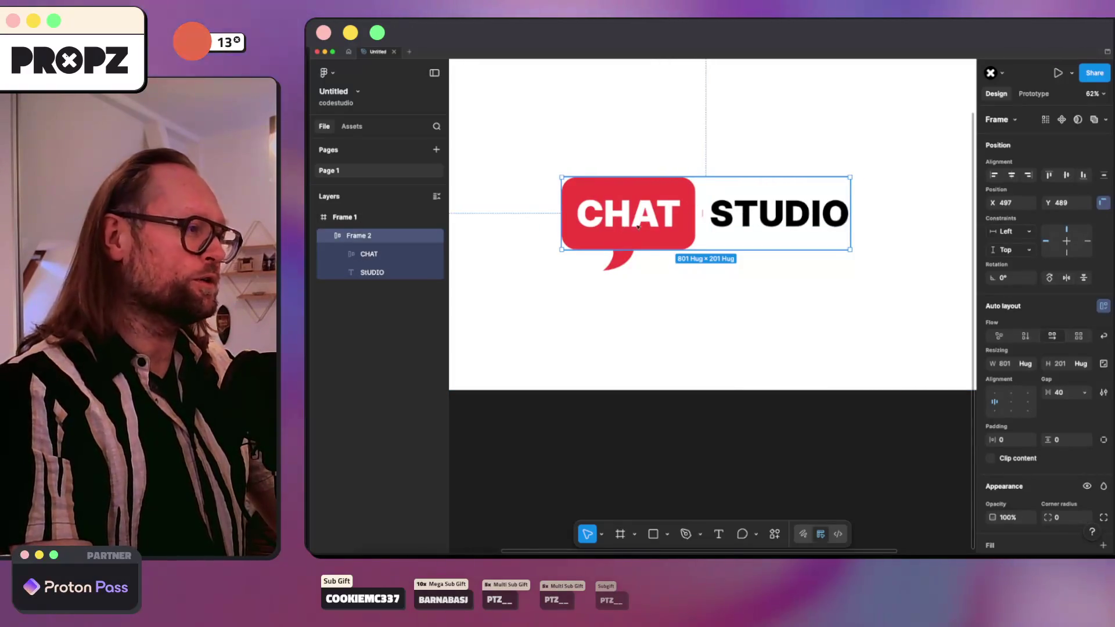
pyautogui.click(337, 218)
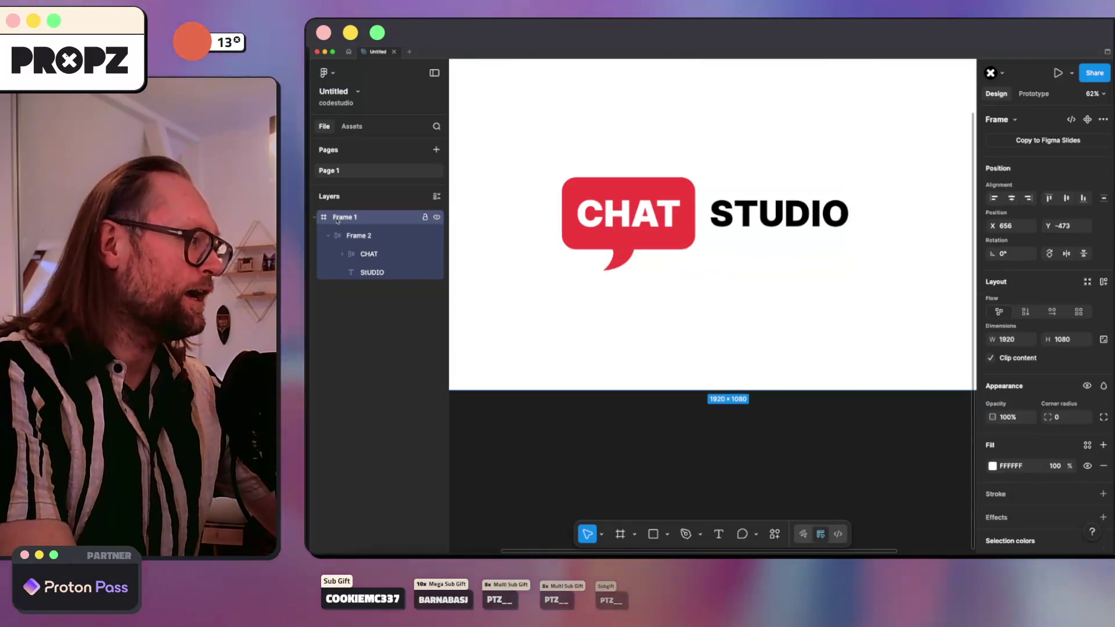
pyautogui.click(567, 303)
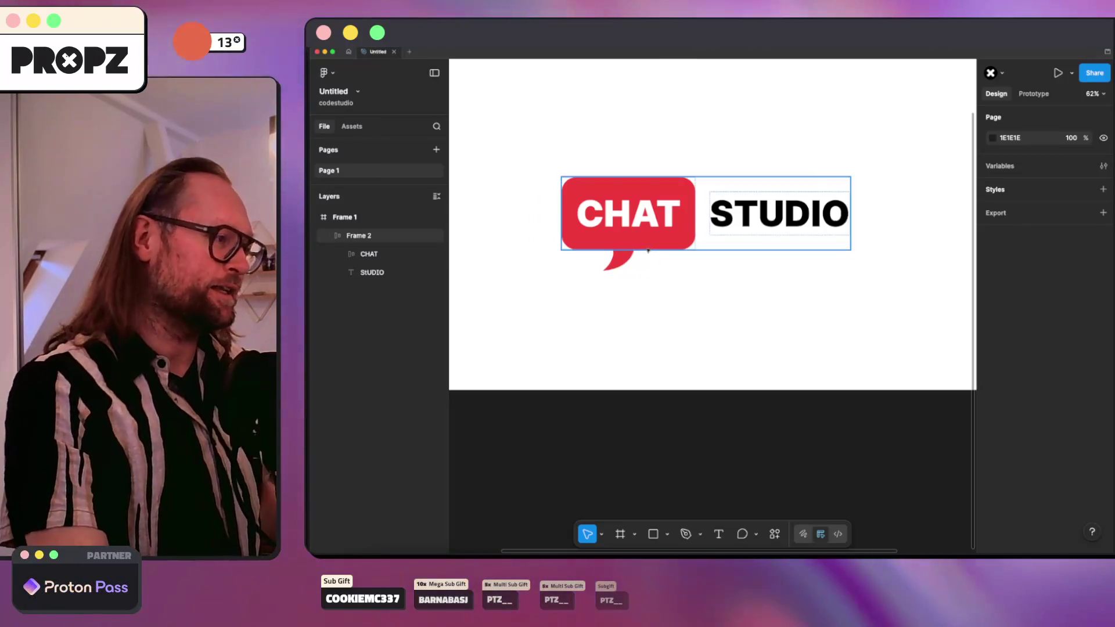
pyautogui.click(743, 236)
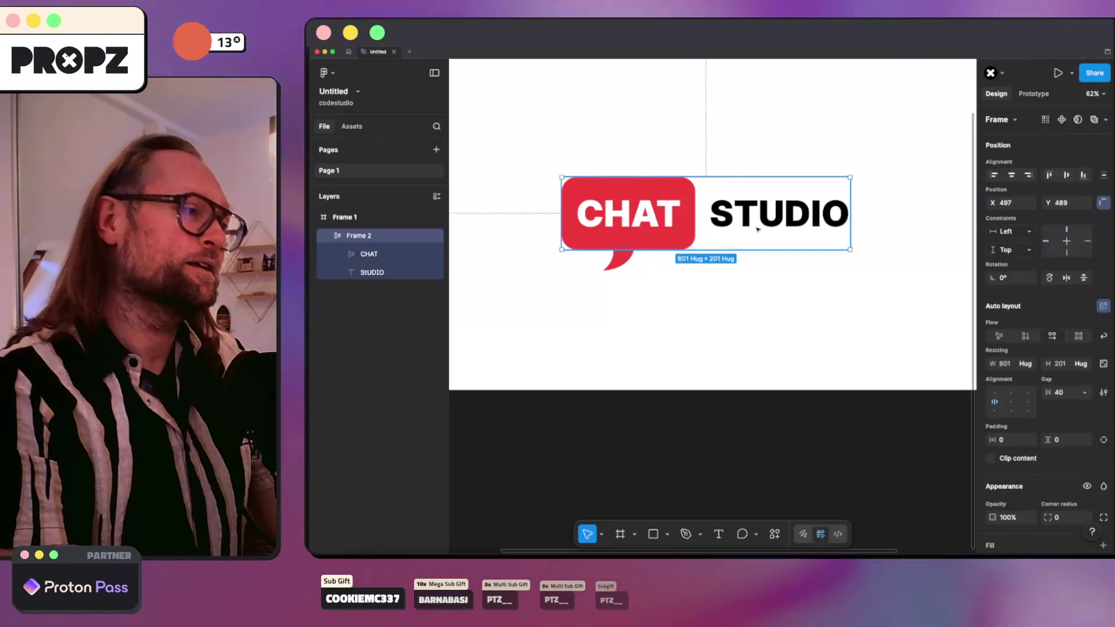
pyautogui.click(744, 236)
pyautogui.click(745, 280)
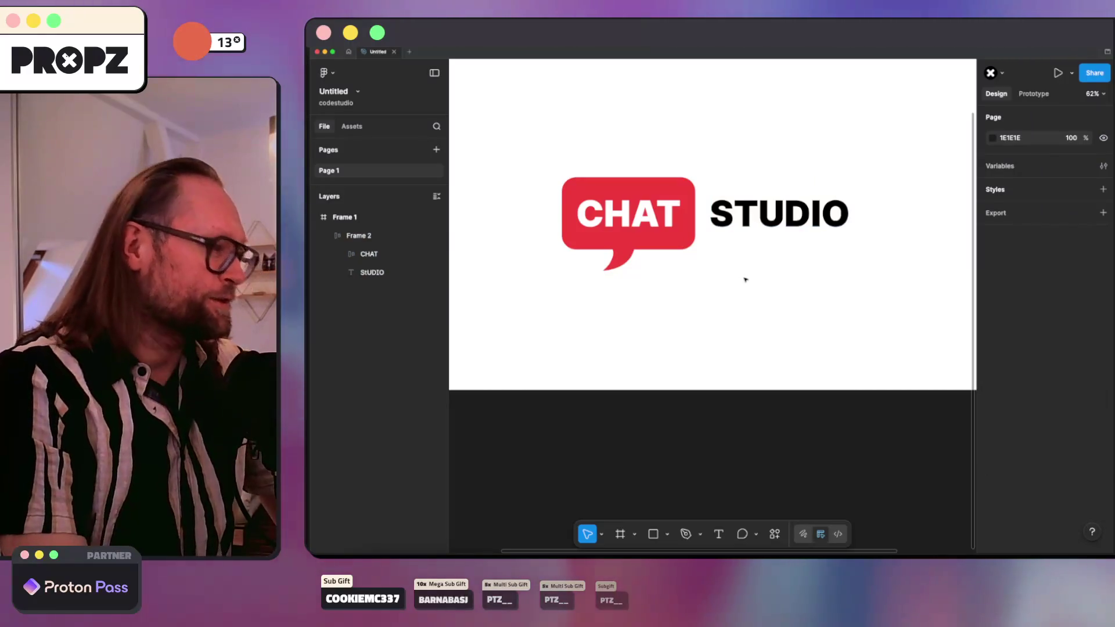
# Step: Inspect the CHAT bubble and Frame 2 holding the logo, then switch to the web browser
pyautogui.doubleClick(646, 215)
pyautogui.click(630, 283)
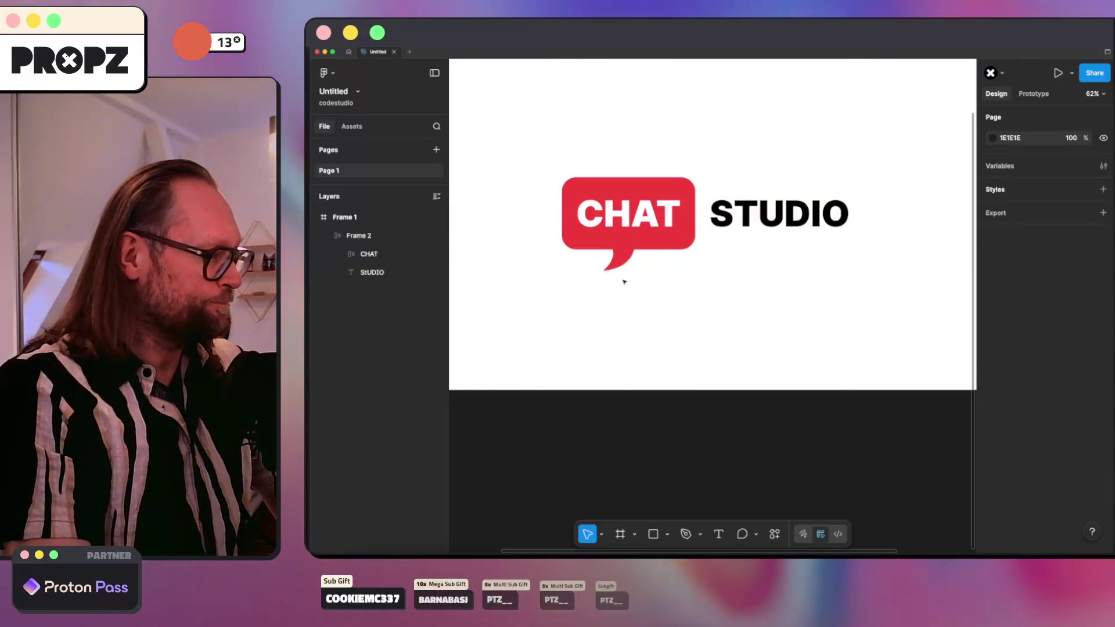
pyautogui.click(360, 236)
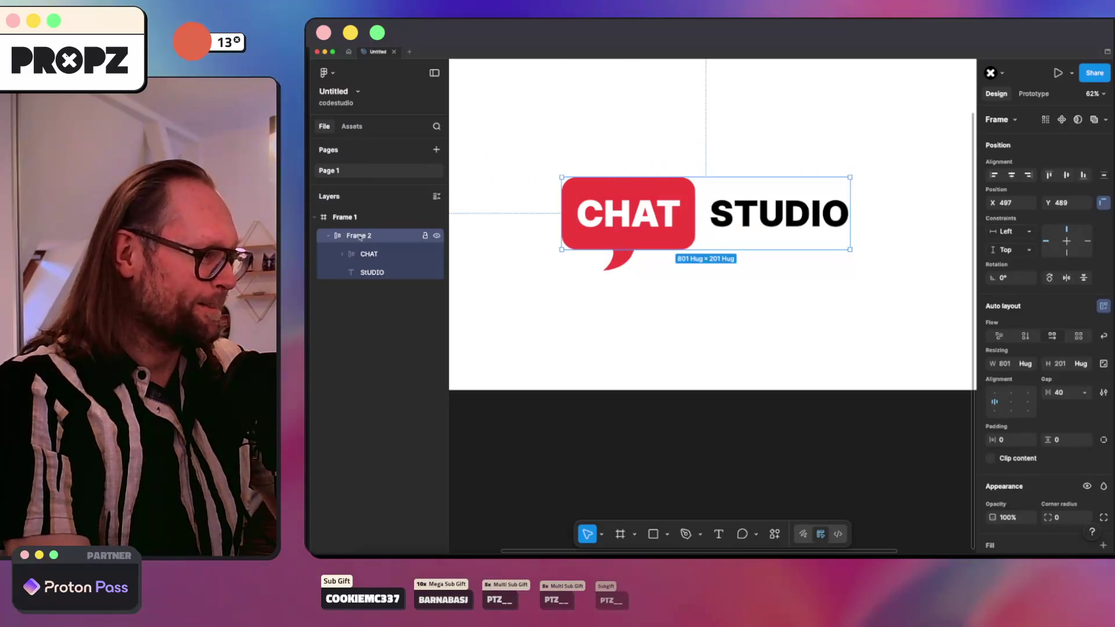
pyautogui.click(793, 297)
pyautogui.scroll(-5, 798, 293)
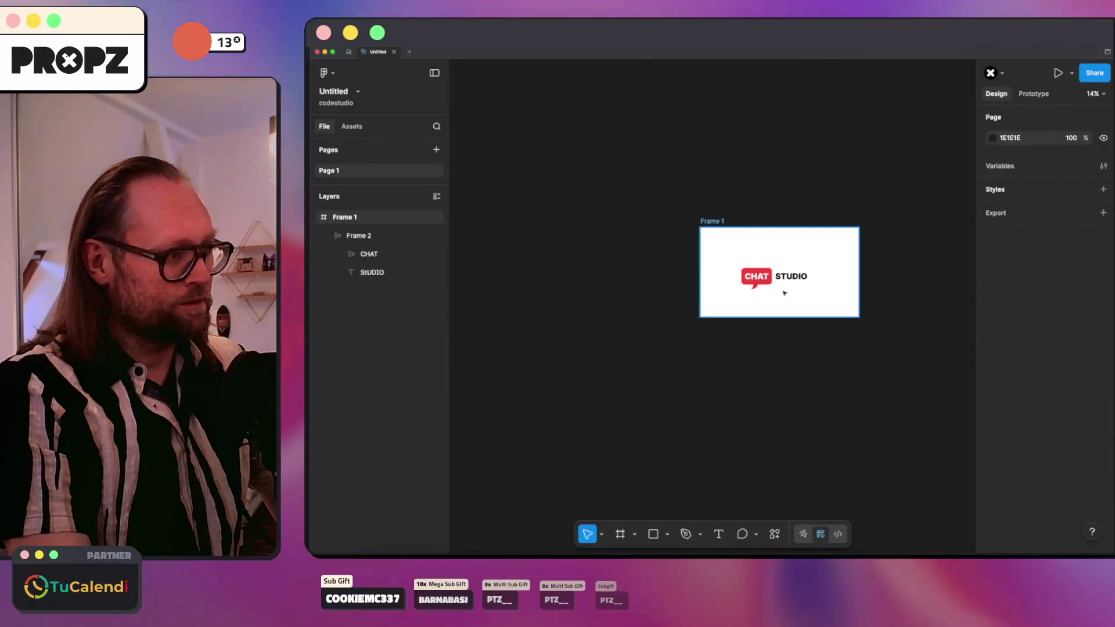
pyautogui.scroll(5, 776, 293)
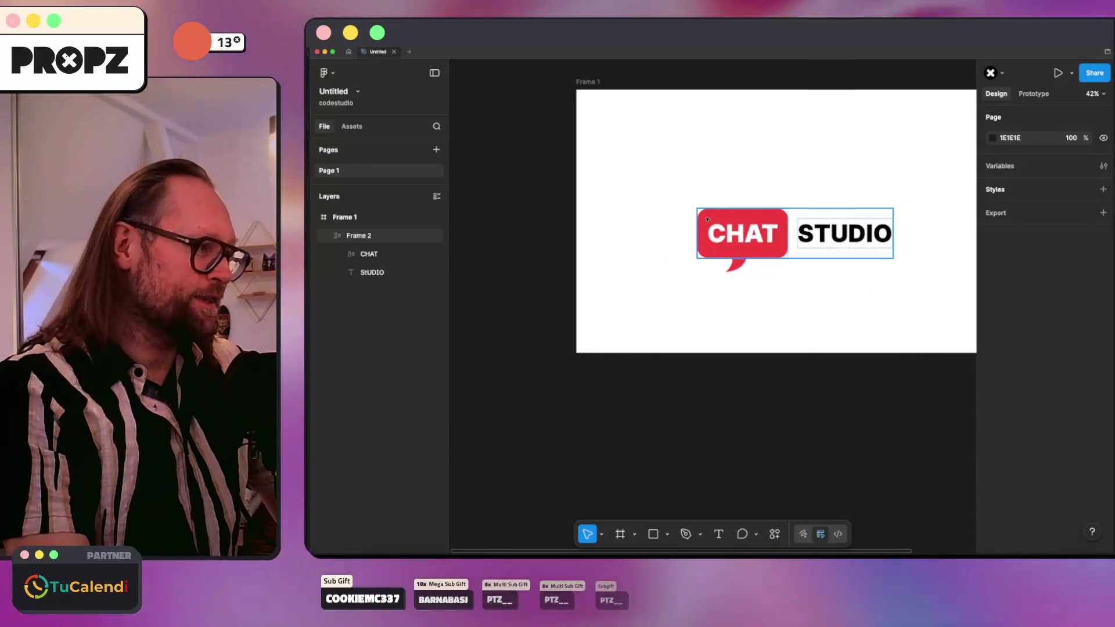
pyautogui.doubleClick(737, 232)
pyautogui.click(669, 204)
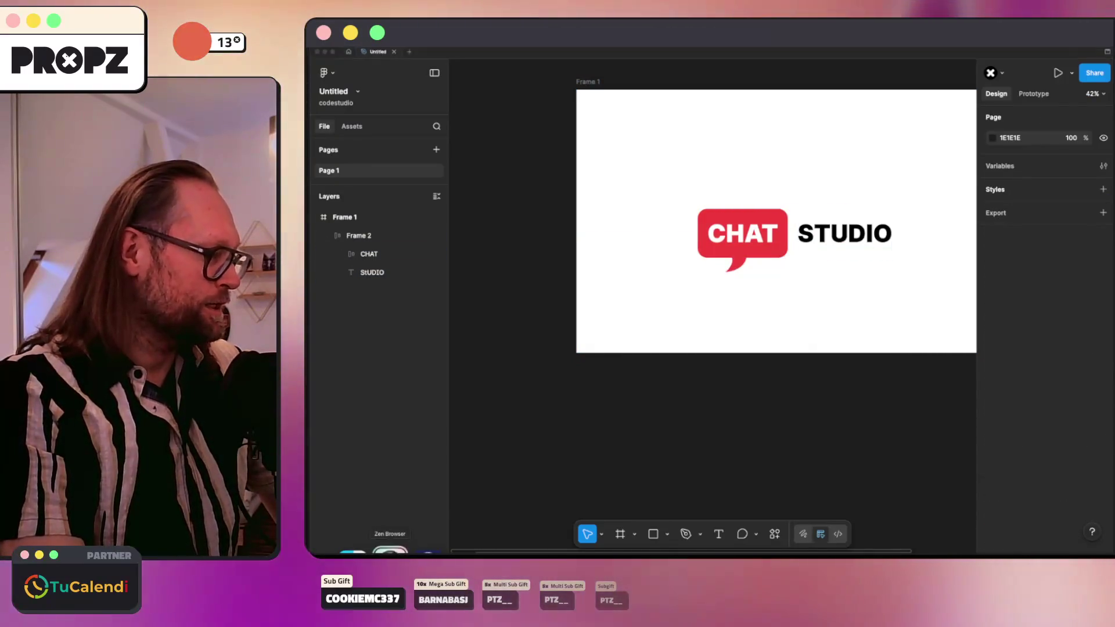
pyautogui.click(386, 543)
# Step: Search Startpage for 'figma fancy buttons plugin'
pyautogui.press('super+t')
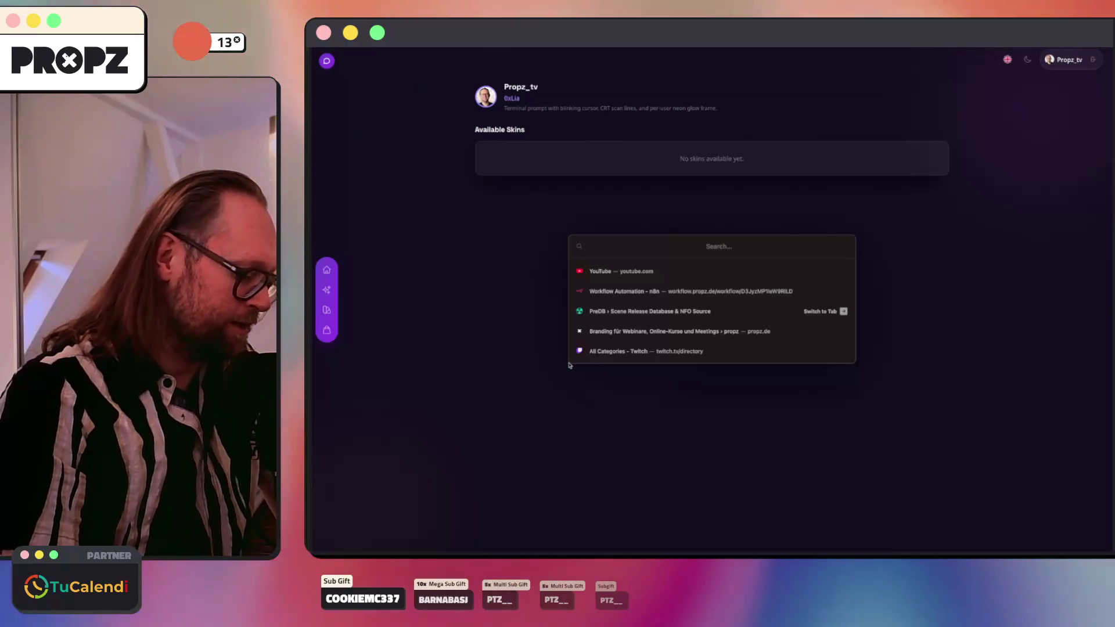
pyautogui.press('Escape')
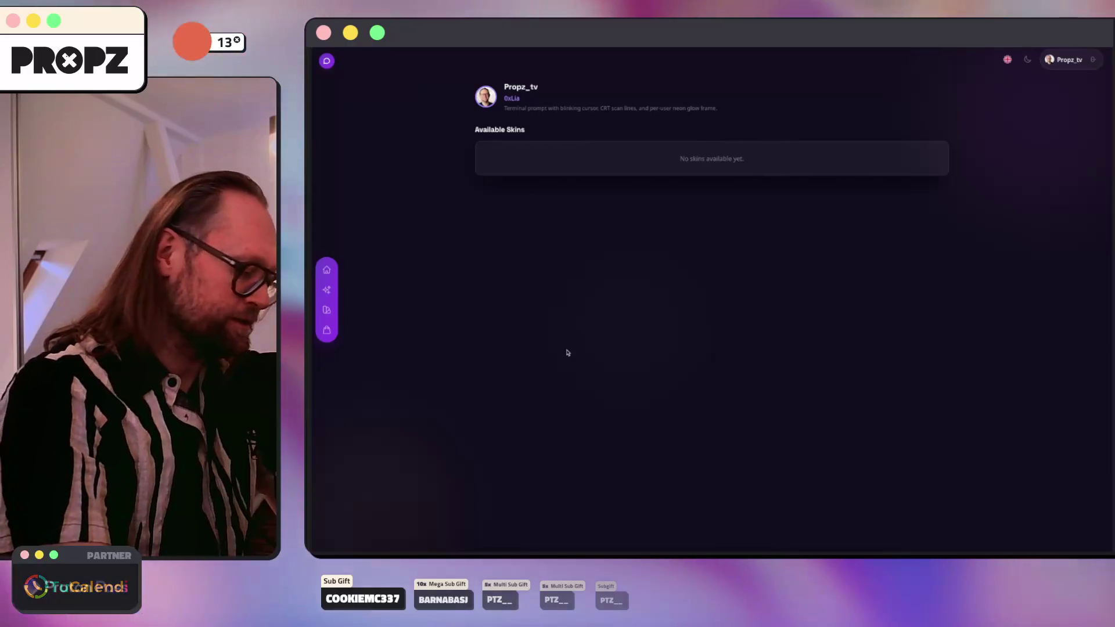
pyautogui.press('super+t')
pyautogui.write('gifma')
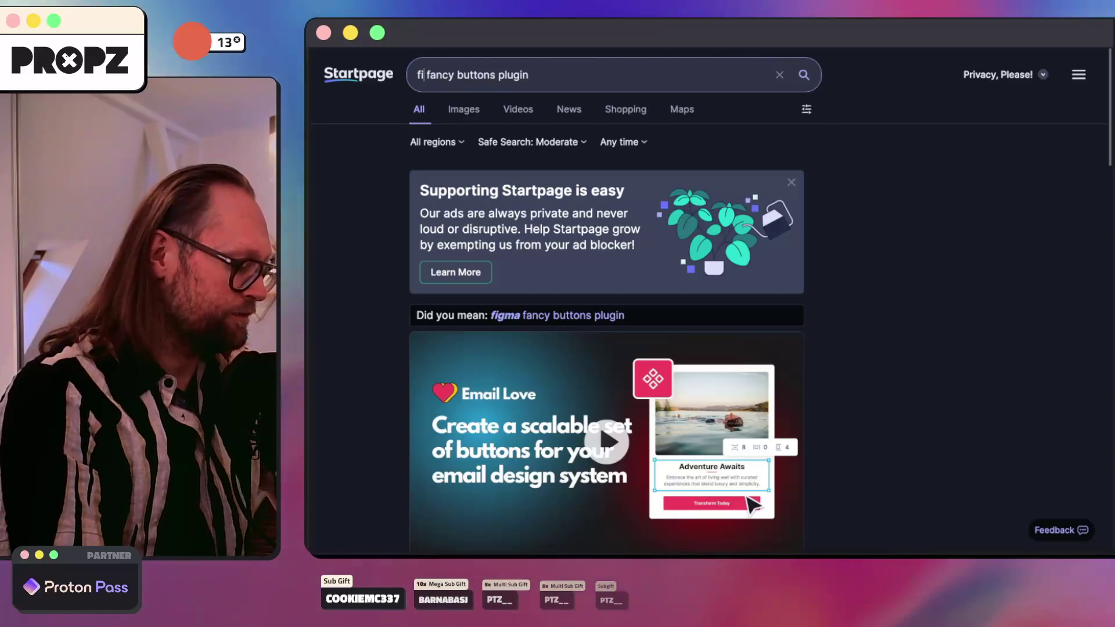
pyautogui.press('Return')
# Step: Open the Fancy Buttons | Figma result in a background tab and switch to it
pyautogui.scroll(-5, 489, 221)
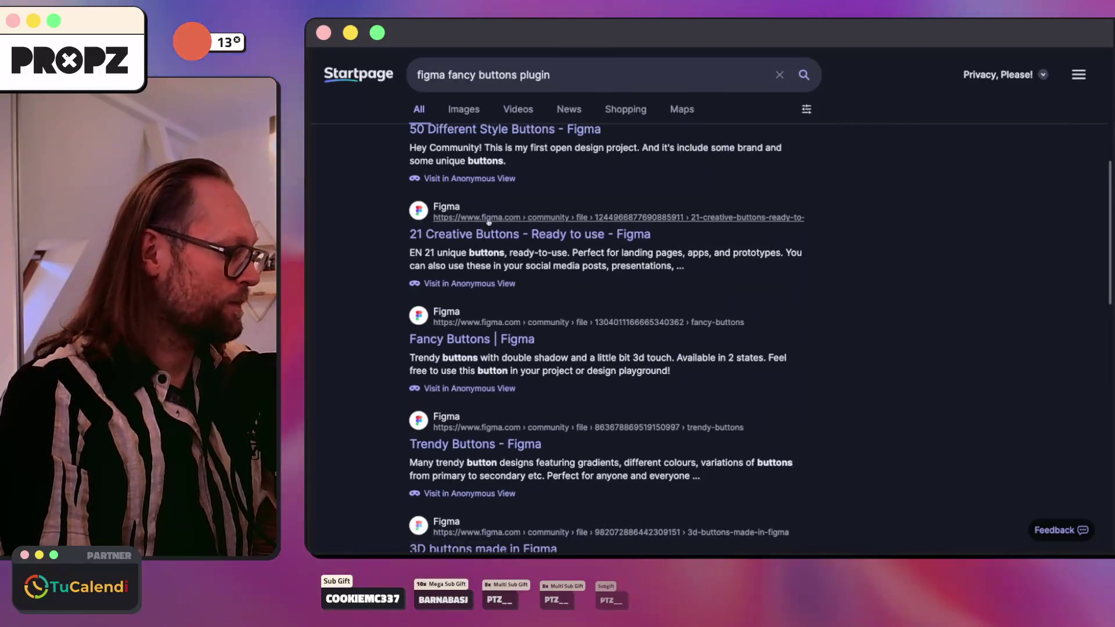
pyautogui.scroll(3, 511, 206)
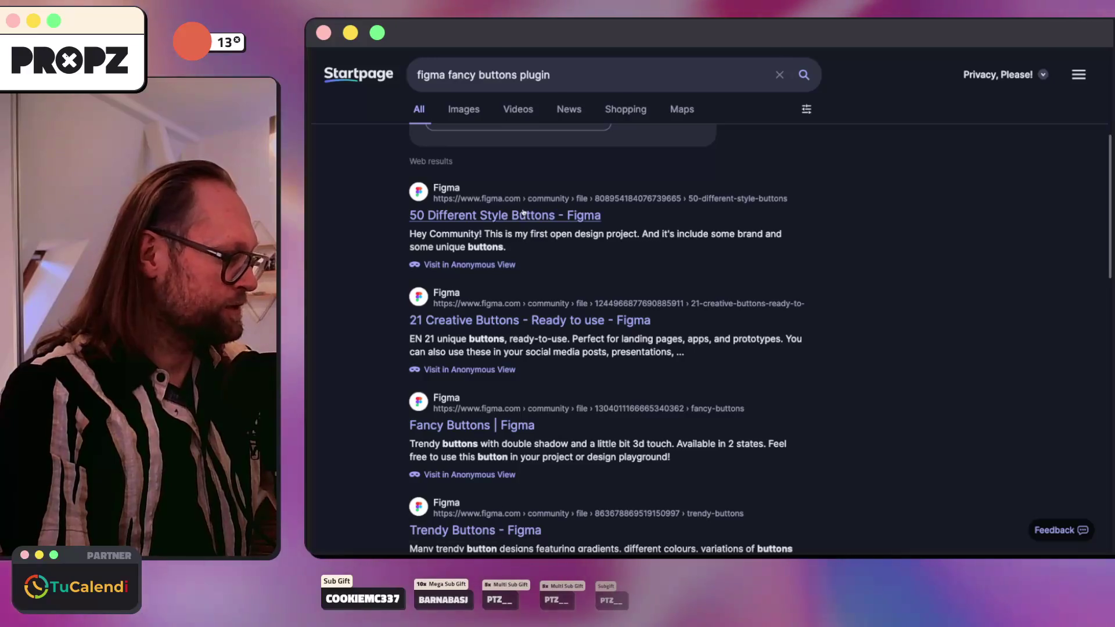
pyautogui.scroll(-4, 522, 213)
pyautogui.middleClick(481, 317)
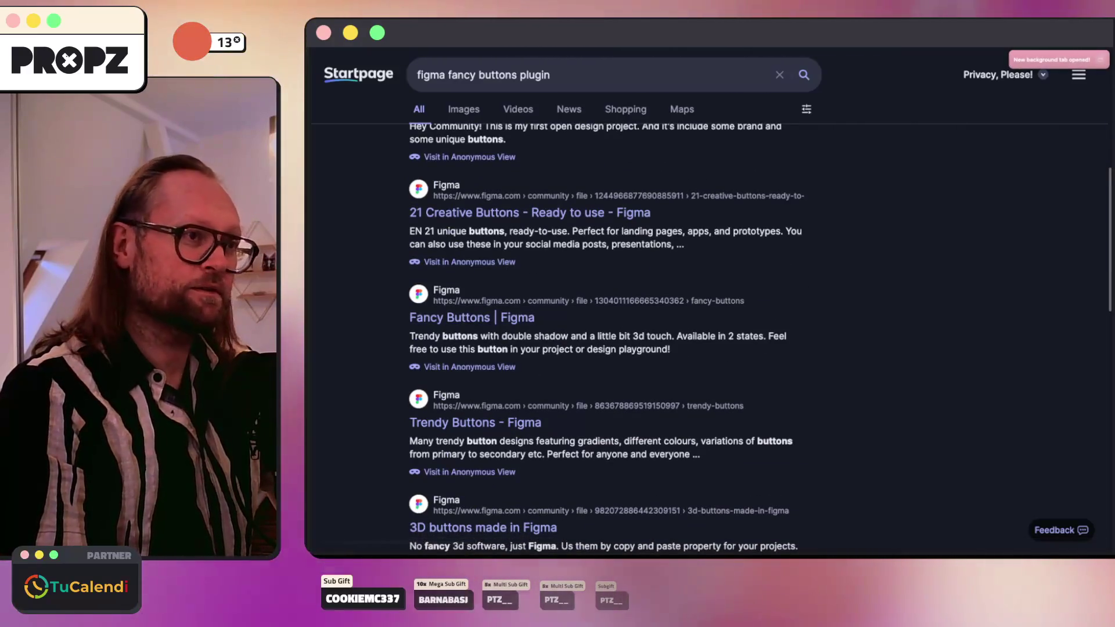
pyautogui.click(1100, 56)
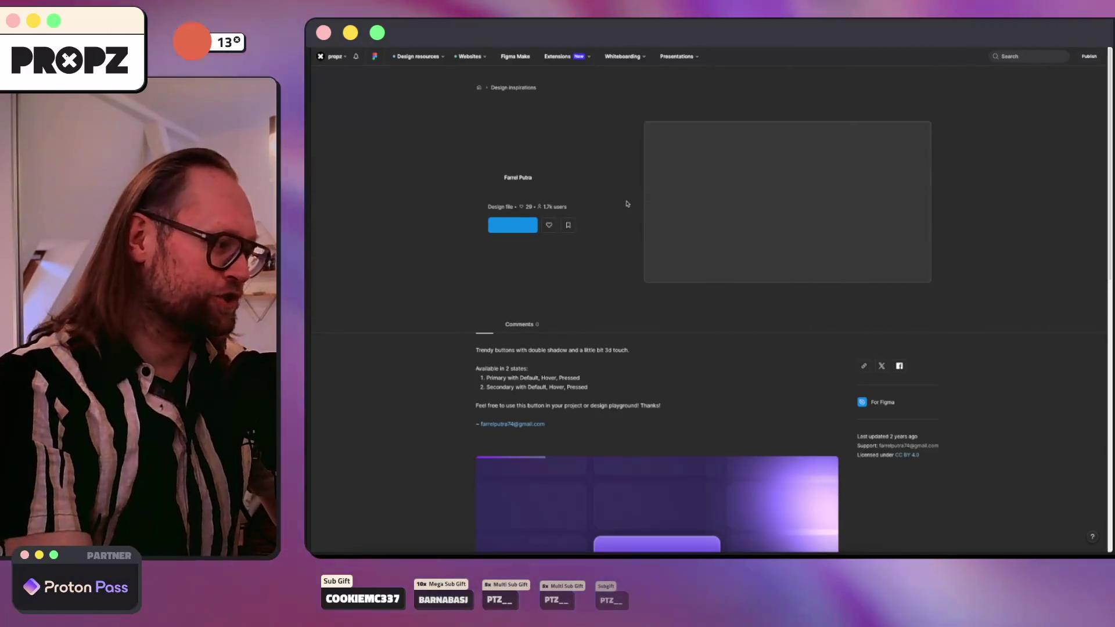
# Step: Read through the Fancy Buttons About and Comments sections, then go back to the search results
pyautogui.scroll(-3, 600, 224)
pyautogui.scroll(-4, 440, 231)
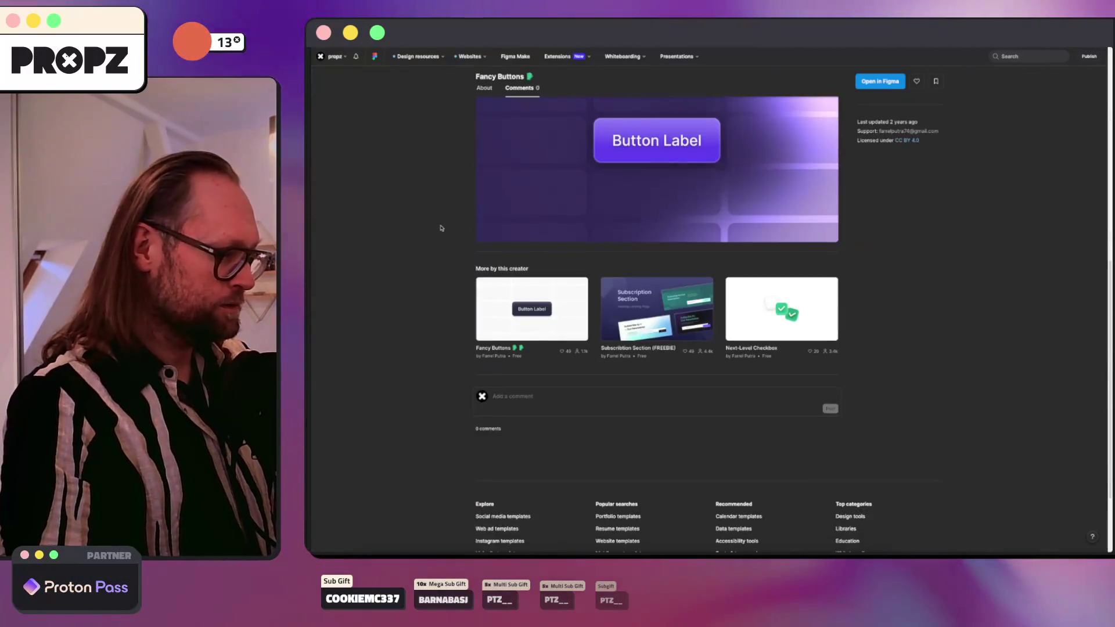
pyautogui.scroll(4, 441, 228)
pyautogui.scroll(2, 443, 224)
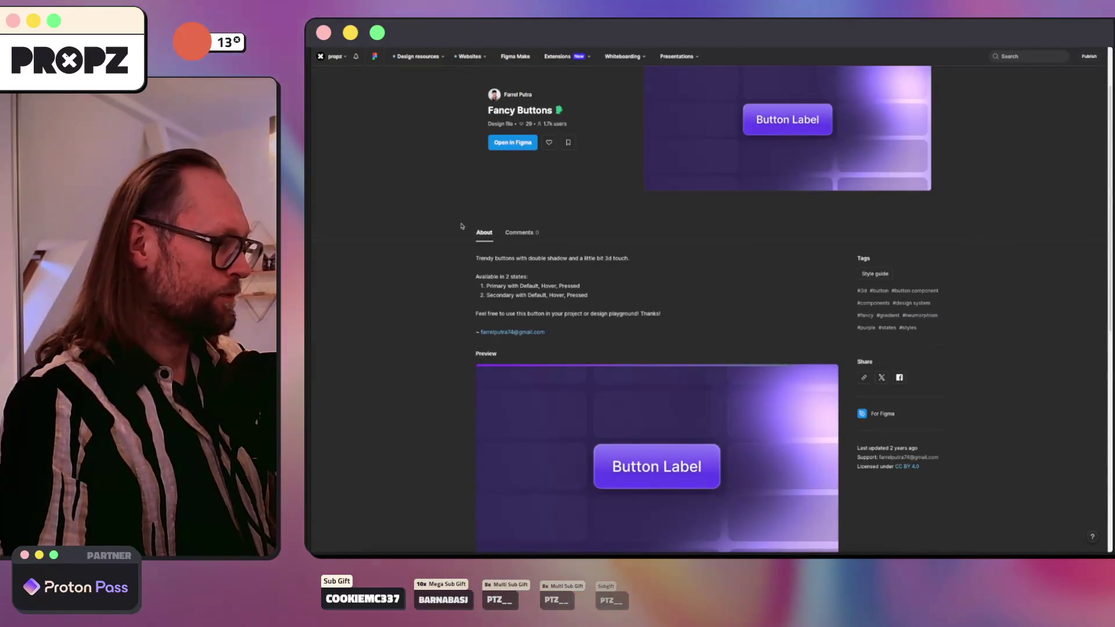
pyautogui.press('super+bracketleft')
pyautogui.scroll(-2, 436, 232)
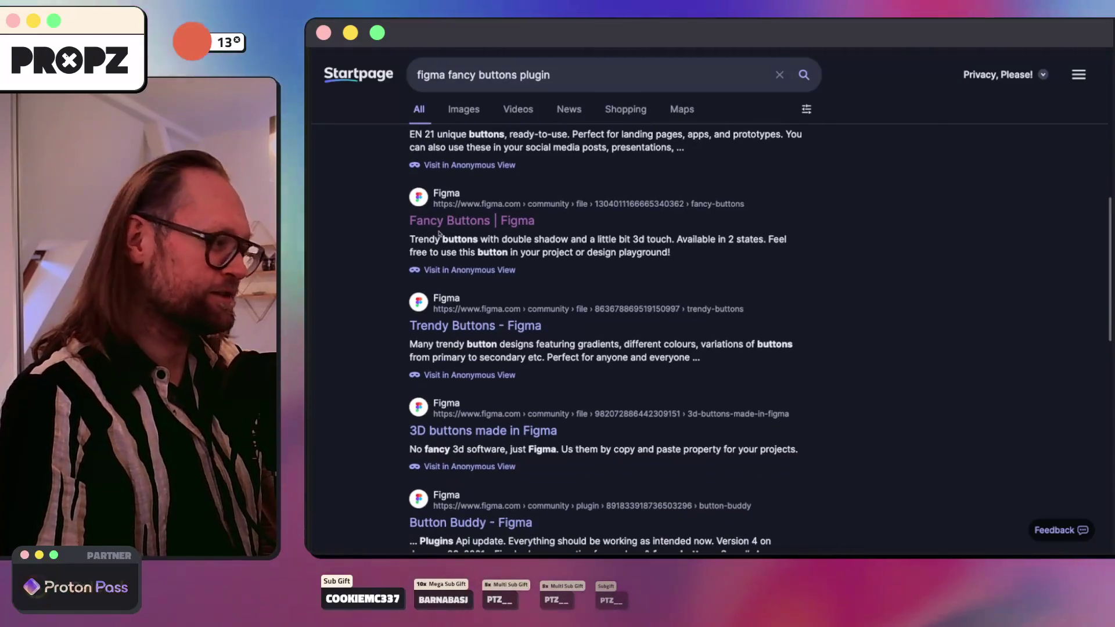
# Step: Search for 'figma plugins' and open the Design Plugins & Extensions - Figma result
pyautogui.scroll(-4, 467, 259)
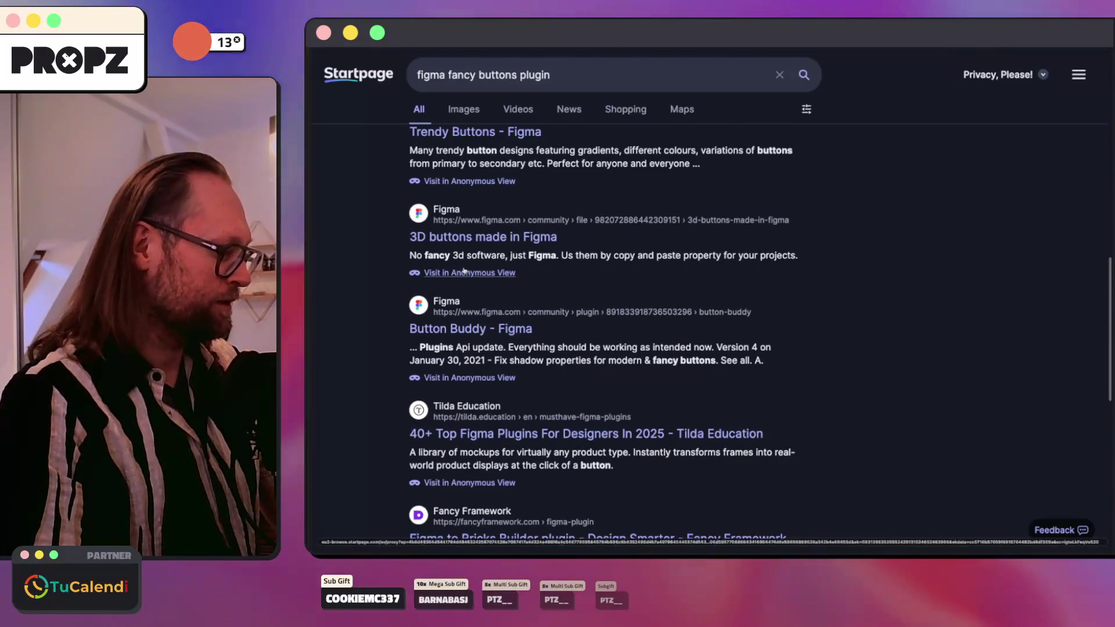
pyautogui.scroll(-3, 463, 268)
pyautogui.scroll(8, 566, 266)
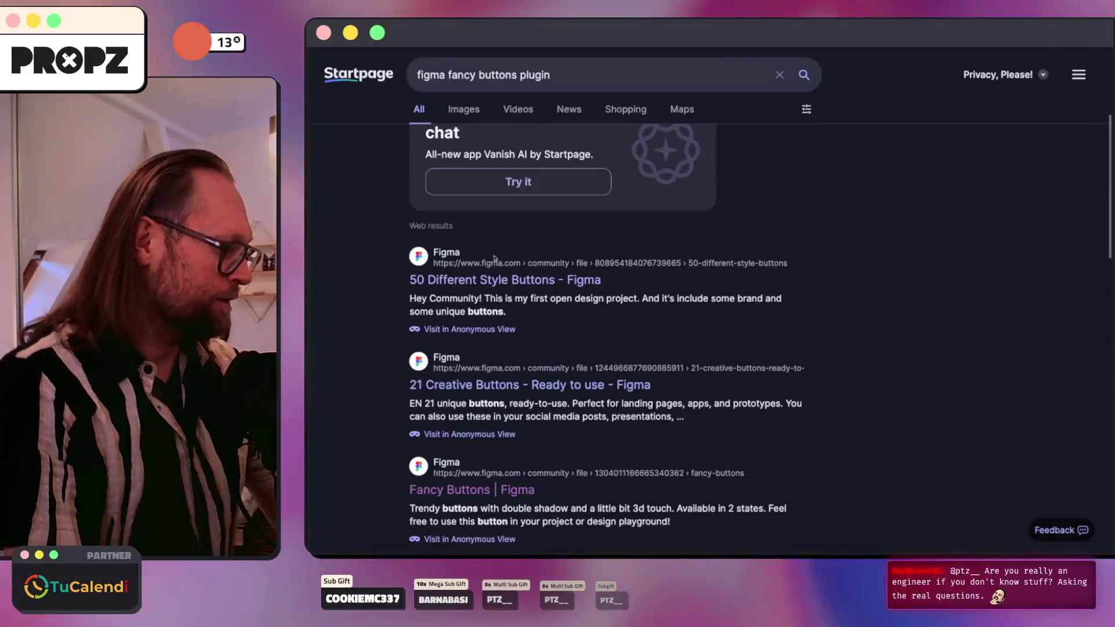
pyautogui.scroll(4, 566, 265)
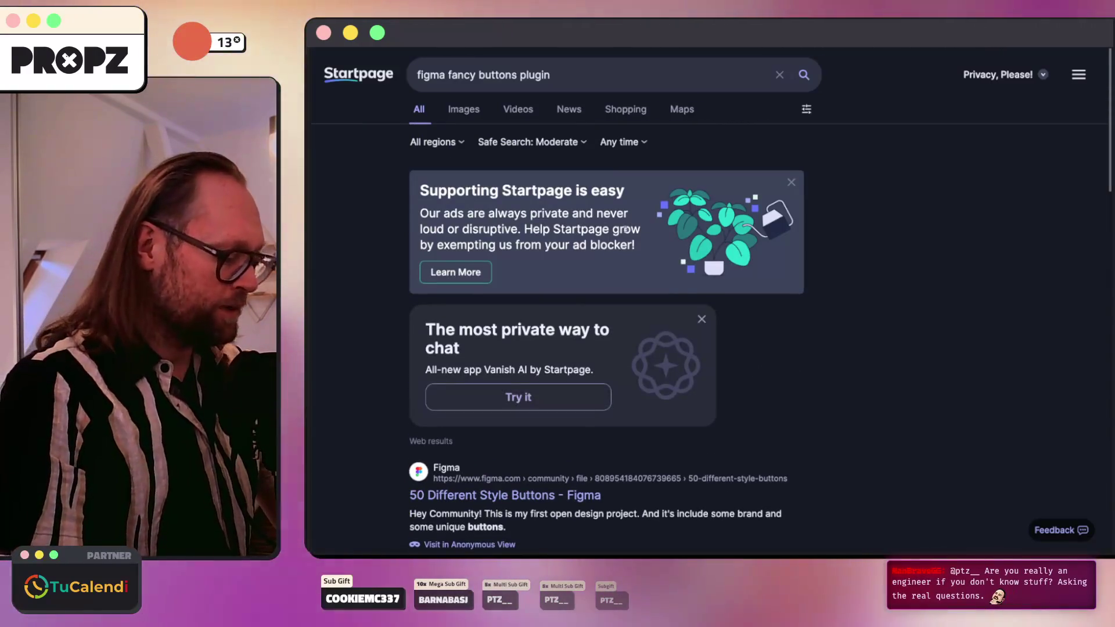
pyautogui.press('super+t')
pyautogui.write('figma plugins')
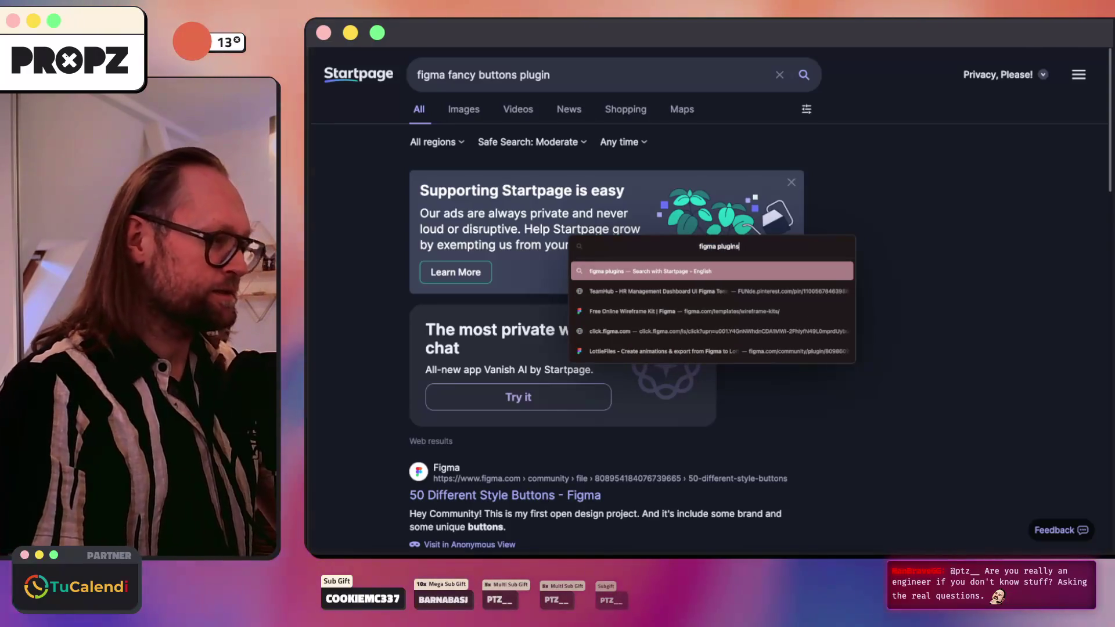
pyautogui.press('Return')
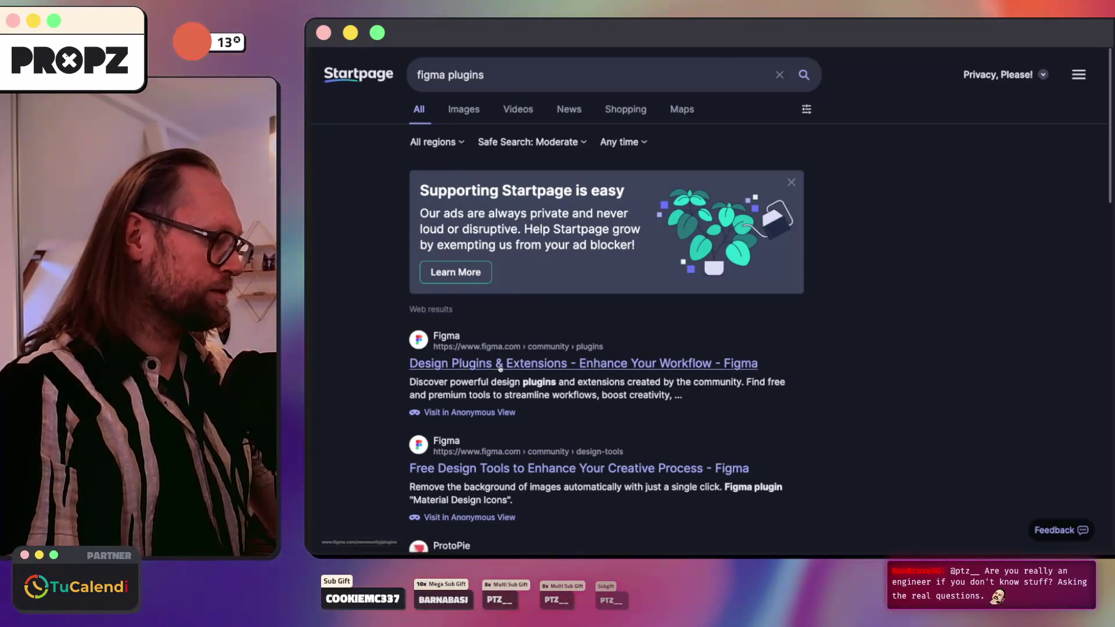
pyautogui.click(501, 368)
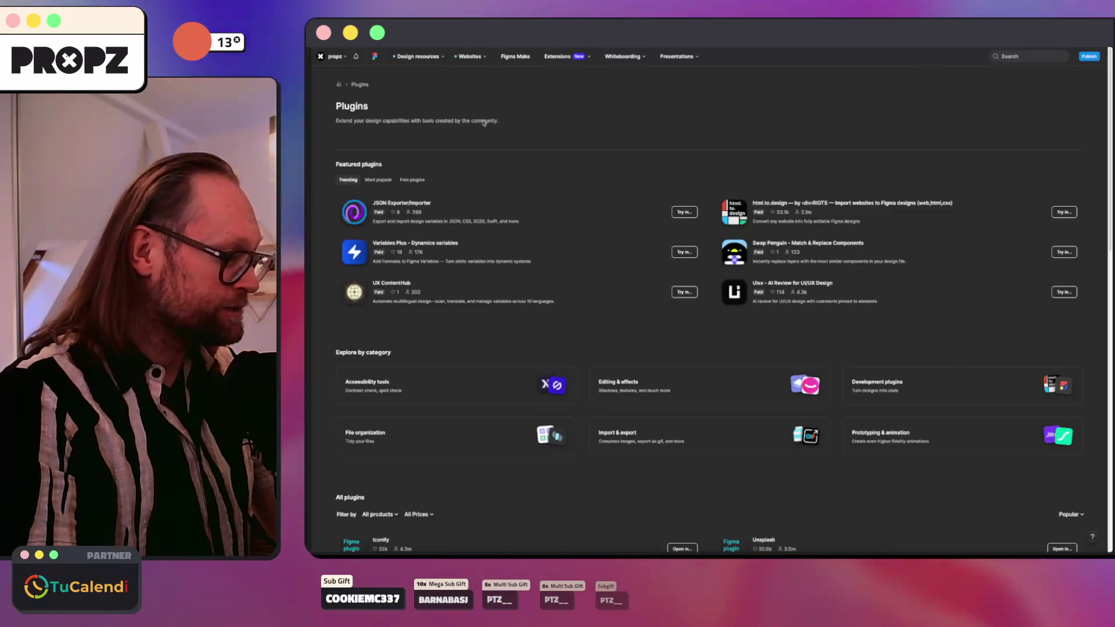
# Step: Browse the featured plugins, filter to Design plugins and open the Editing & effects category
pyautogui.scroll(-2, 480, 123)
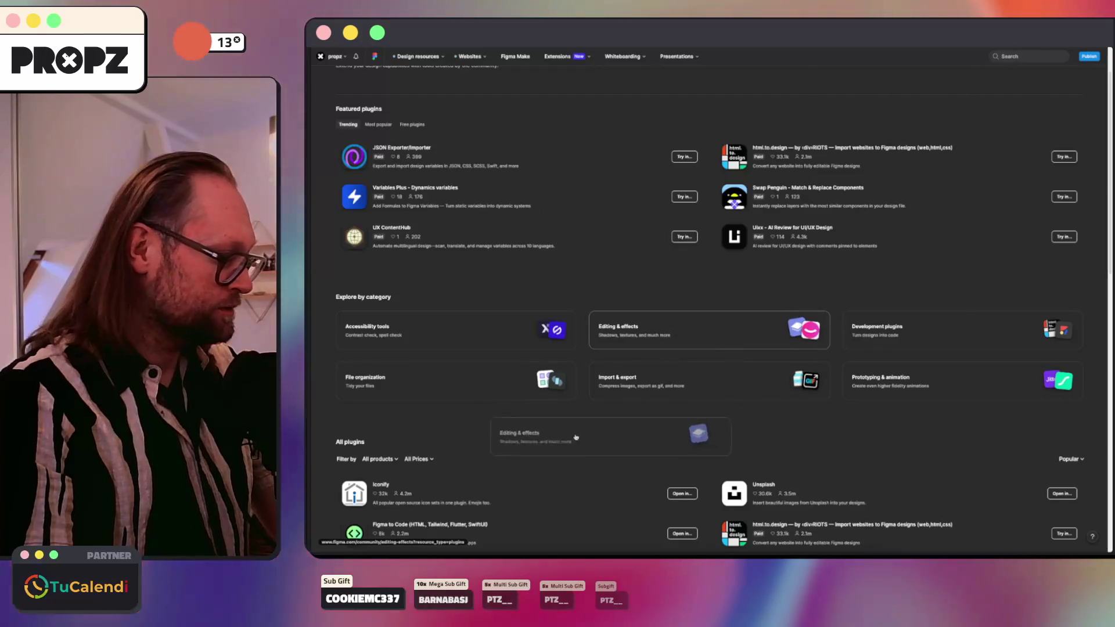
pyautogui.scroll(-3, 575, 467)
pyautogui.scroll(-3, 568, 454)
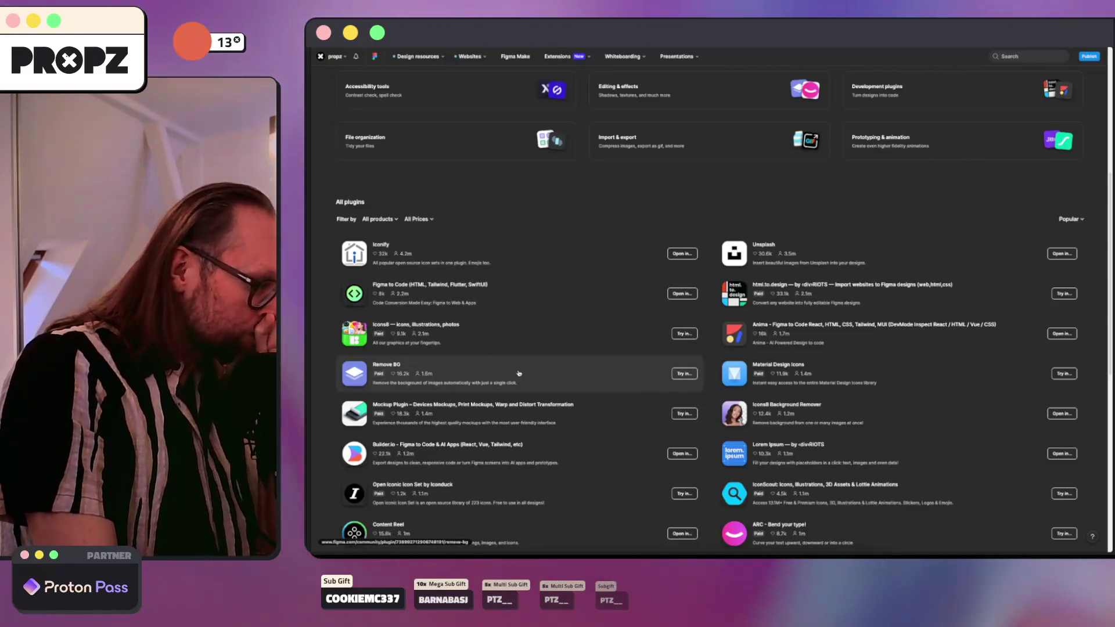
pyautogui.scroll(-1, 519, 373)
pyautogui.scroll(-1, 519, 373)
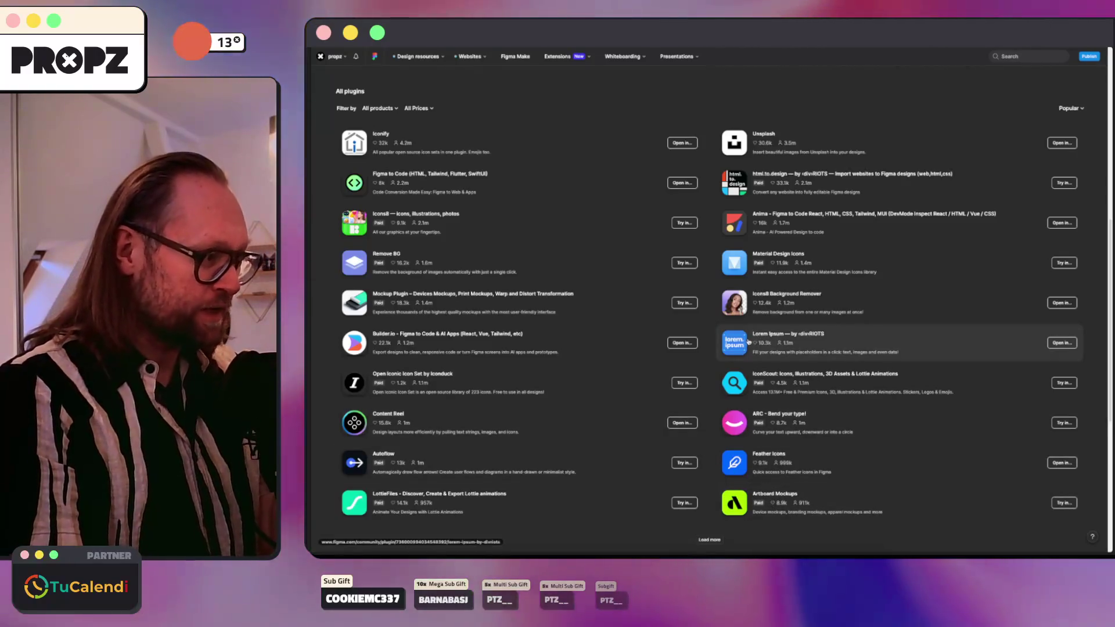
pyautogui.moveTo(736, 347)
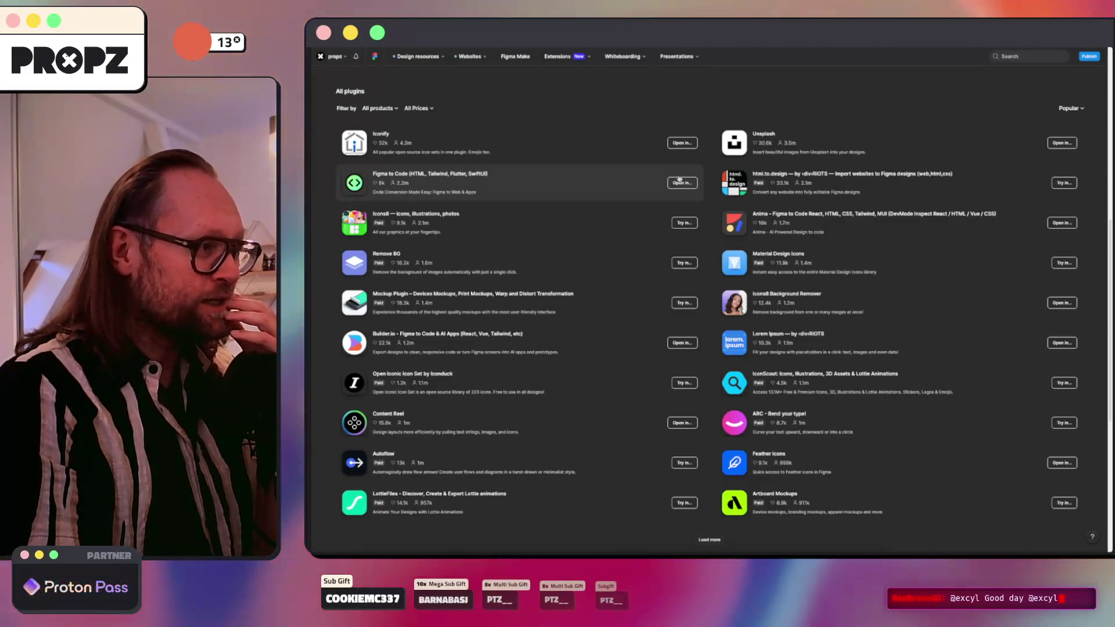
pyautogui.scroll(-5, 665, 186)
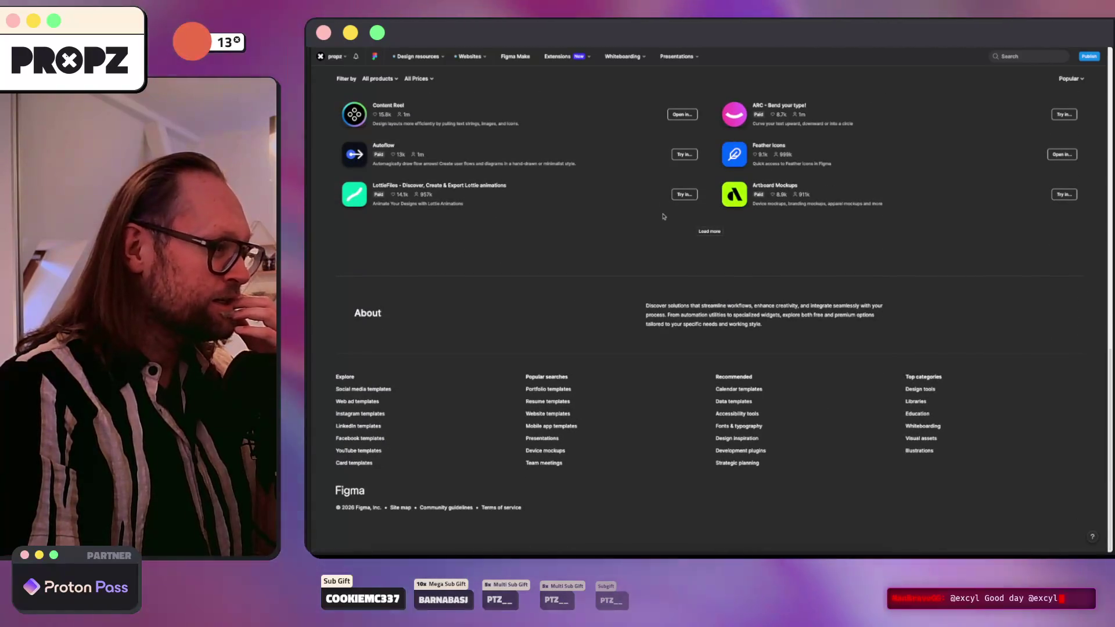
pyautogui.scroll(5, 679, 244)
pyautogui.scroll(2, 708, 290)
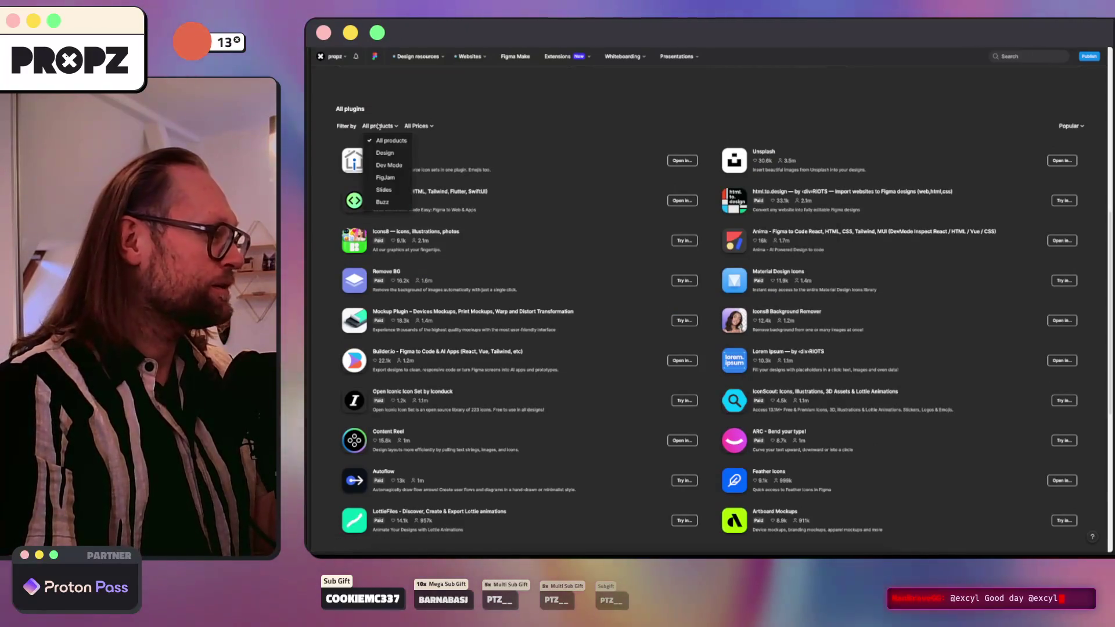
pyautogui.click(383, 154)
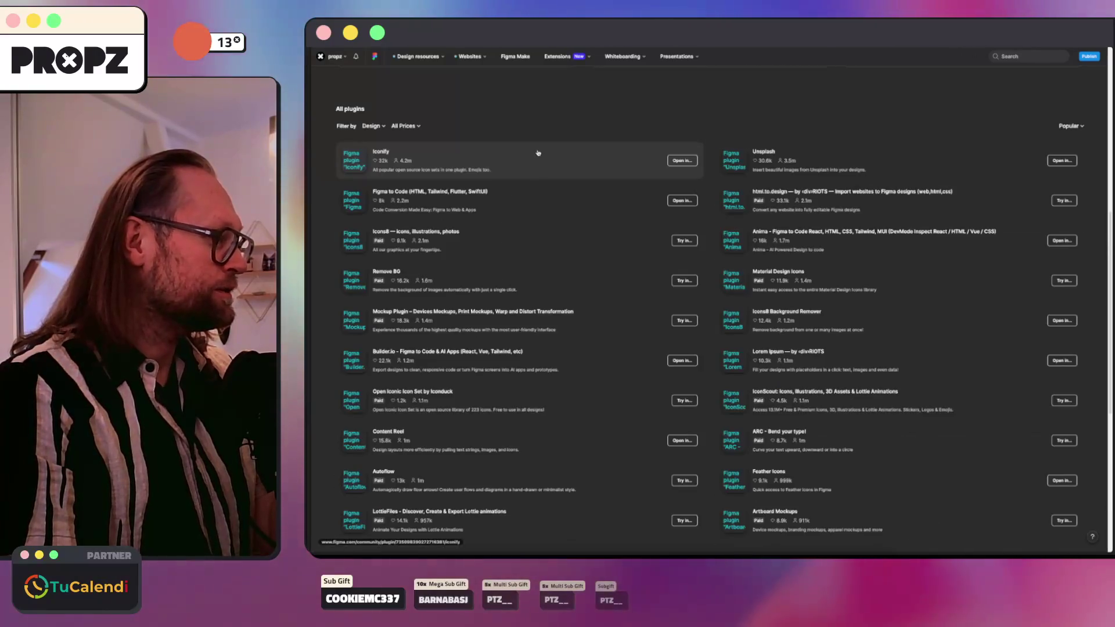
pyautogui.scroll(-5, 569, 119)
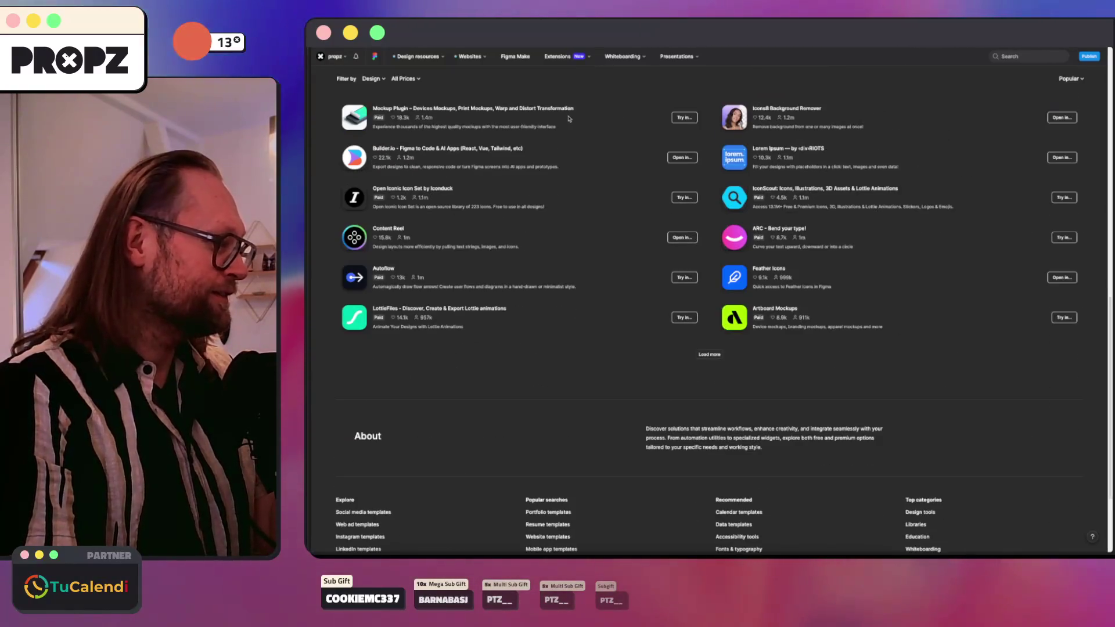
pyautogui.scroll(10, 561, 119)
pyautogui.scroll(2, 554, 123)
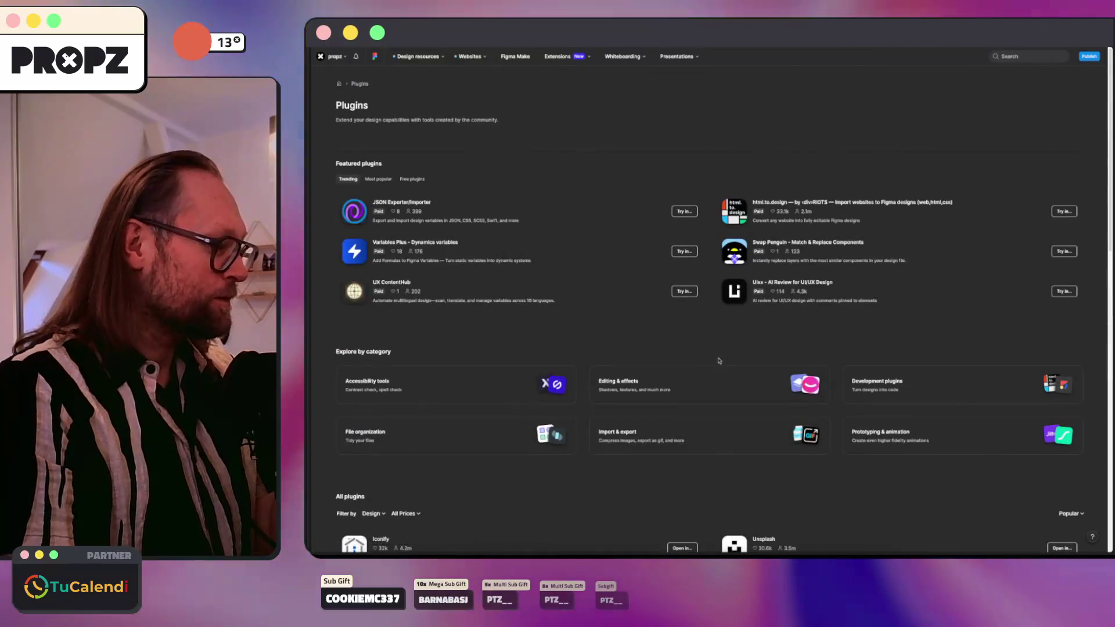
pyautogui.click(655, 388)
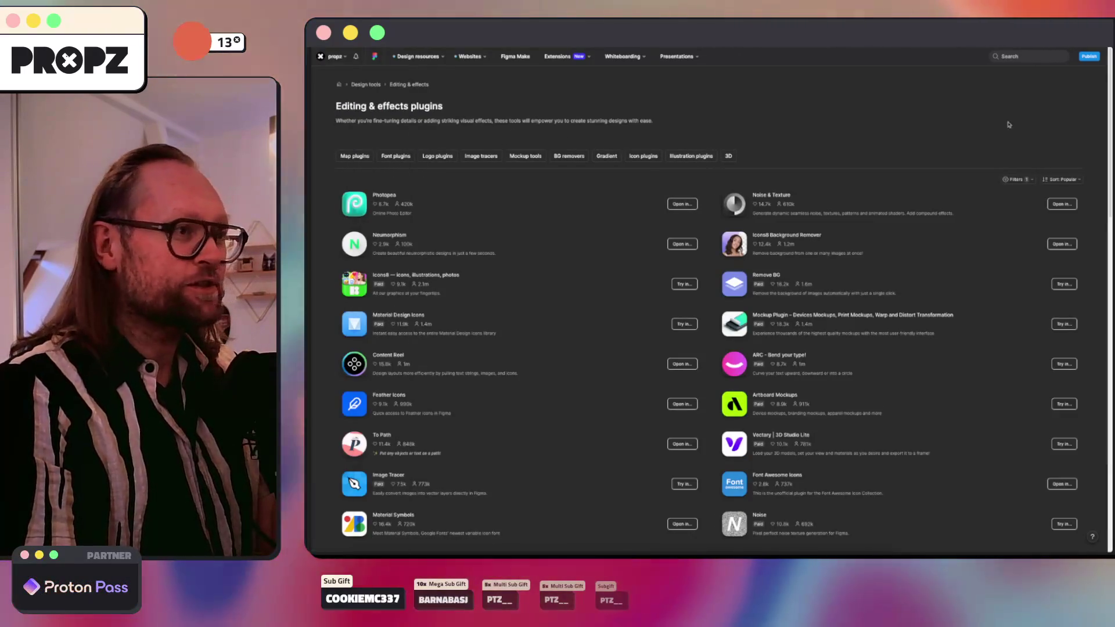
# Step: Search the community for 'button' and open the Buttonly file
pyautogui.click(1013, 56)
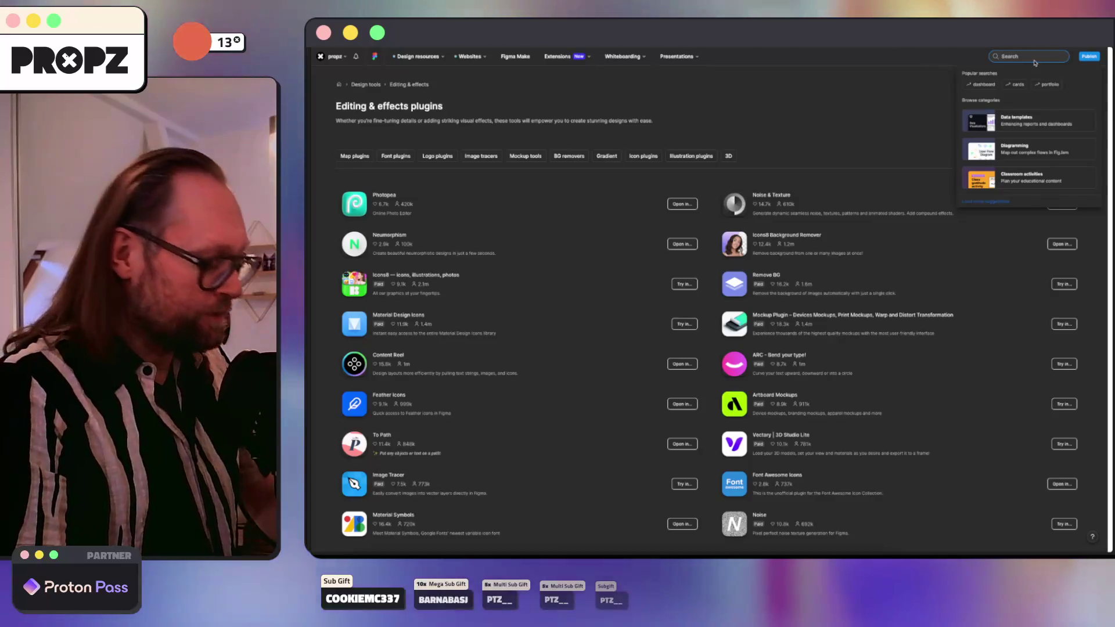
pyautogui.write('button')
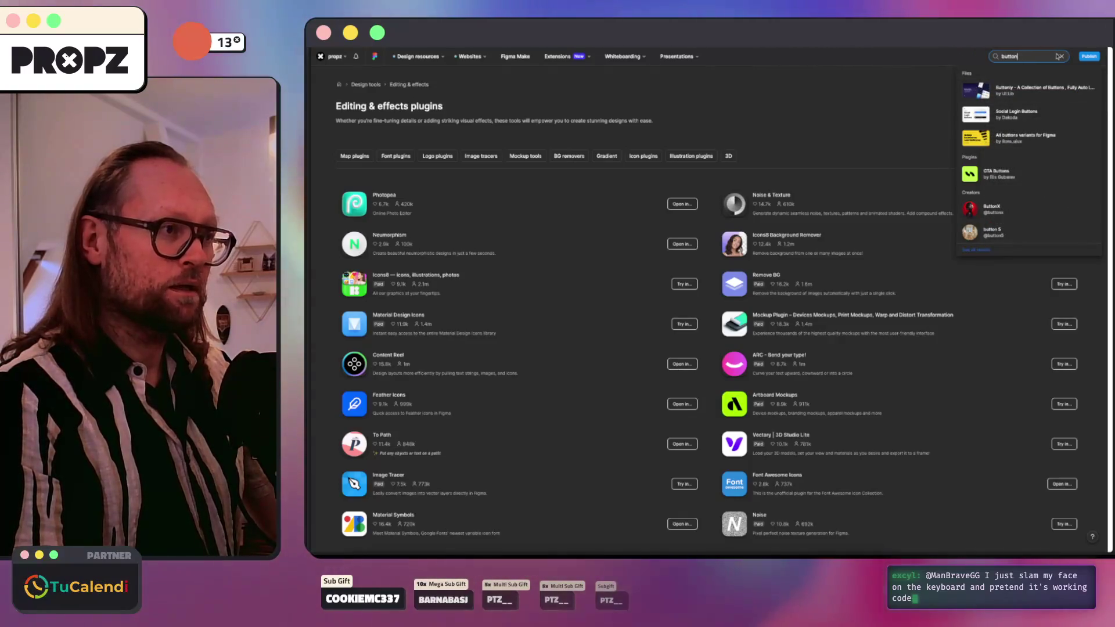
pyautogui.click(994, 90)
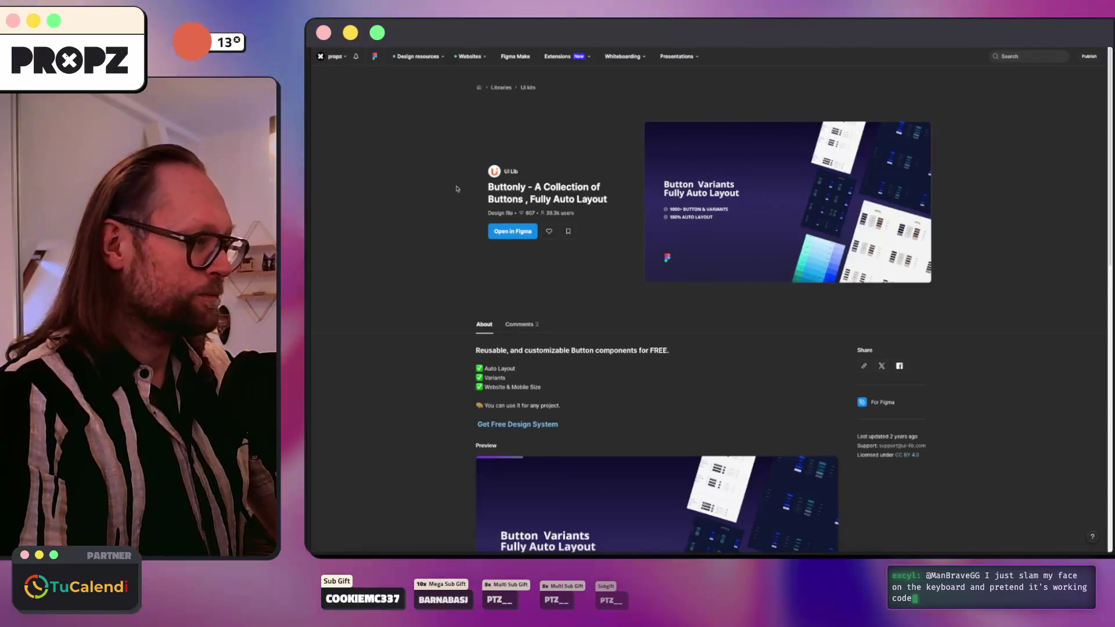
# Step: Scroll through the Buttonly page and view its hero image enlarged
pyautogui.scroll(-4, 470, 191)
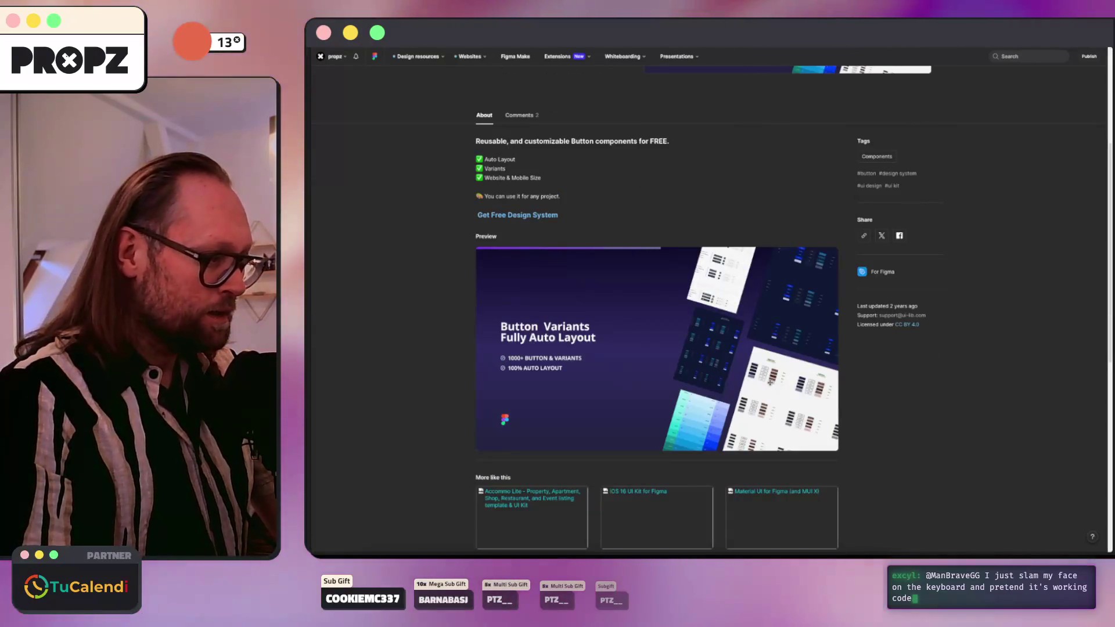
pyautogui.scroll(-6, 630, 349)
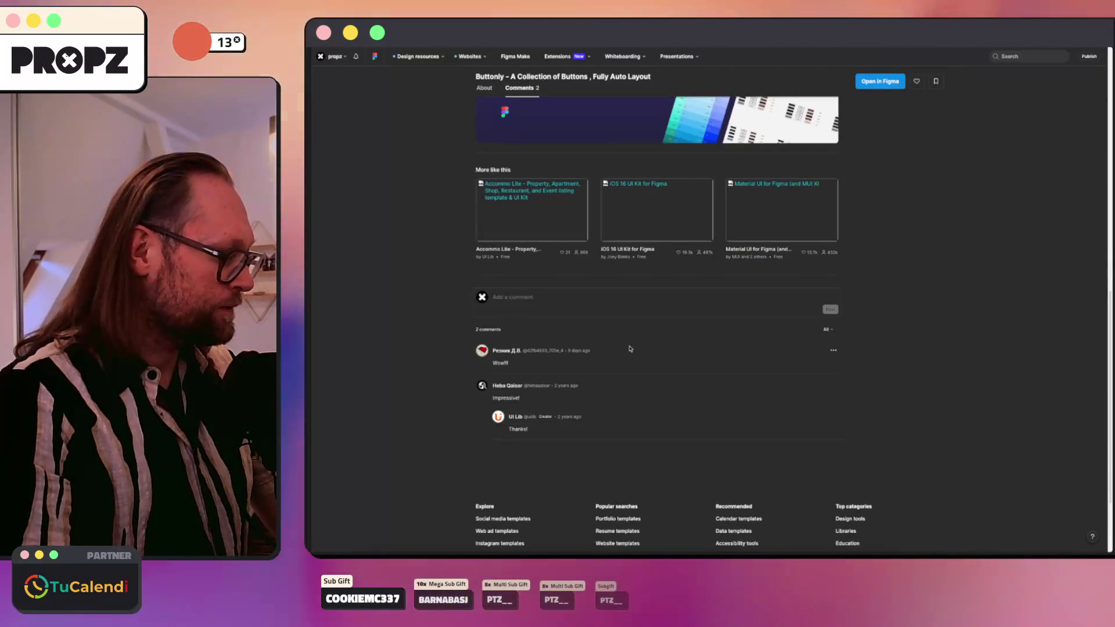
pyautogui.scroll(10, 627, 348)
pyautogui.scroll(-2, 622, 349)
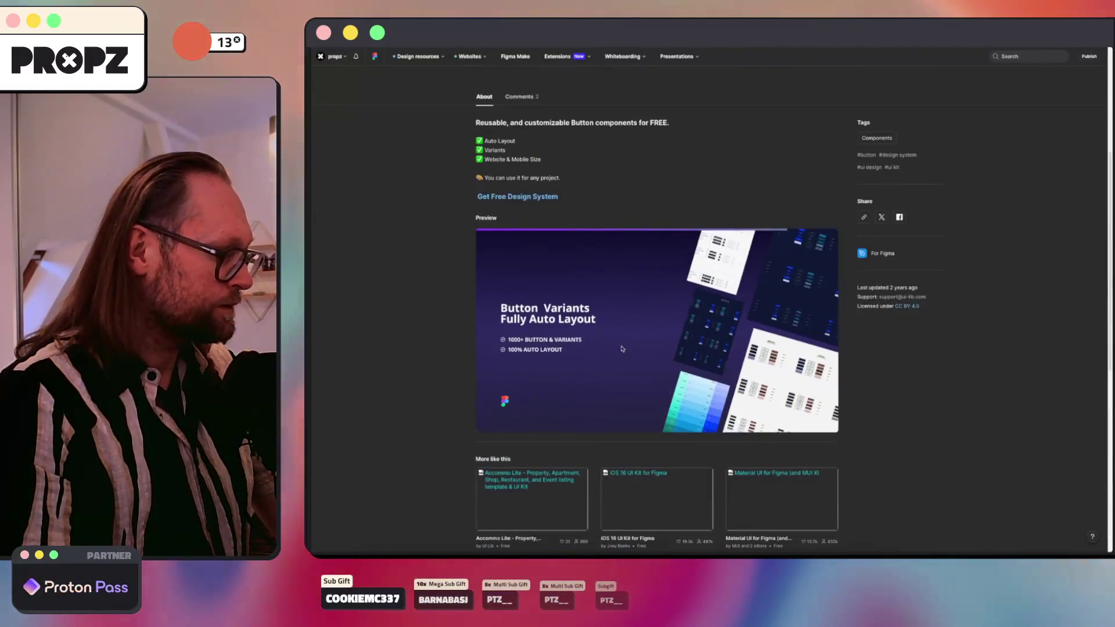
pyautogui.scroll(4, 809, 230)
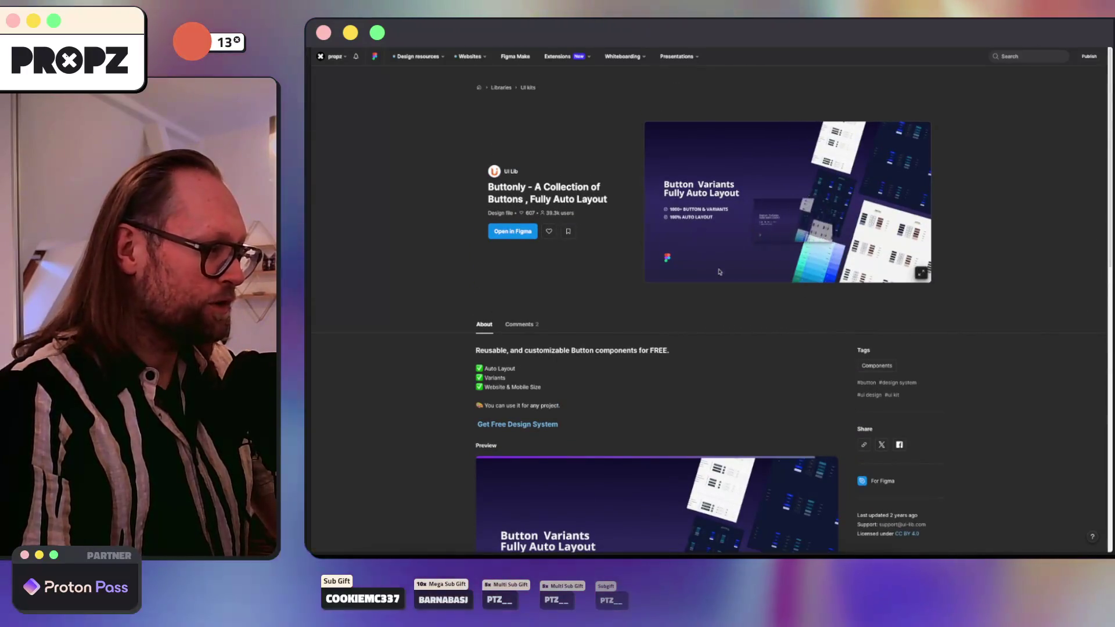
pyautogui.click(921, 273)
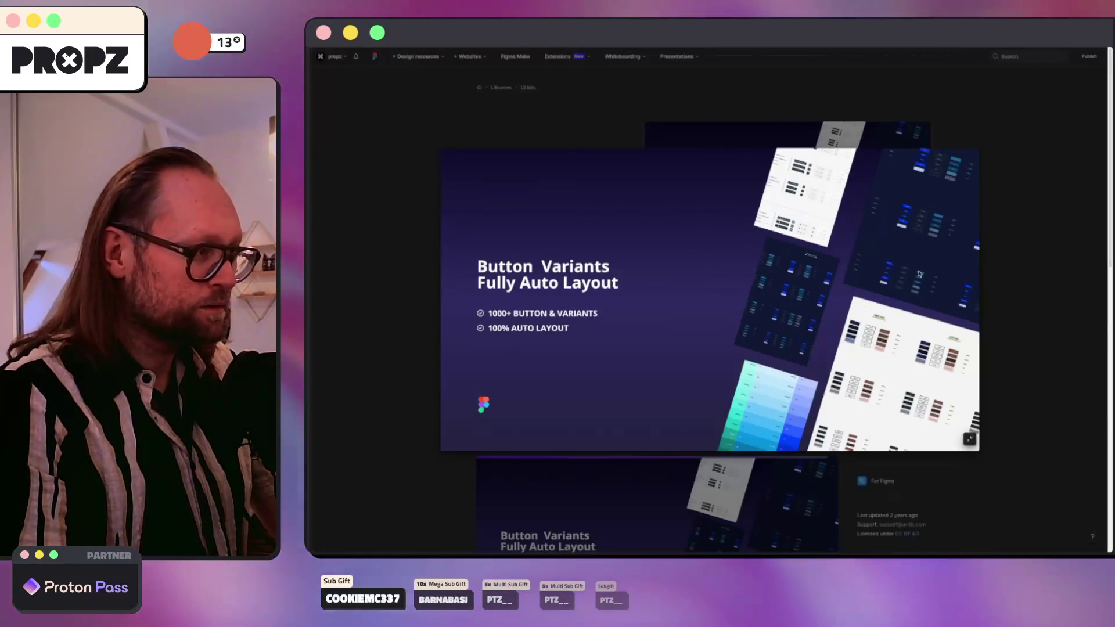
pyautogui.click(893, 270)
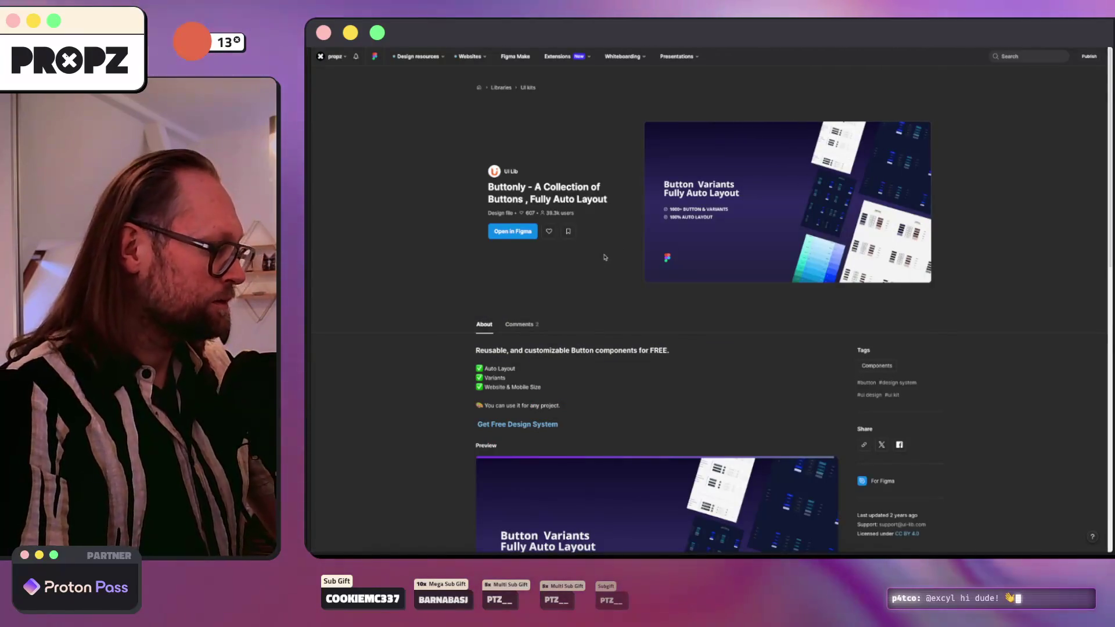
pyautogui.scroll(-2, 604, 257)
pyautogui.scroll(-2, 628, 259)
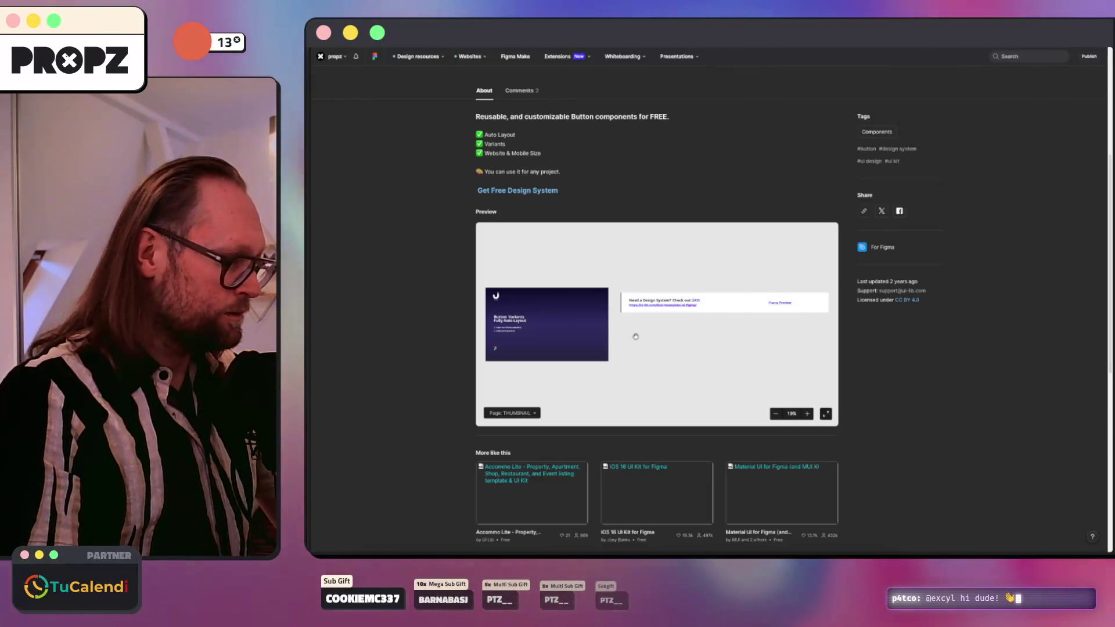
pyautogui.scroll(-4, 755, 343)
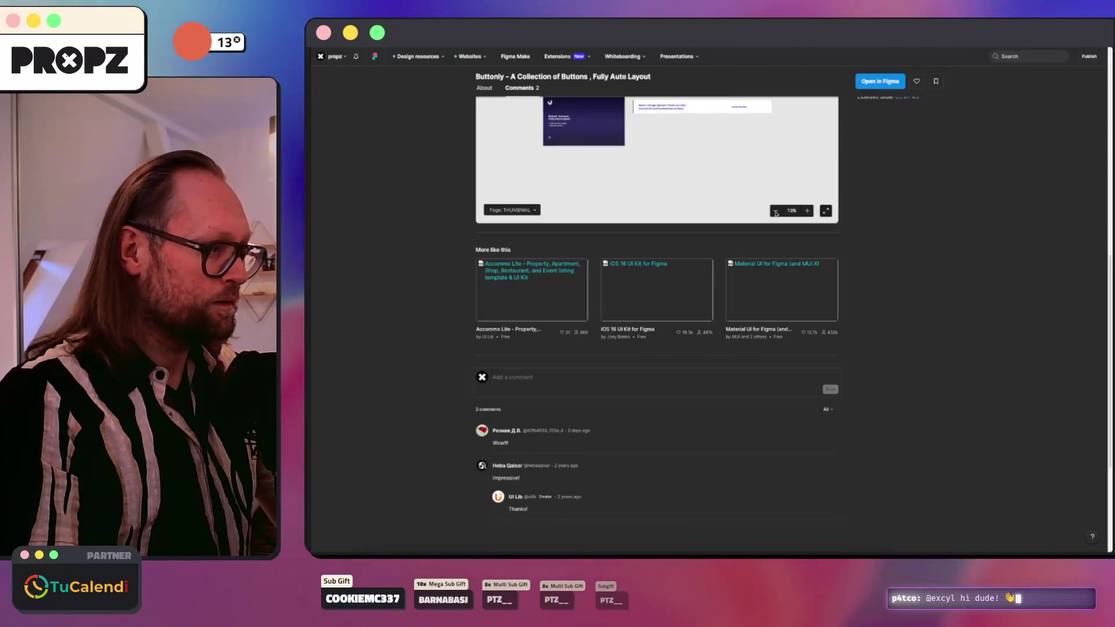
pyautogui.scroll(1, 869, 184)
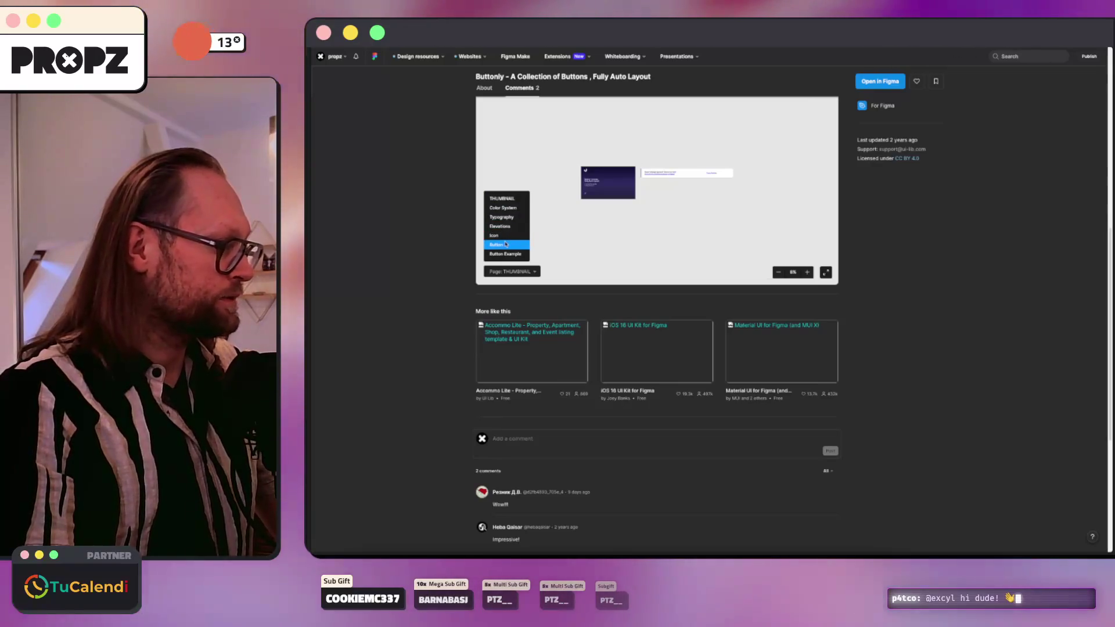
# Step: Switch the embedded preview to Page: Button, zoom in five steps, then return to the figma plugins results
pyautogui.click(506, 244)
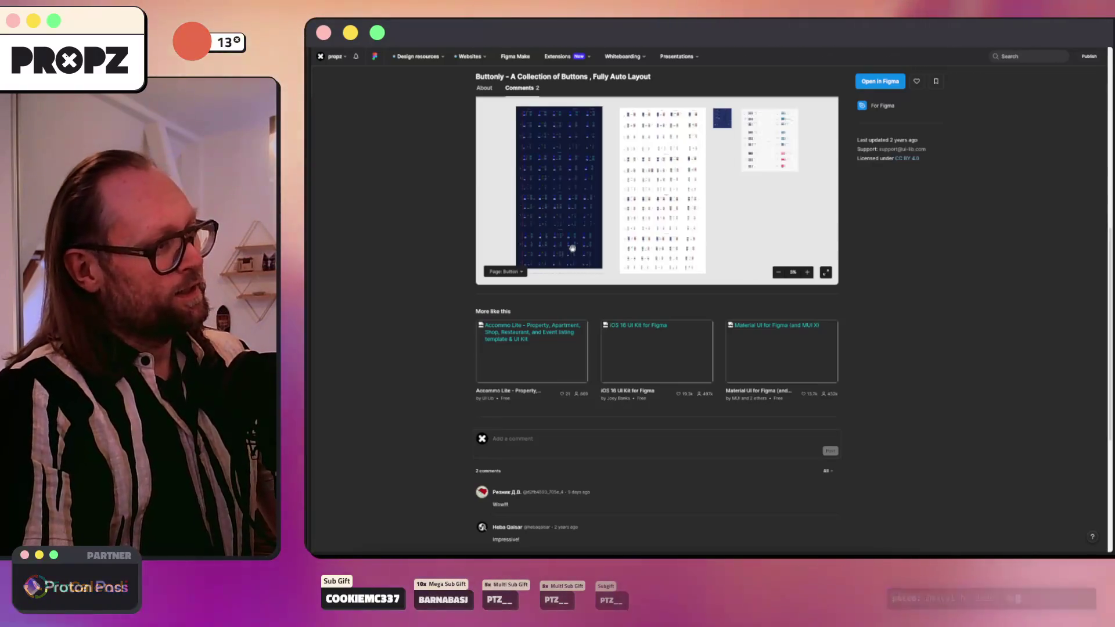
pyautogui.scroll(5, 702, 179)
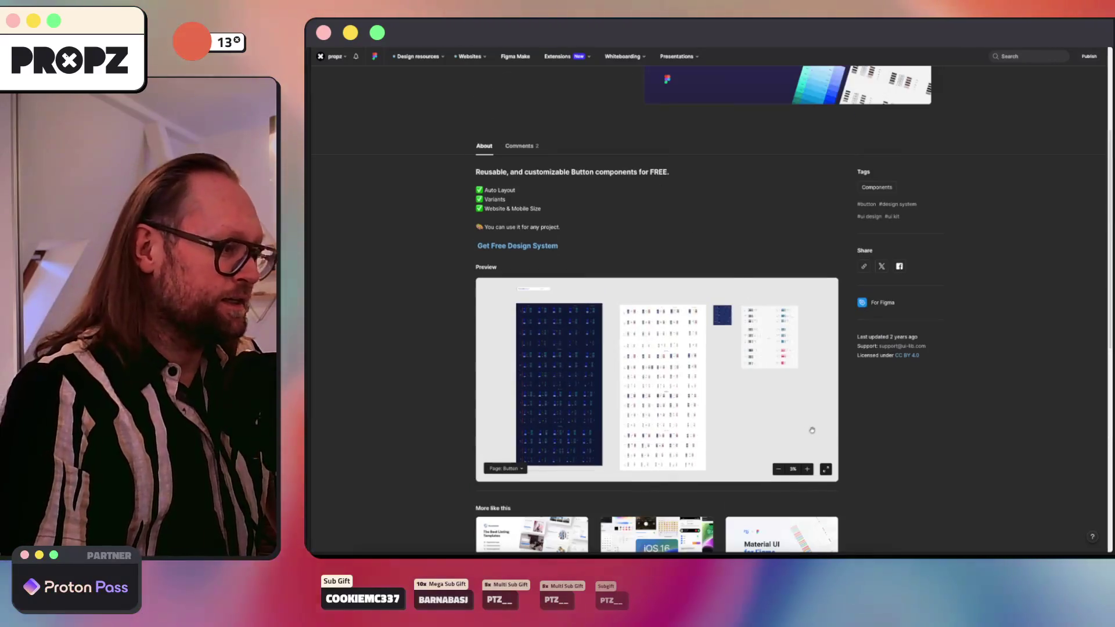
pyautogui.click(807, 469)
pyautogui.click(808, 470)
pyautogui.click(808, 470)
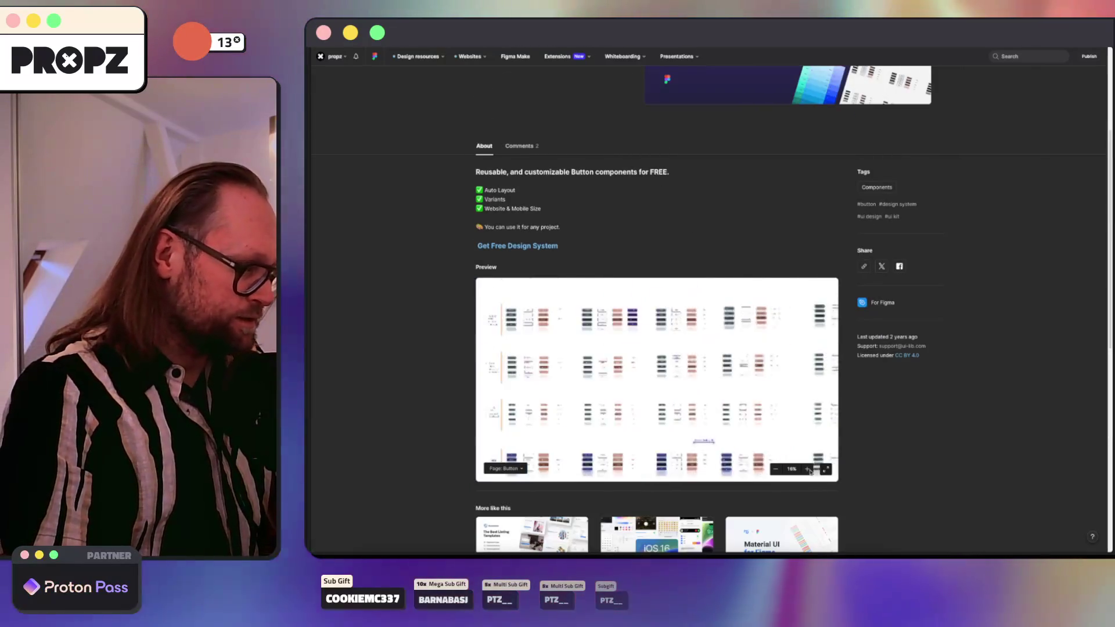
pyautogui.click(809, 469)
pyautogui.click(808, 469)
pyautogui.scroll(-4, 875, 251)
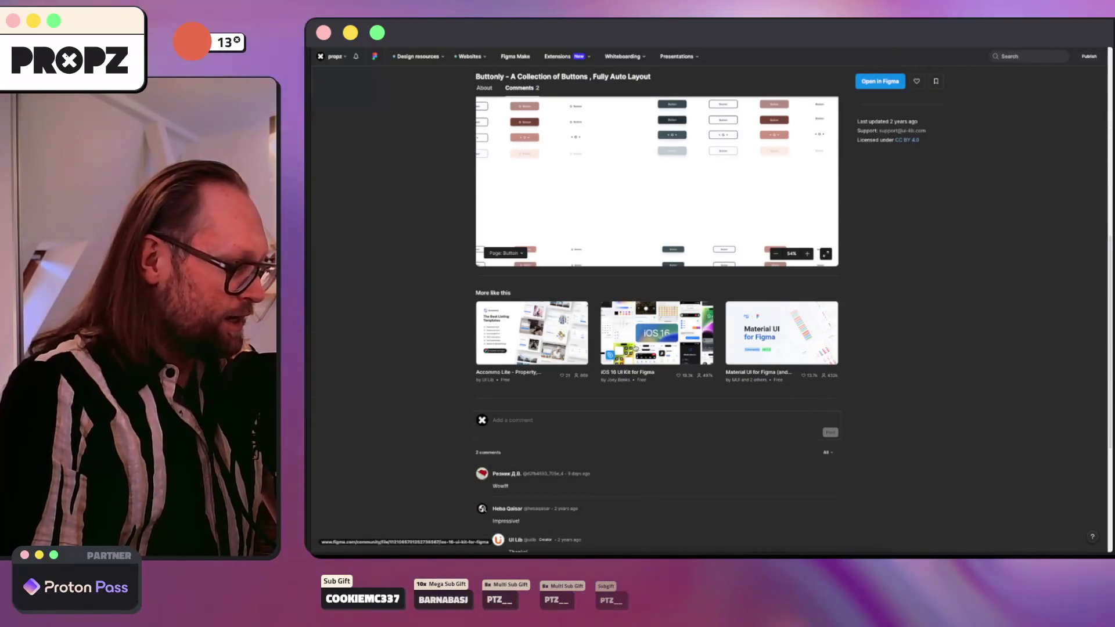
pyautogui.scroll(5, 635, 347)
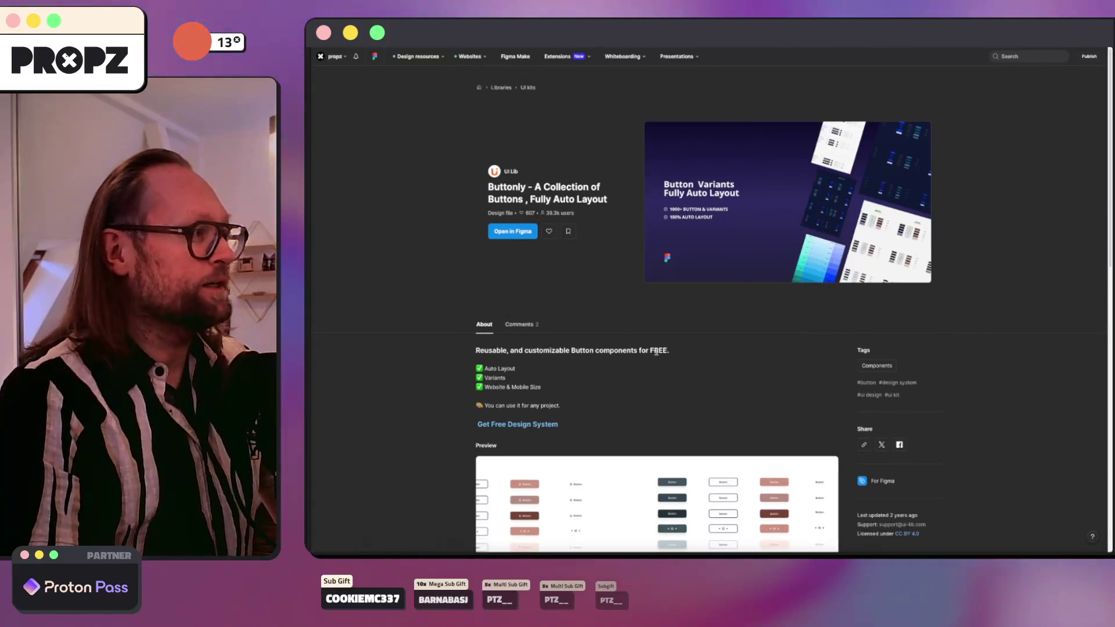
pyautogui.hotkey('ctrl', 'Tab')
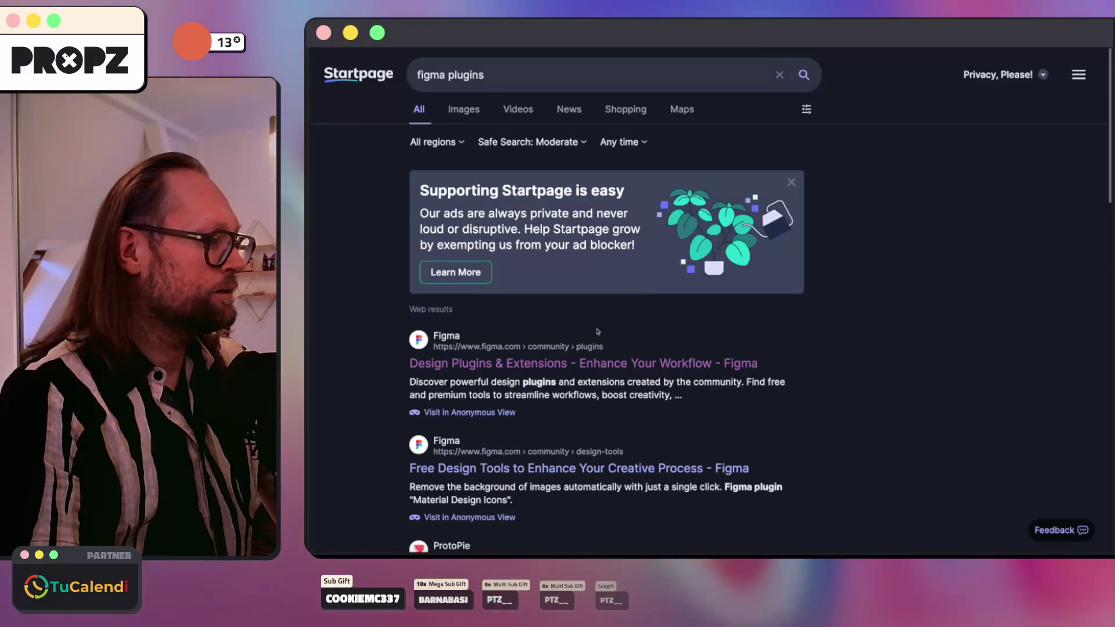
# Step: Open the Figma Design Plugins & Extensions result in a background tab and switch to it
pyautogui.scroll(-3, 600, 348)
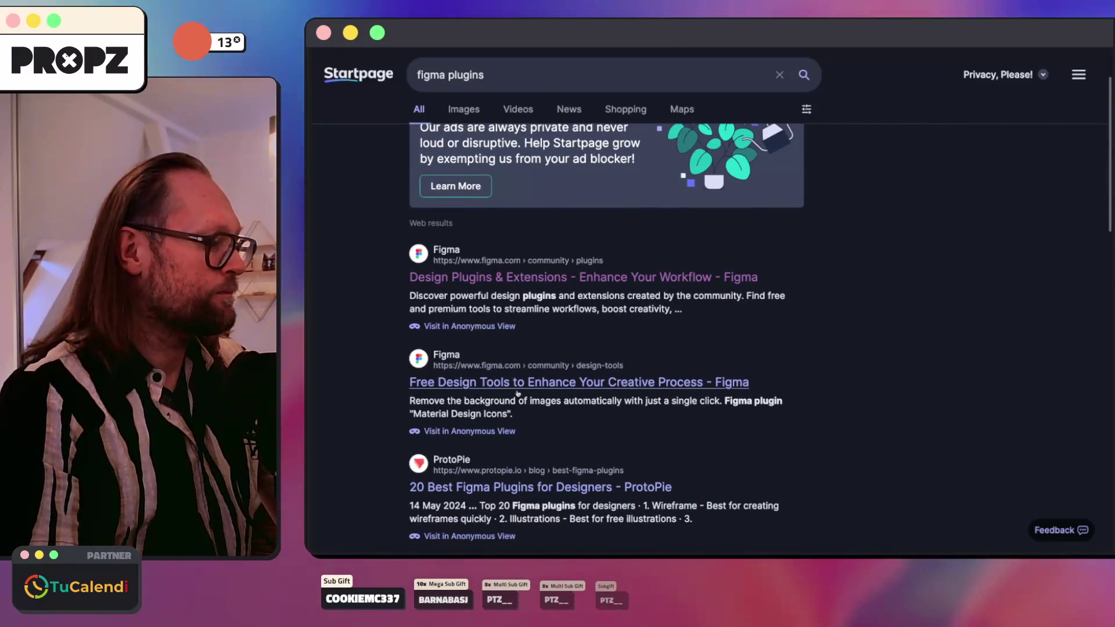
pyautogui.click(350, 510)
pyautogui.click(351, 521)
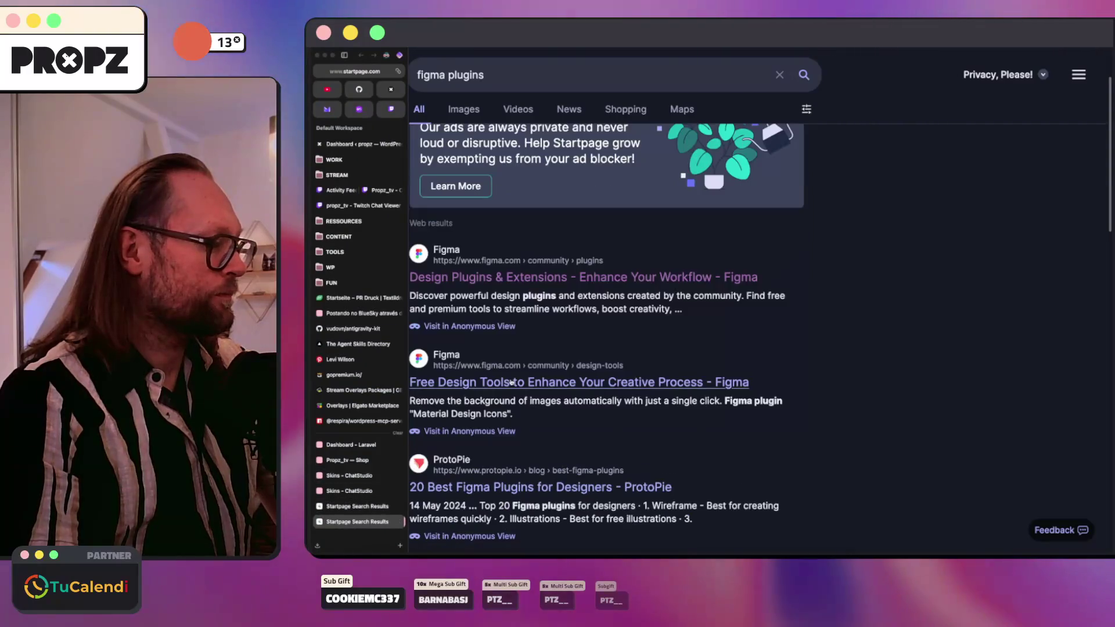
pyautogui.middleClick(491, 278)
pyautogui.scroll(-5, 714, 385)
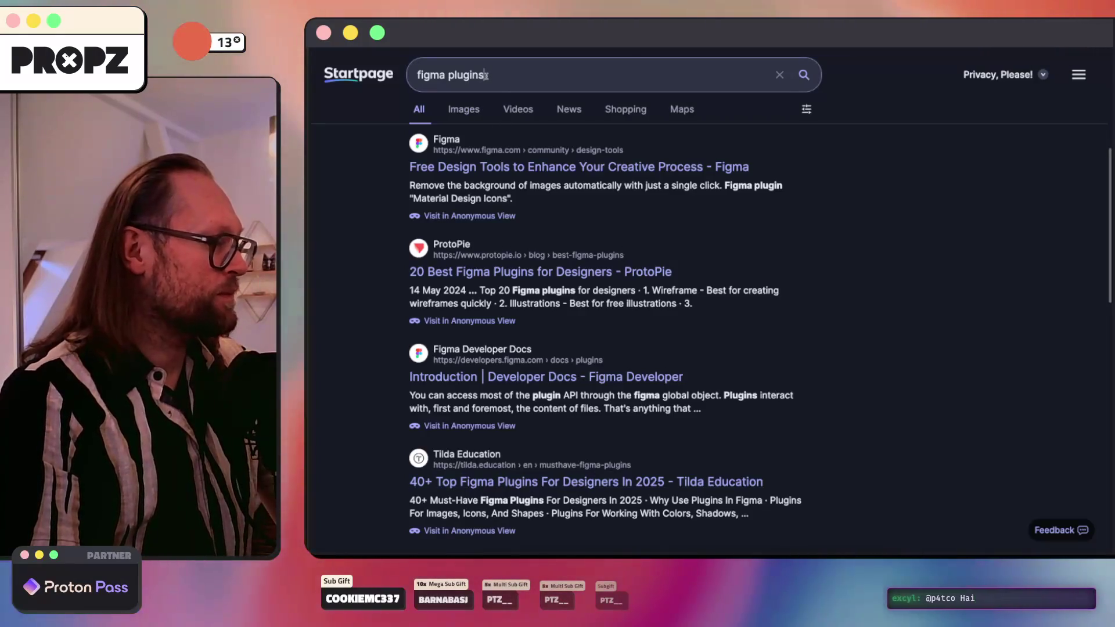
pyautogui.moveTo(309, 499)
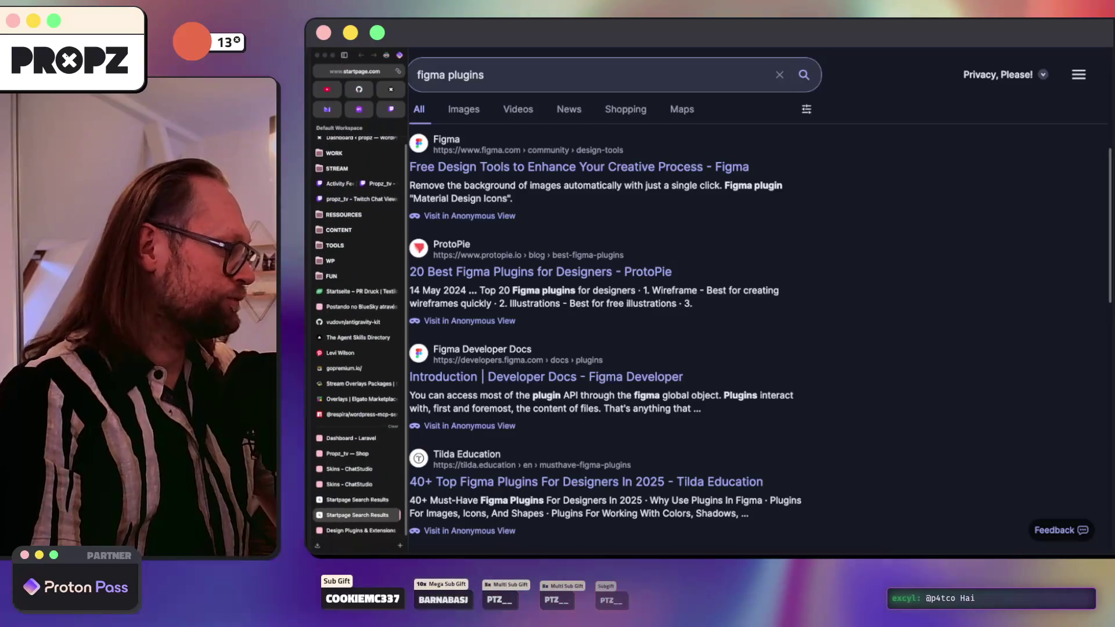
pyautogui.click(357, 530)
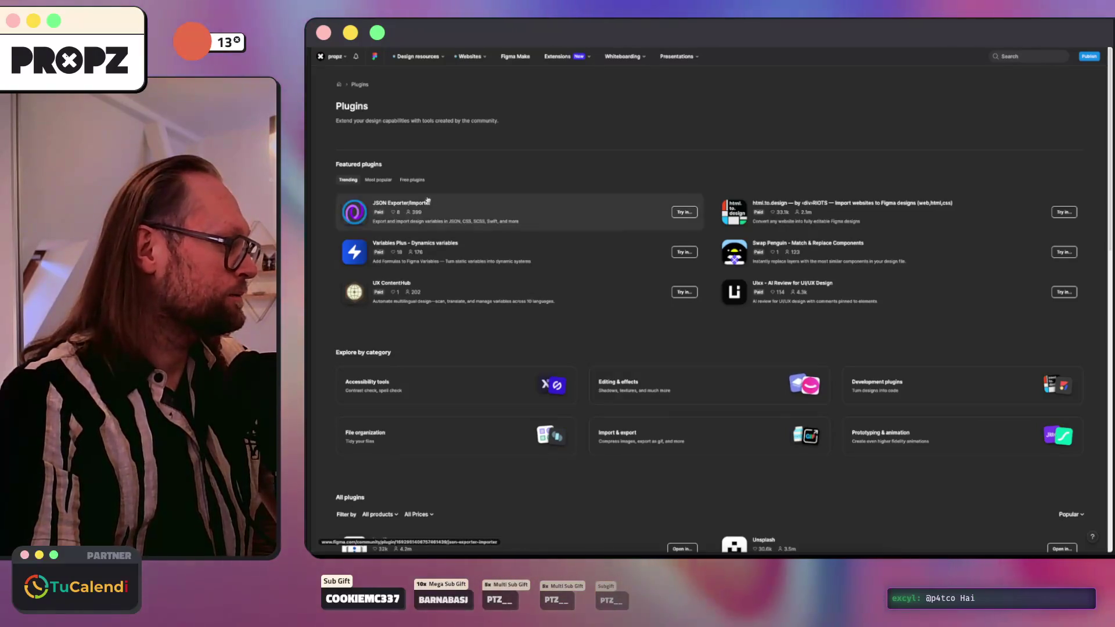
# Step: Show the Most popular plugins and open the Editing & effects category
pyautogui.click(379, 179)
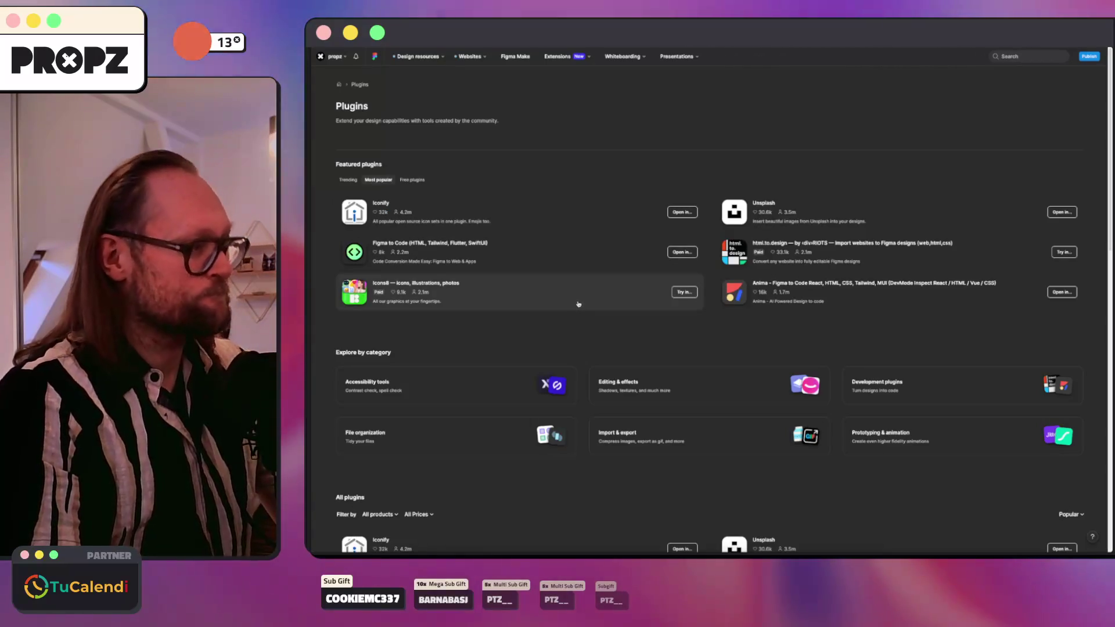
pyautogui.click(675, 380)
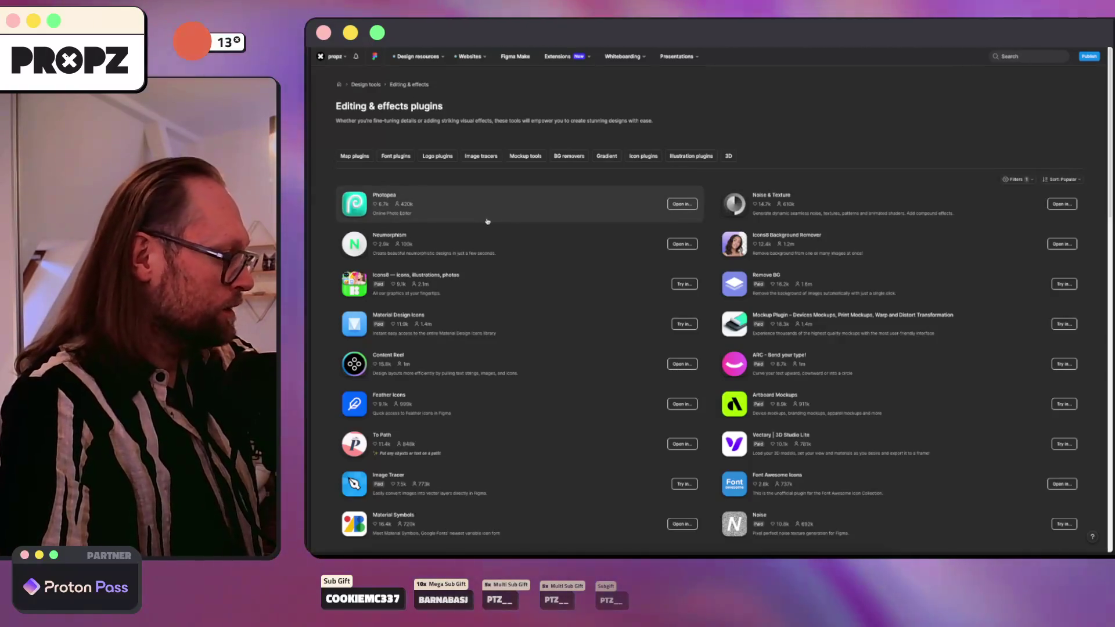
# Step: Scroll down through Editing & effects plugins like Morph and Photoroom, then back to the top
pyautogui.scroll(-3, 487, 226)
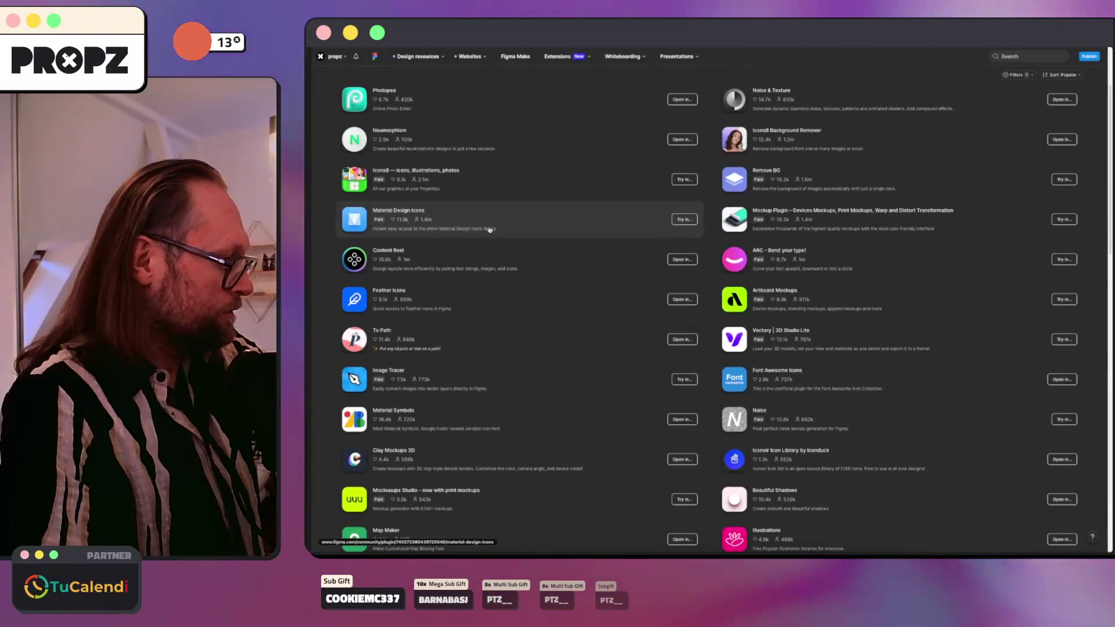
pyautogui.scroll(-3, 484, 229)
pyautogui.scroll(-1, 480, 229)
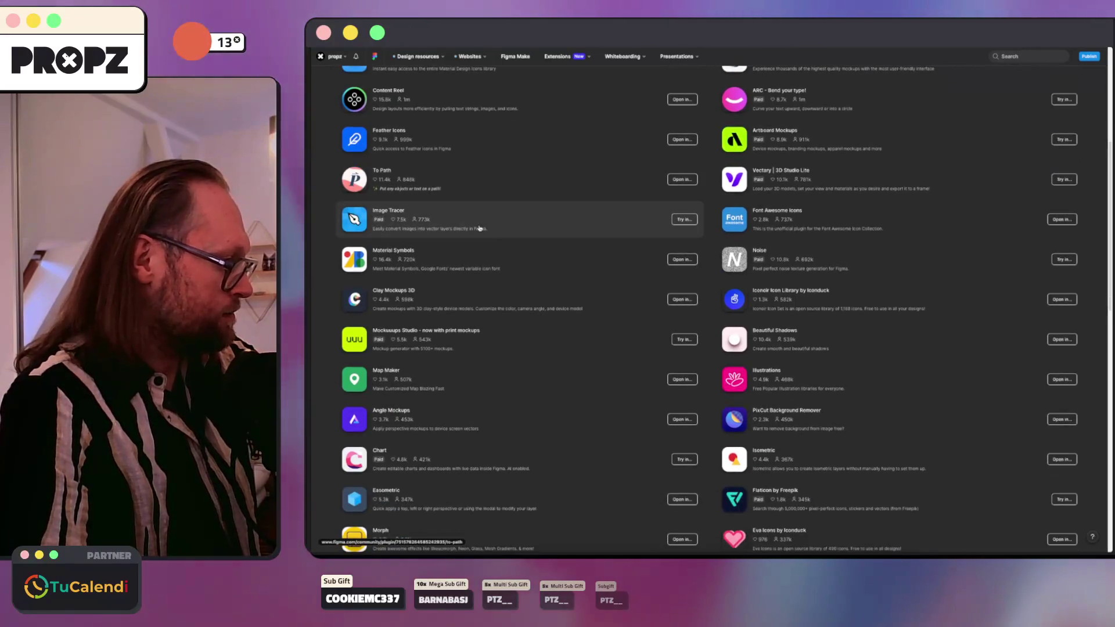
pyautogui.scroll(-2, 479, 228)
pyautogui.scroll(-3, 479, 228)
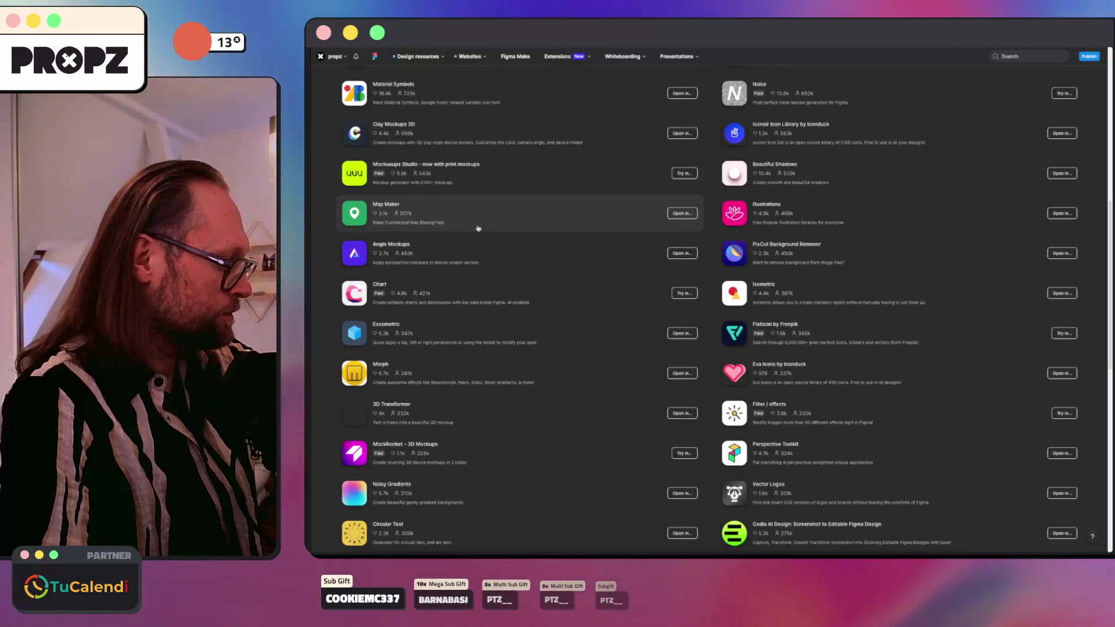
pyautogui.scroll(-3, 477, 227)
pyautogui.scroll(-3, 478, 228)
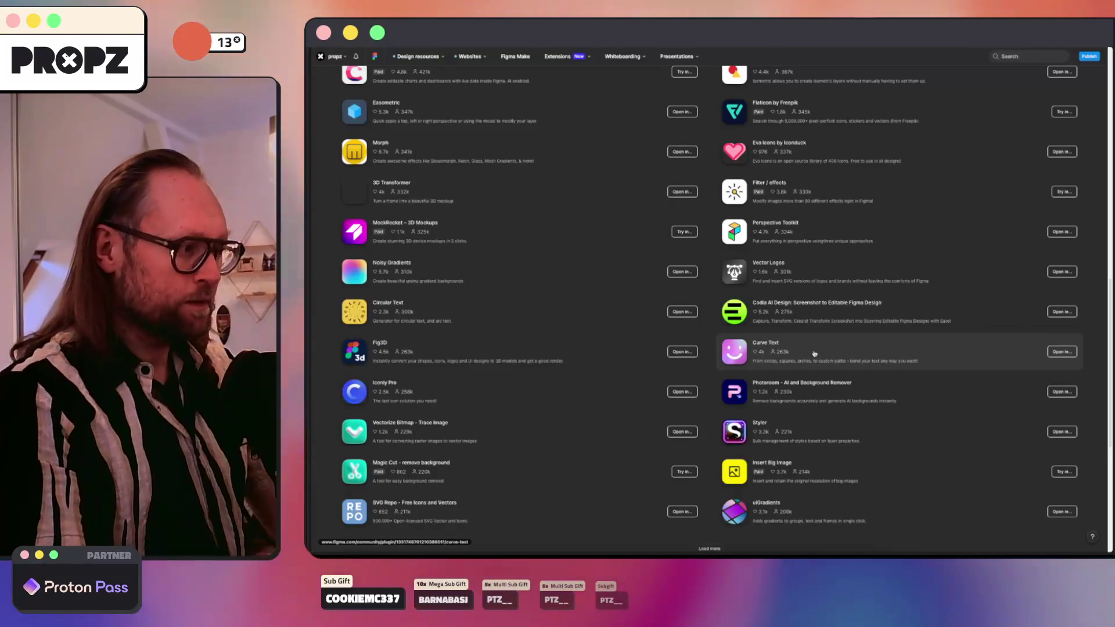
pyautogui.scroll(3, 772, 290)
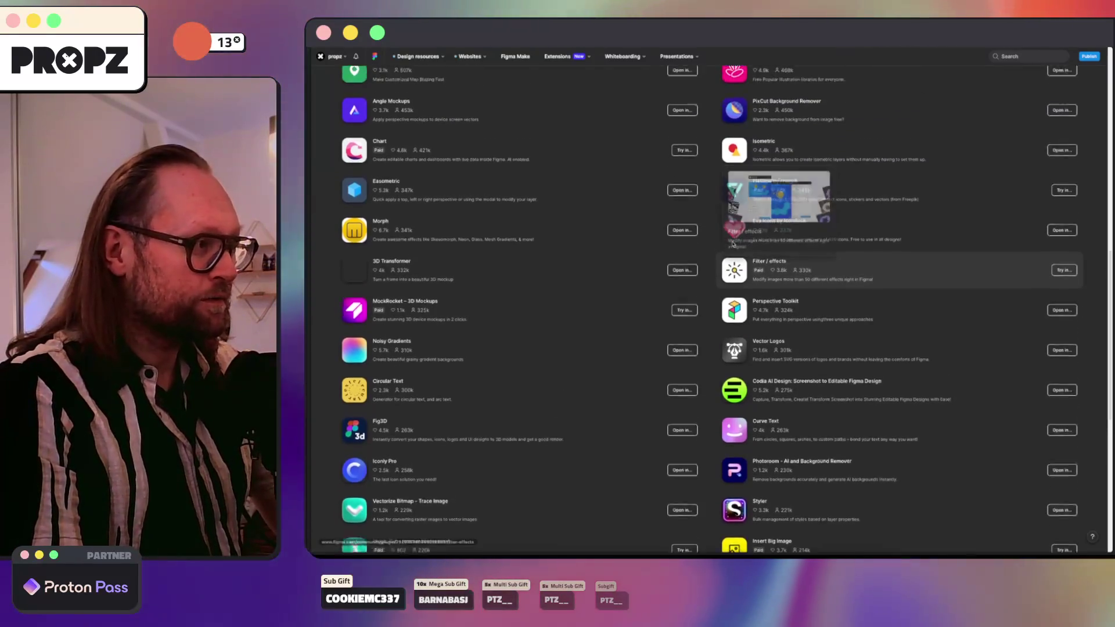
pyautogui.scroll(5, 703, 226)
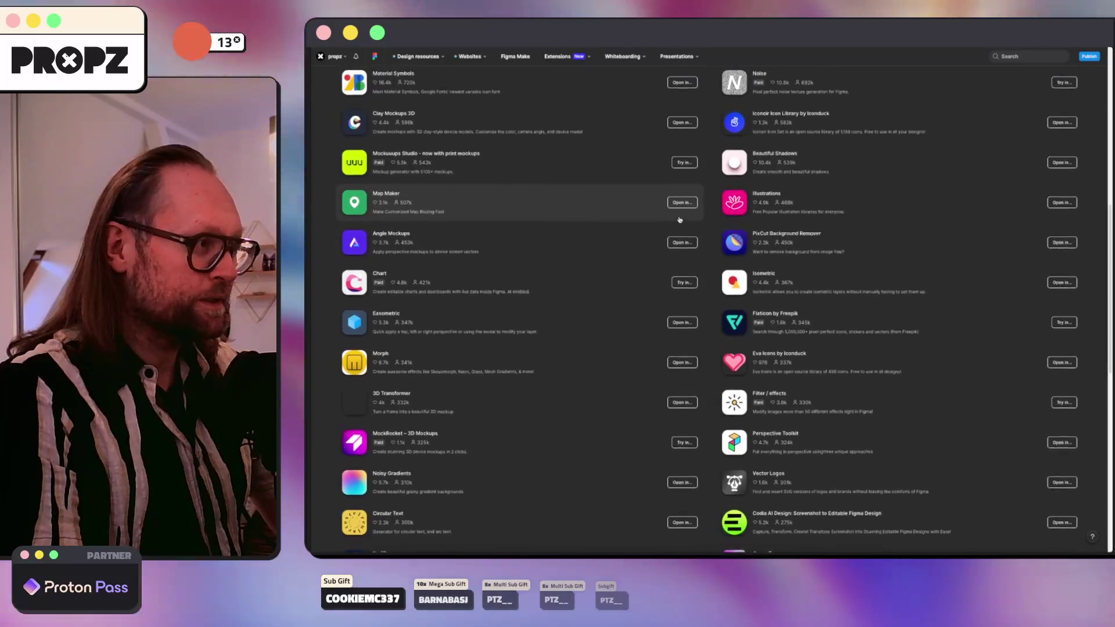
pyautogui.scroll(8, 678, 219)
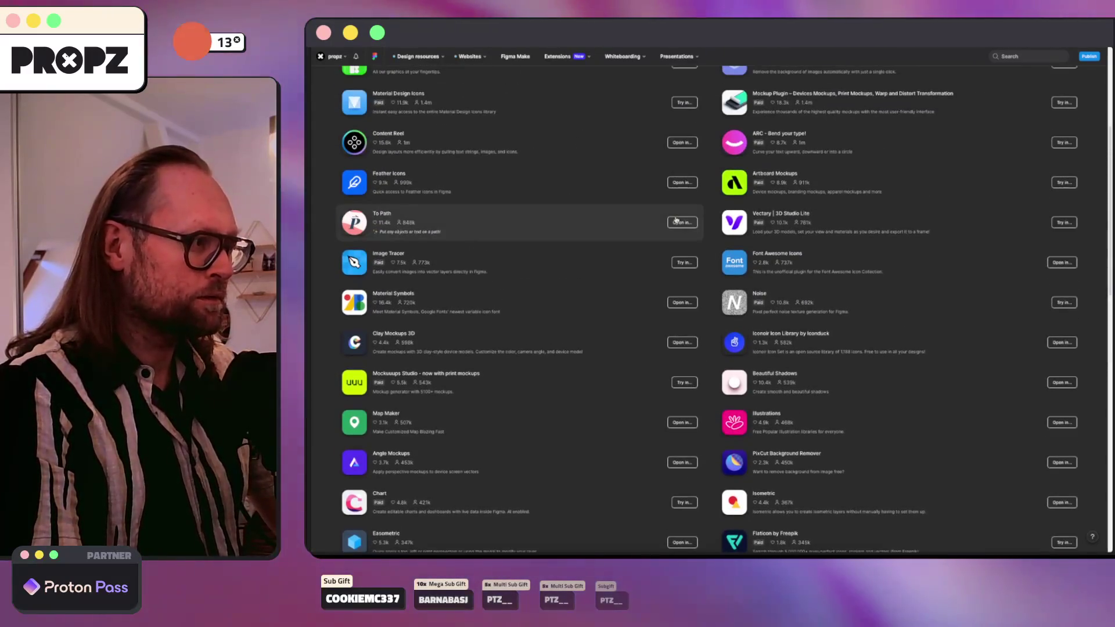
pyautogui.scroll(6, 670, 221)
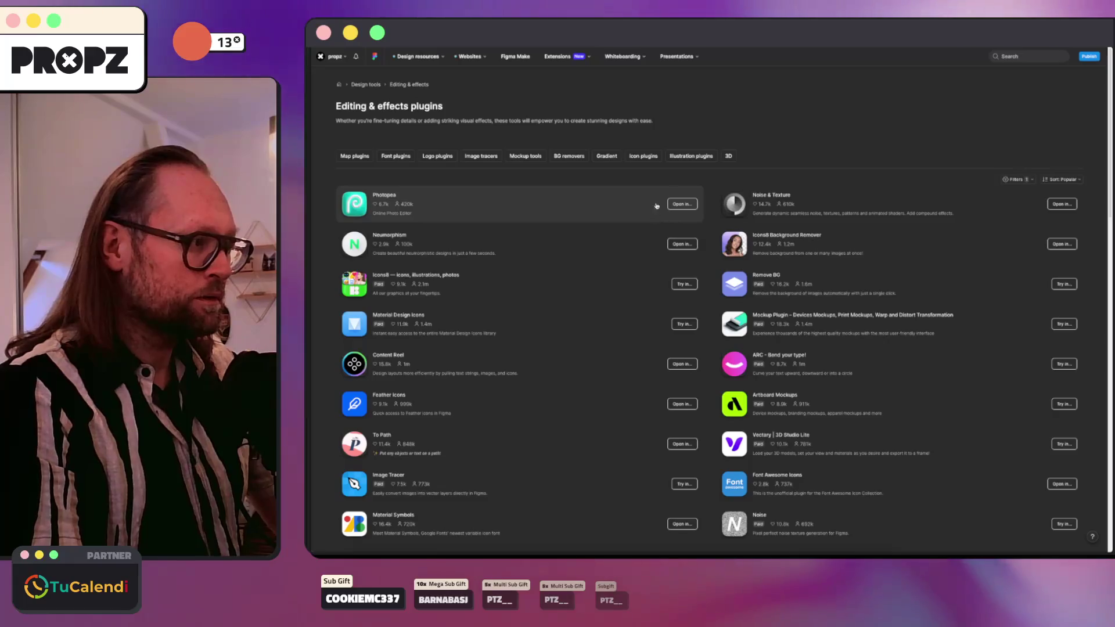
# Step: On Twitch, search for the design streamer's channel and open the live Framer stream
pyautogui.moveTo(307, 105)
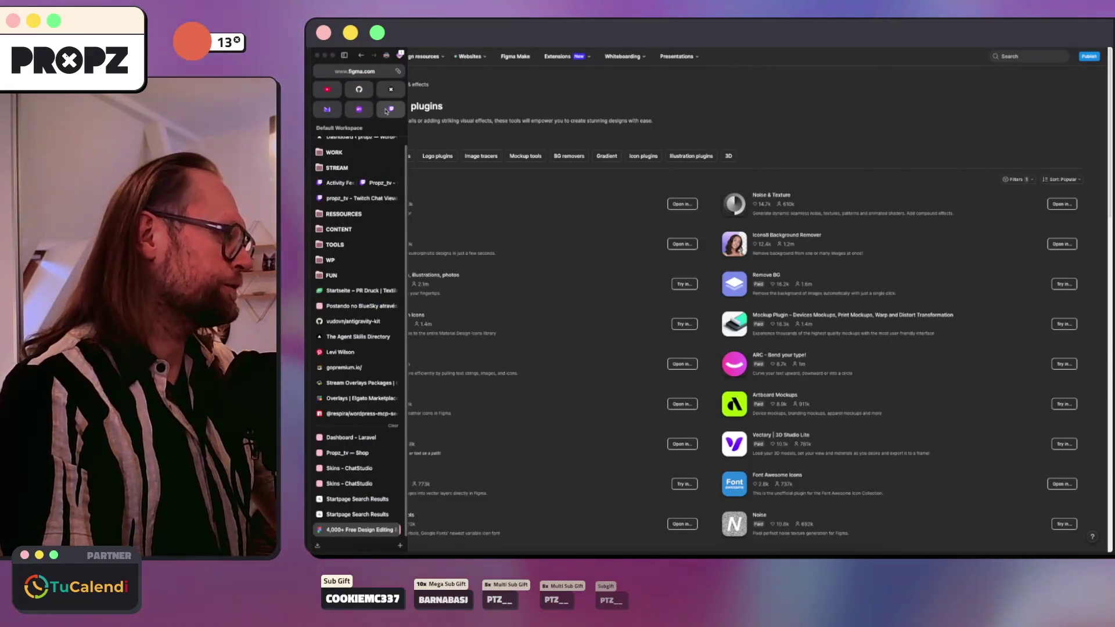
pyautogui.click(387, 109)
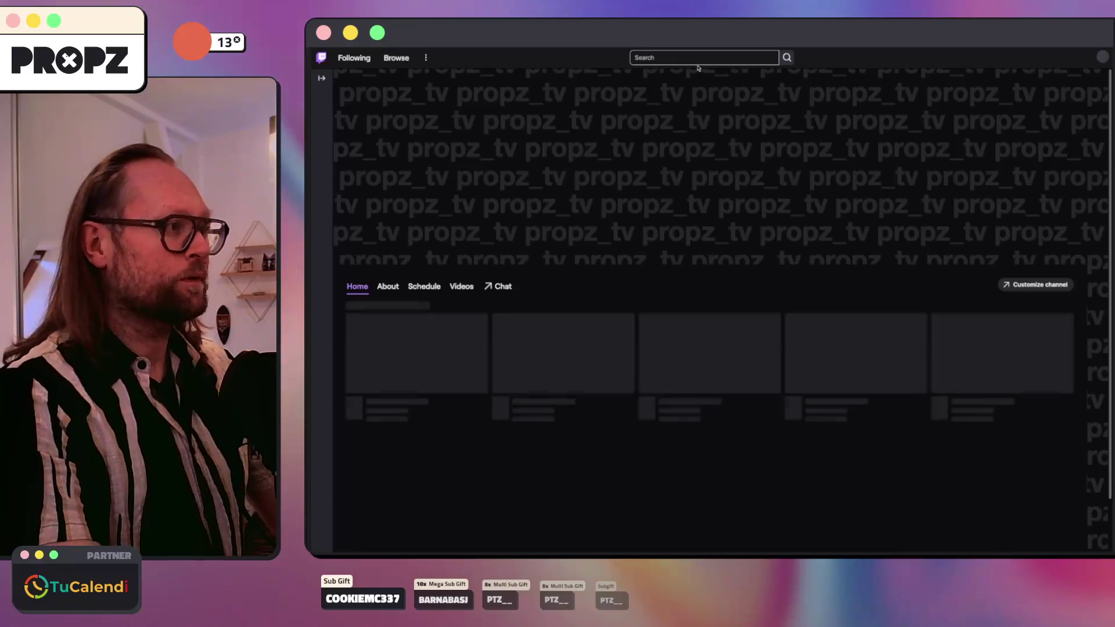
pyautogui.click(698, 61)
pyautogui.write('aa0a')
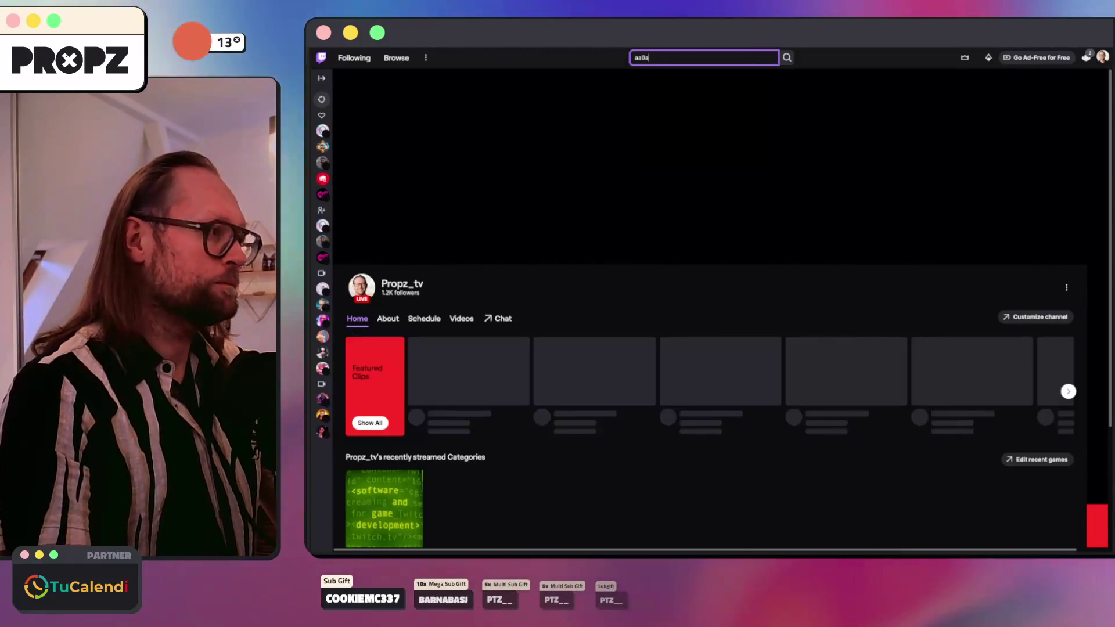
pyautogui.press('BackSpace')
pyautogui.press('BackSpace')
pyautogui.write('o')
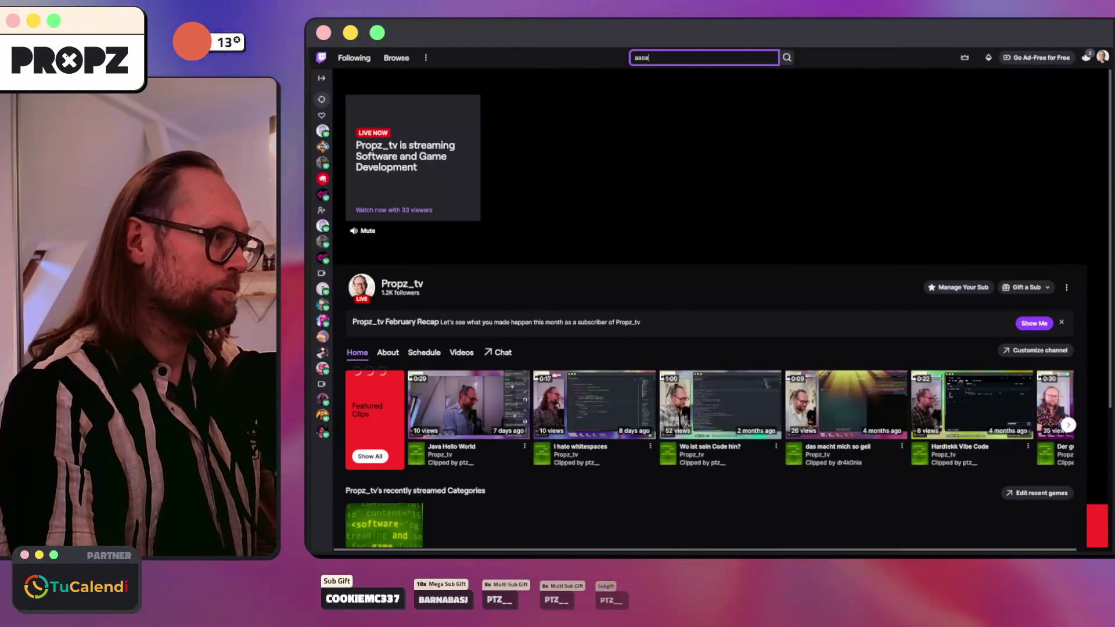
pyautogui.click(667, 78)
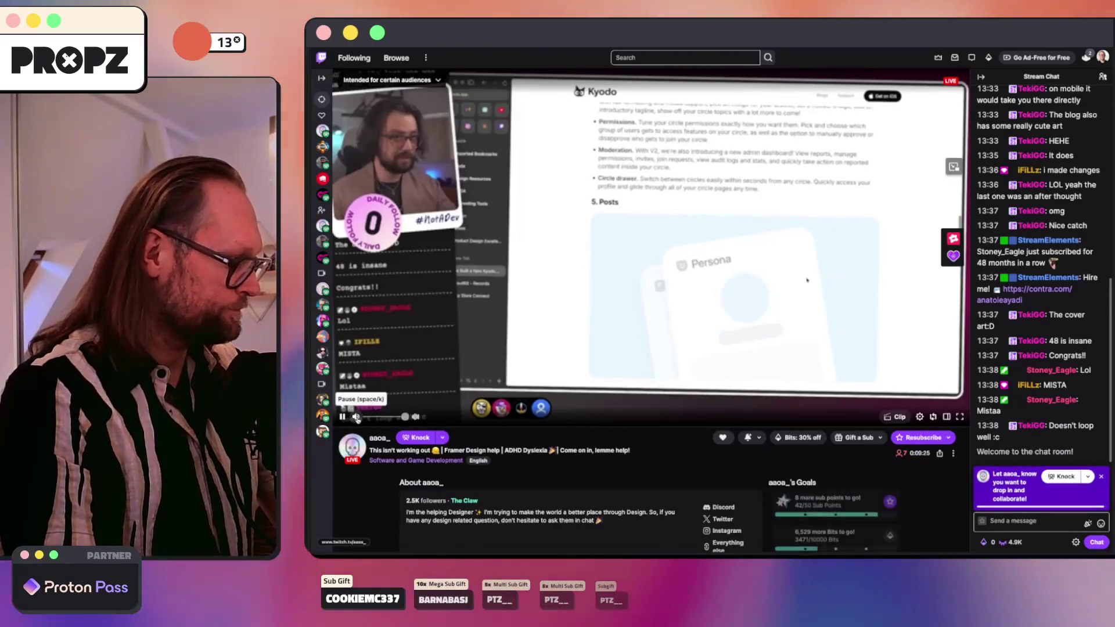
# Step: Post 'Yoo dude', 'Wfantons yo?' and 'Im desperate for it right now' in stream chat
pyautogui.click(1019, 524)
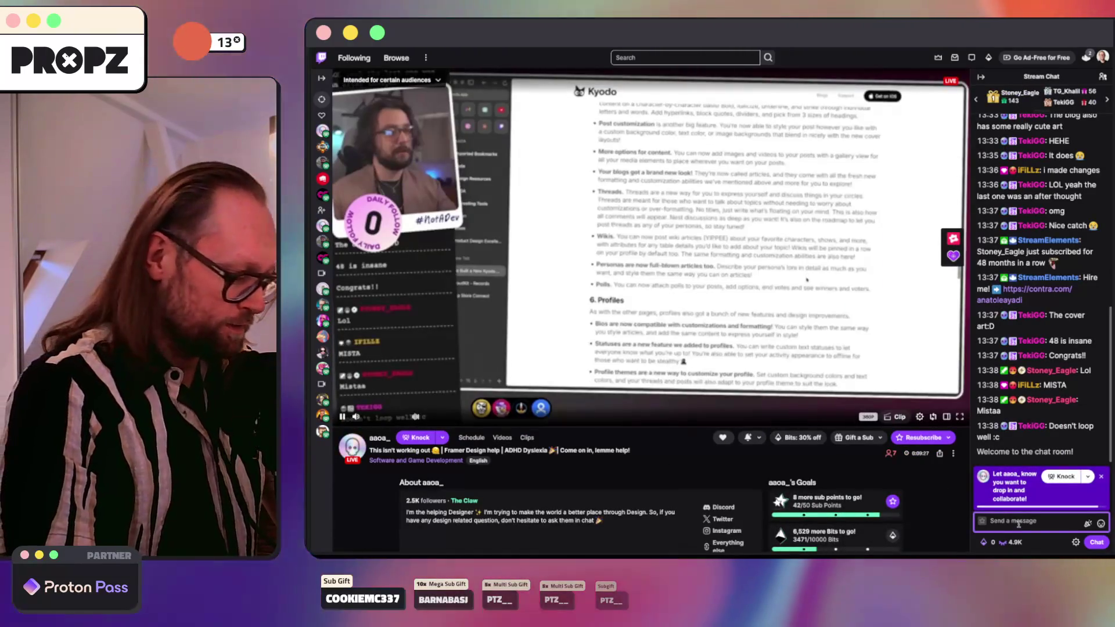
pyautogui.write('Yoo du')
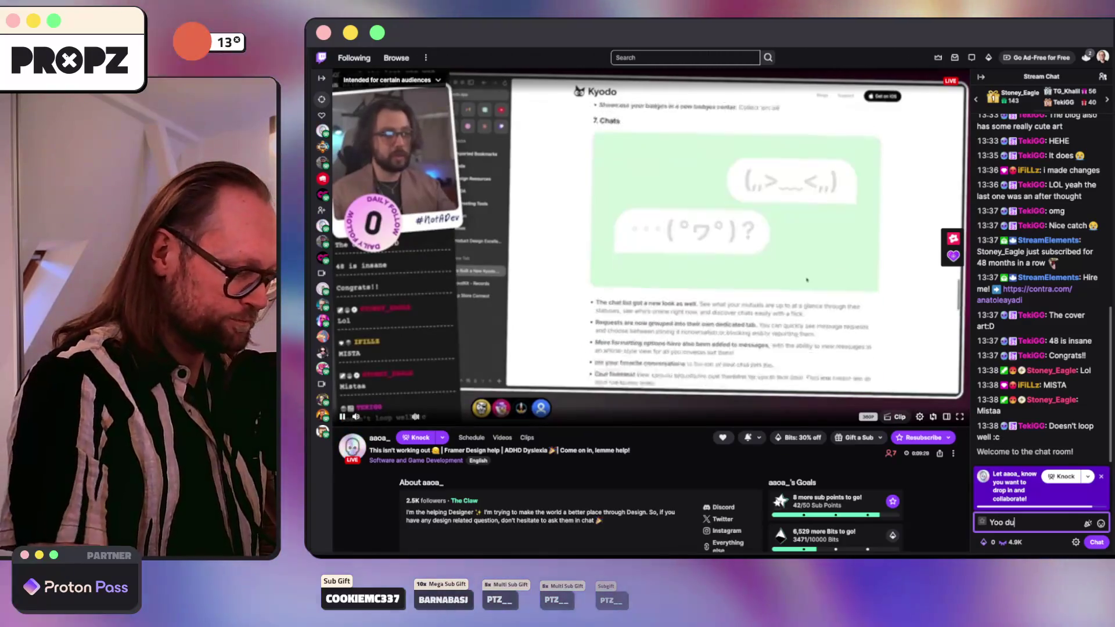
pyautogui.write('de')
pyautogui.press('Return')
pyautogui.write('Whats the name of th')
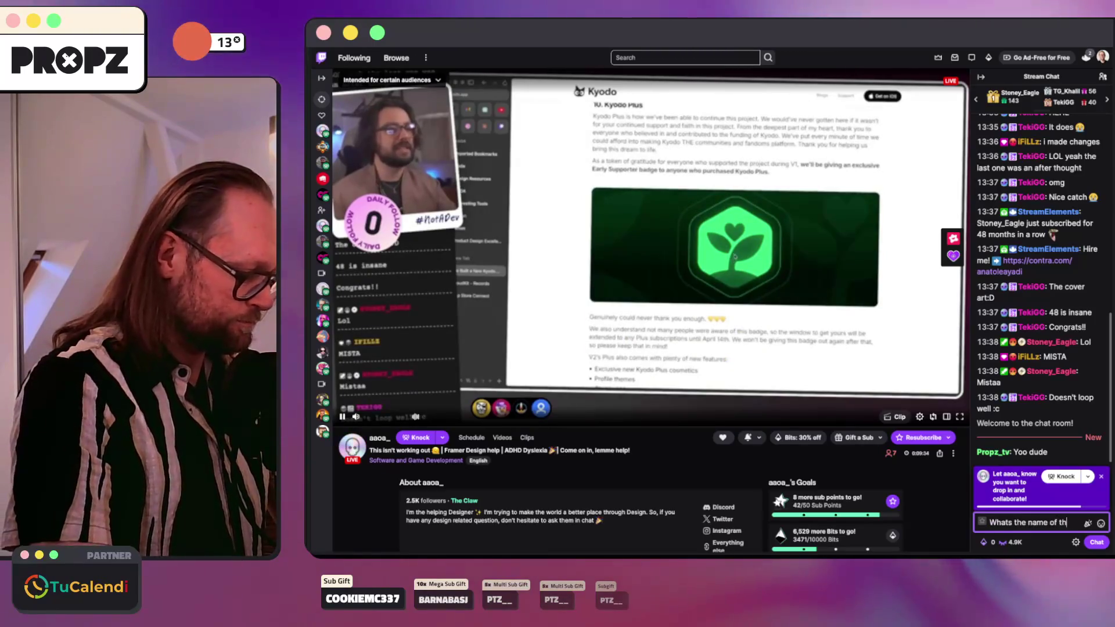
pyautogui.write('e fancy ')
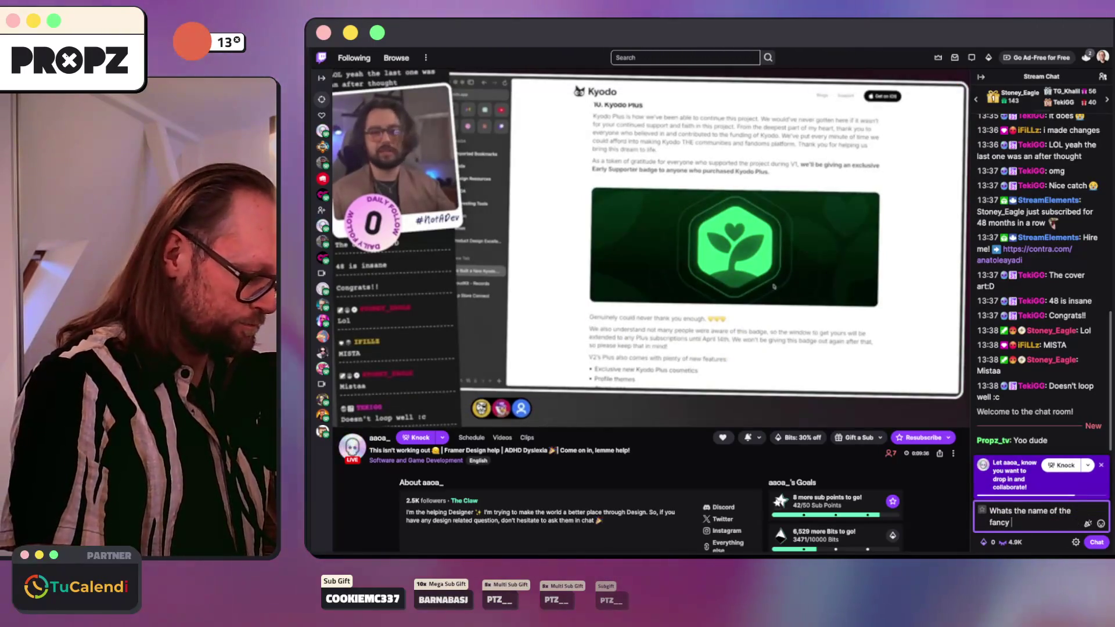
pyautogui.write('buttons plugin ')
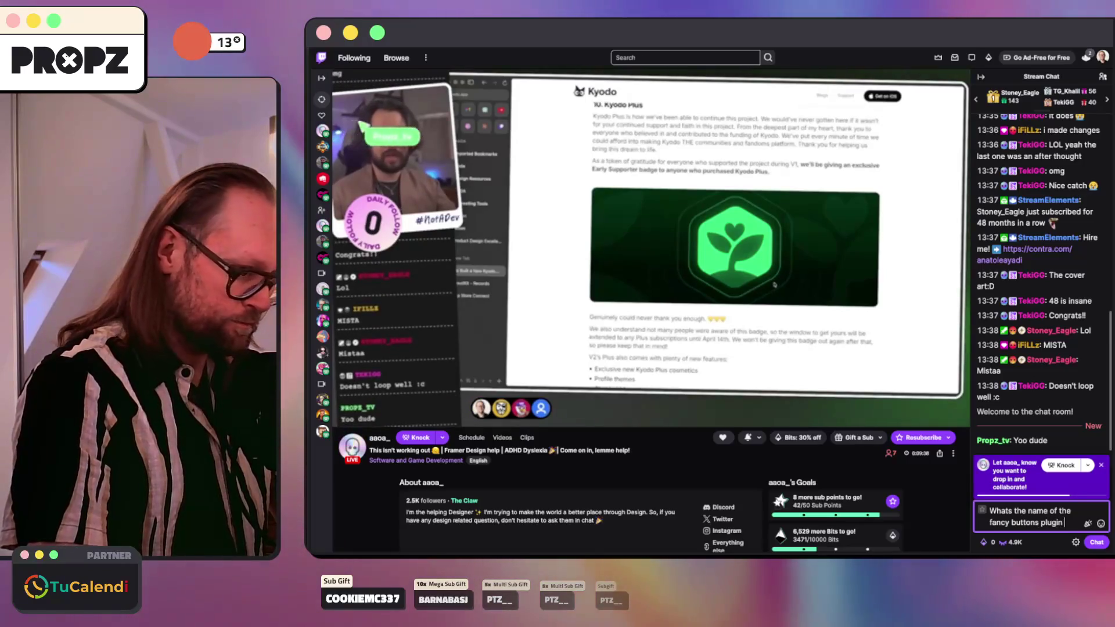
pyautogui.write('that you fo')
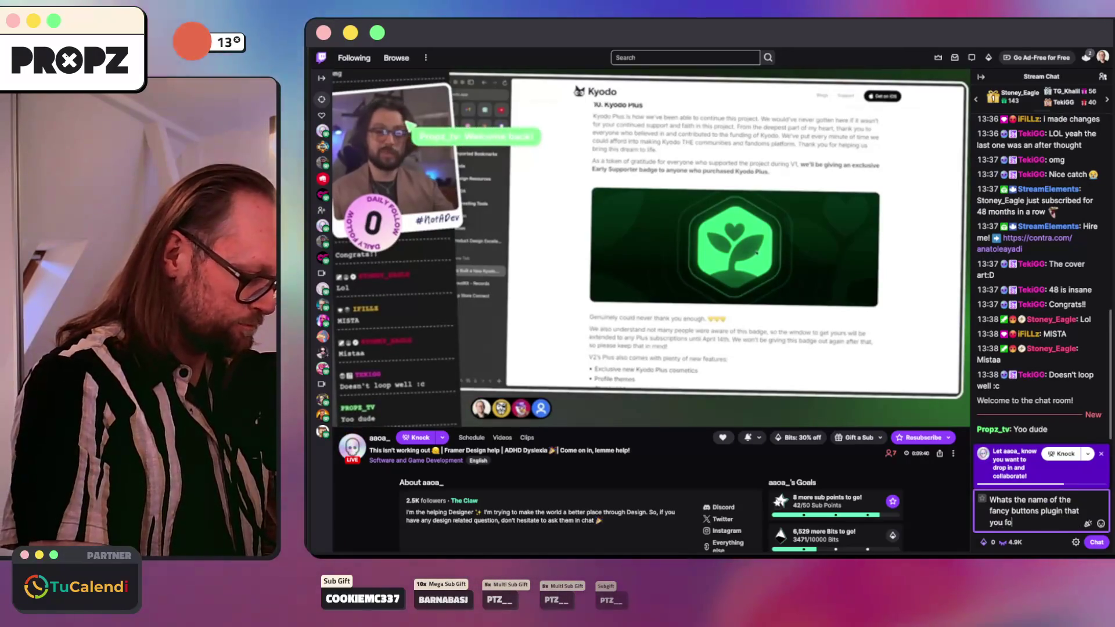
pyautogui.write('?')
pyautogui.press('Return')
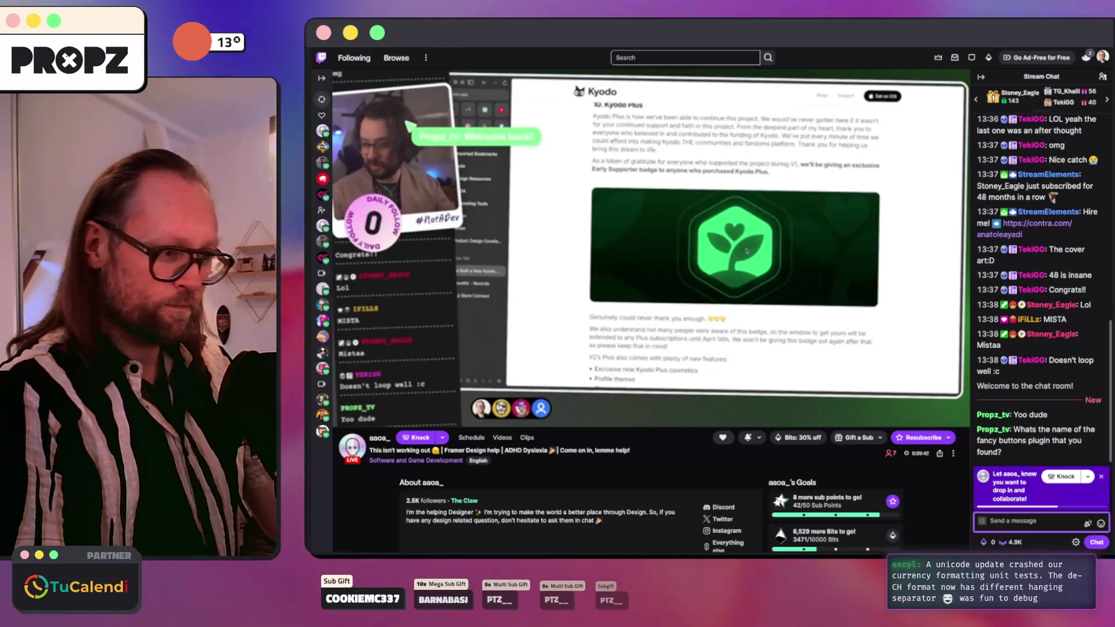
pyautogui.write('Im ')
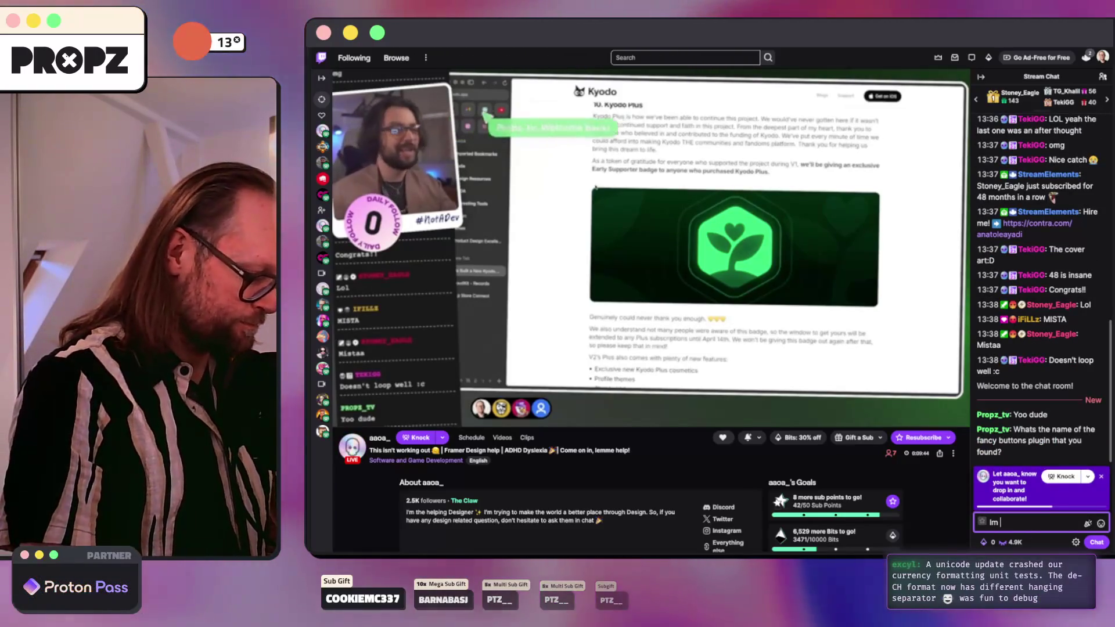
pyautogui.write('desperate for it rig')
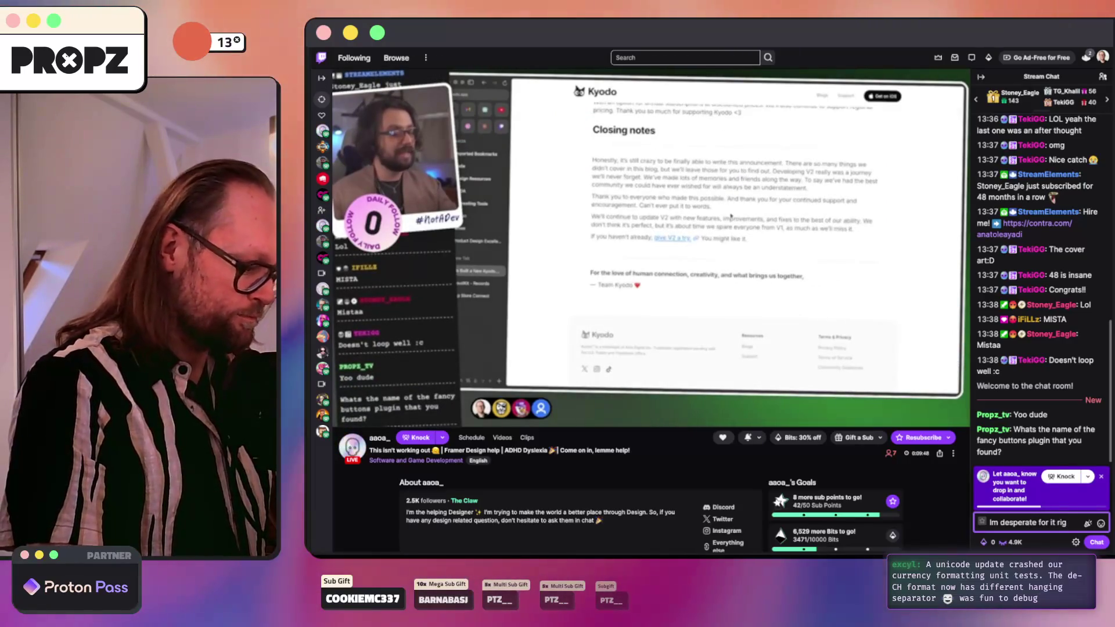
pyautogui.write('ht now')
pyautogui.press('Return')
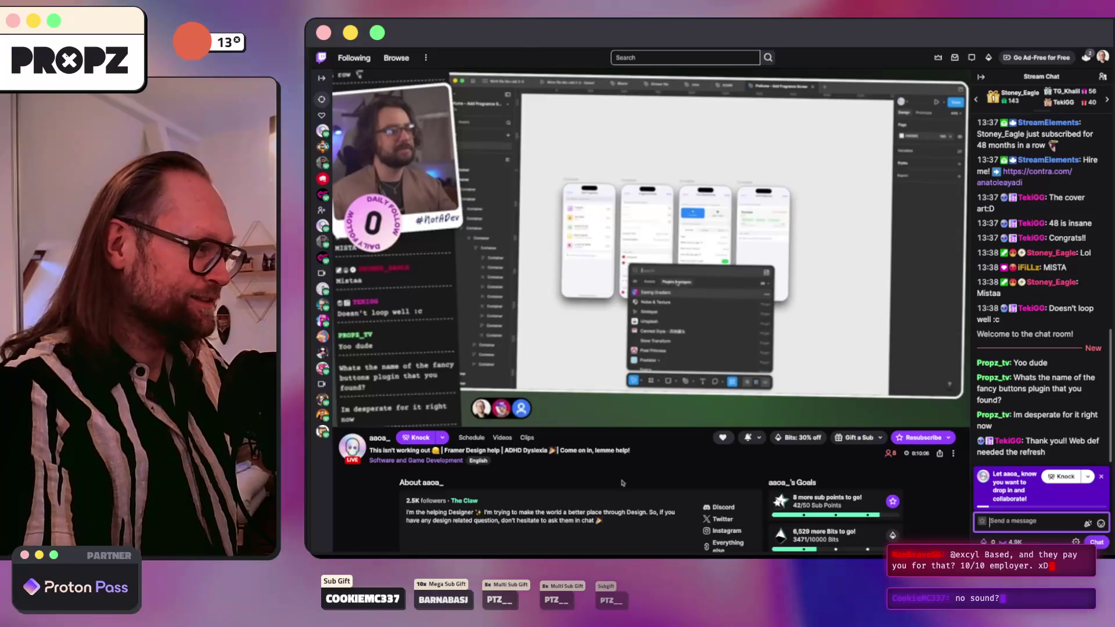
# Step: Set the stream's video quality to Auto
pyautogui.click(919, 416)
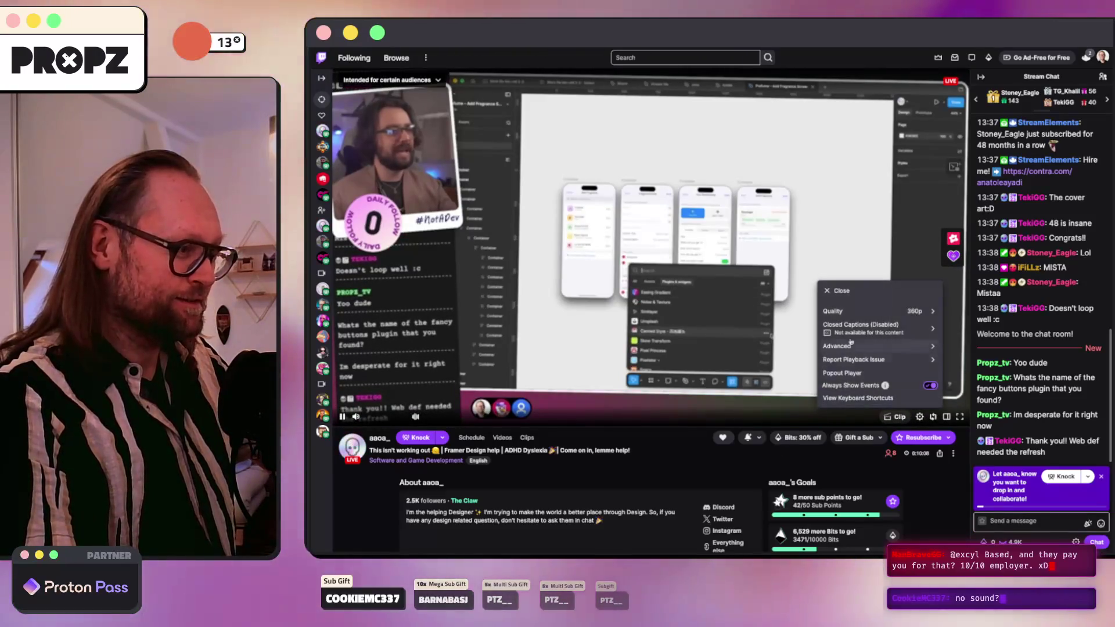
pyautogui.click(843, 332)
pyautogui.click(840, 332)
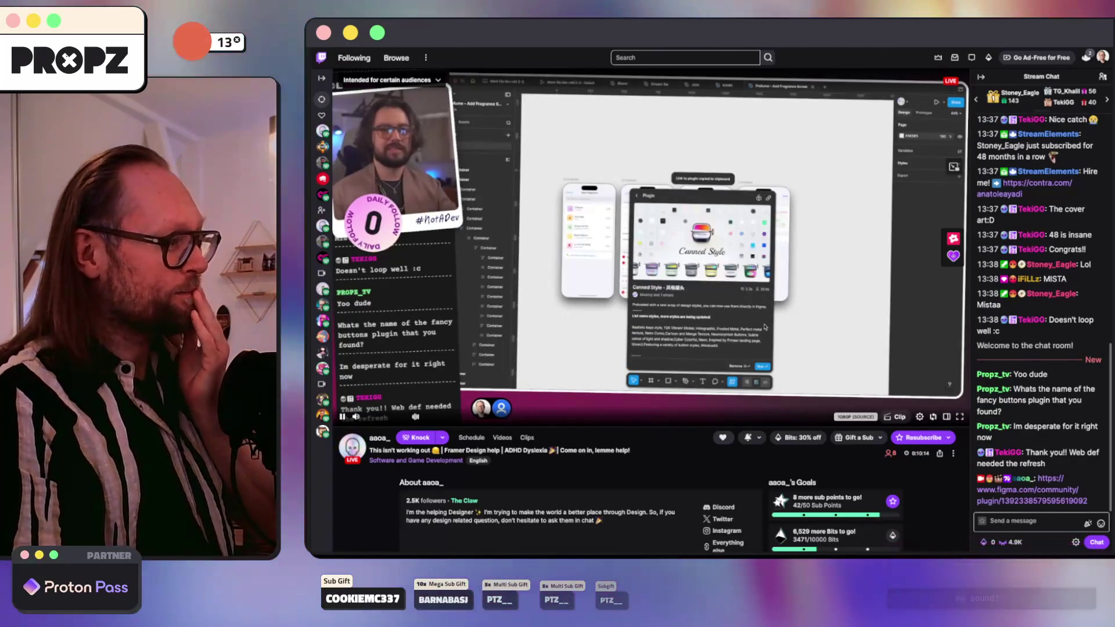
# Step: Send a quick thank-you in chat and follow the shared Canned Style plugin link
pyautogui.click(1049, 517)
pyautogui.write('perfecrt, thx ma')
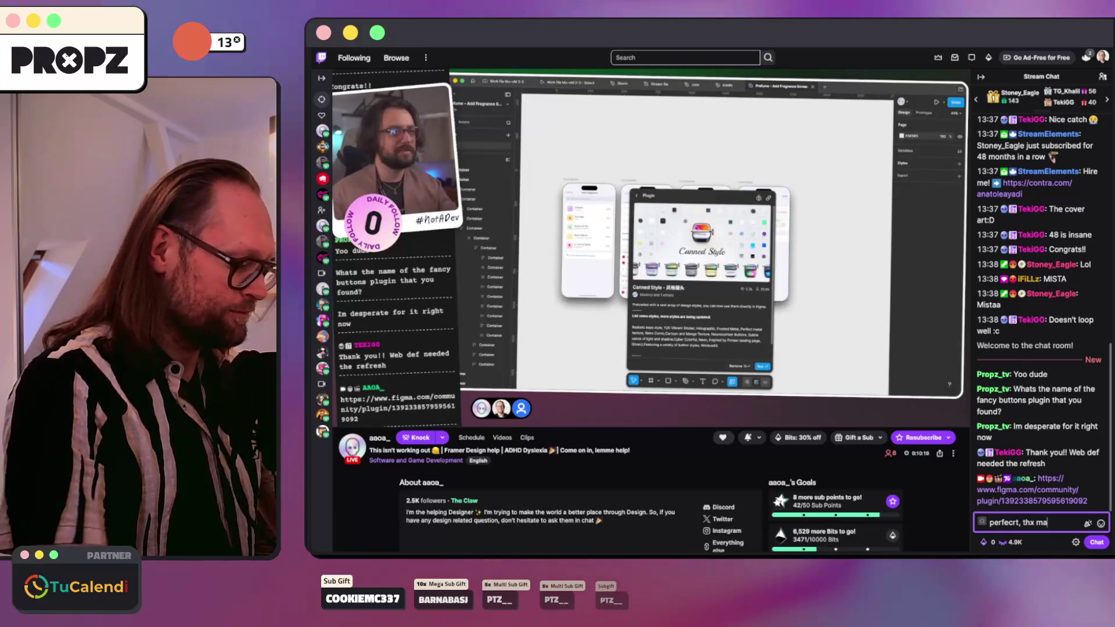
pyautogui.write('te')
pyautogui.press('Return')
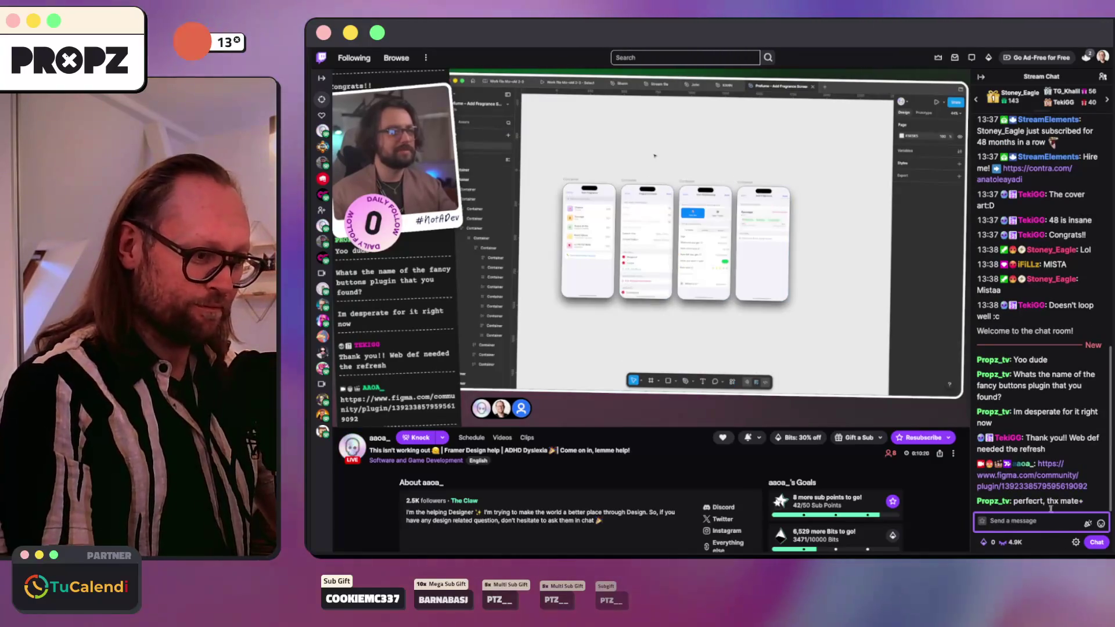
pyautogui.click(1030, 479)
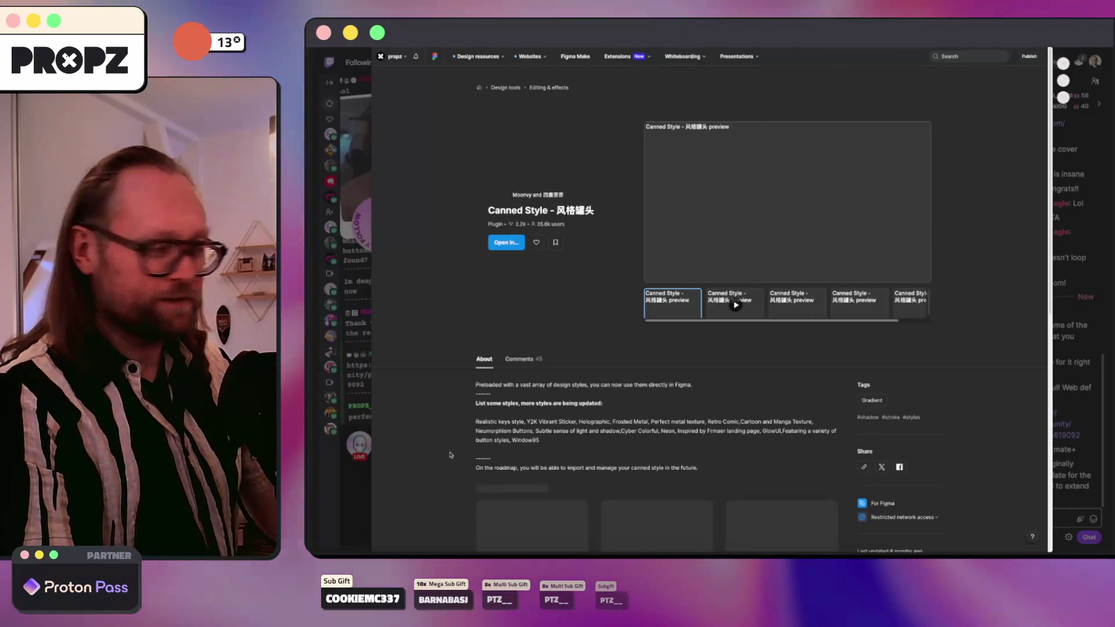
# Step: Close the Canned Style page and return to Figma Community's Editing & effects plugins page
pyautogui.click(334, 273)
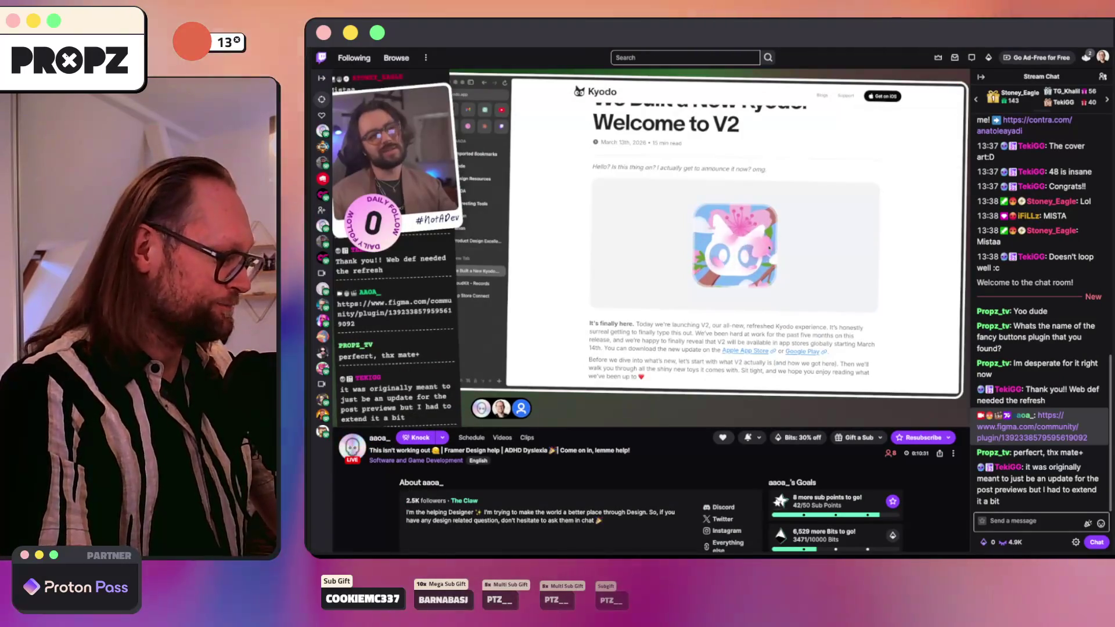
pyautogui.press('super+Tab')
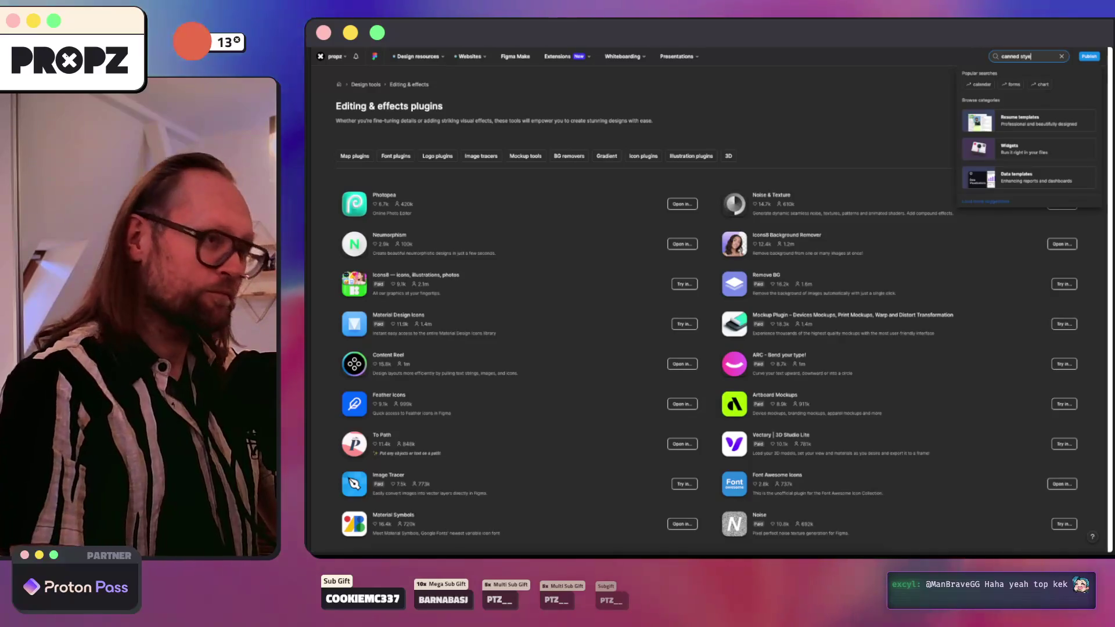
# Step: Search Community for 'canned style', filter to Plugins, and list files to open Canned Style in
pyautogui.press('Return')
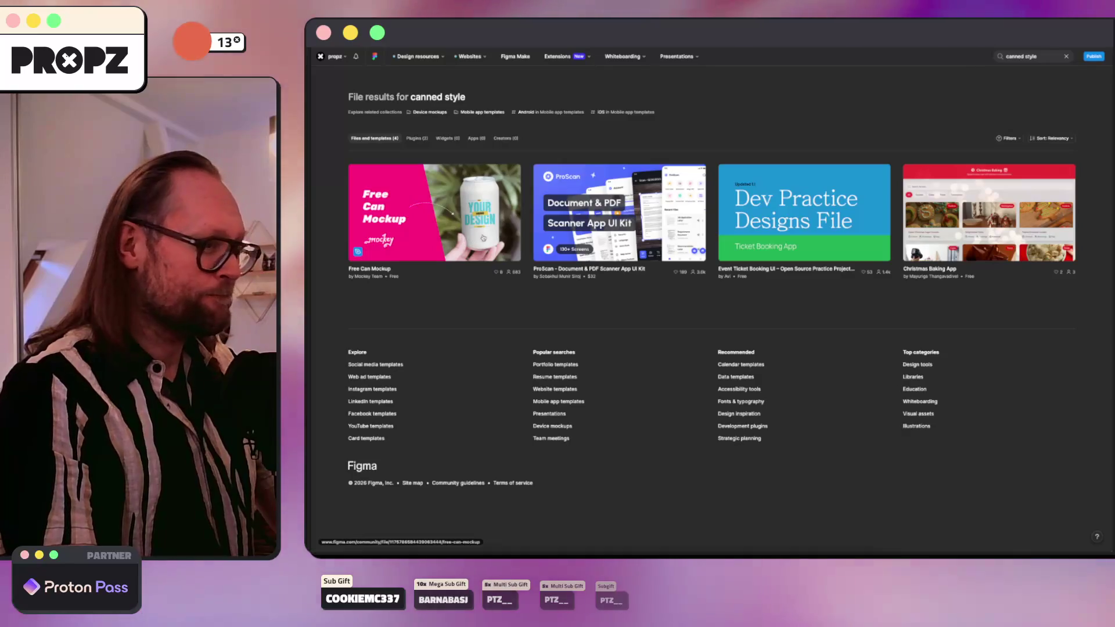
pyautogui.click(411, 139)
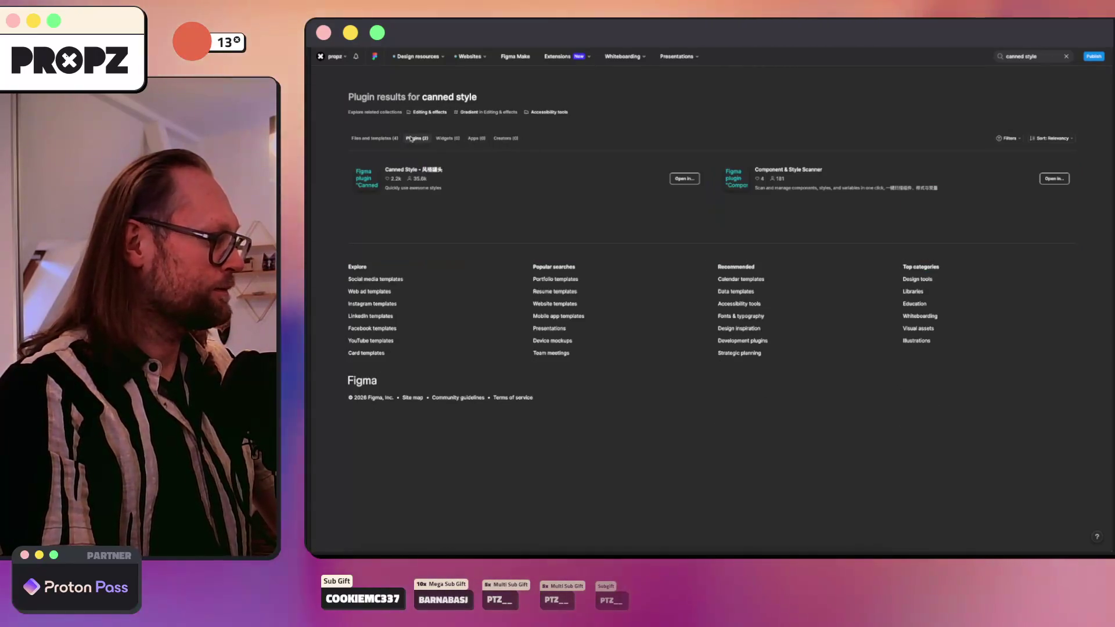
pyautogui.click(684, 180)
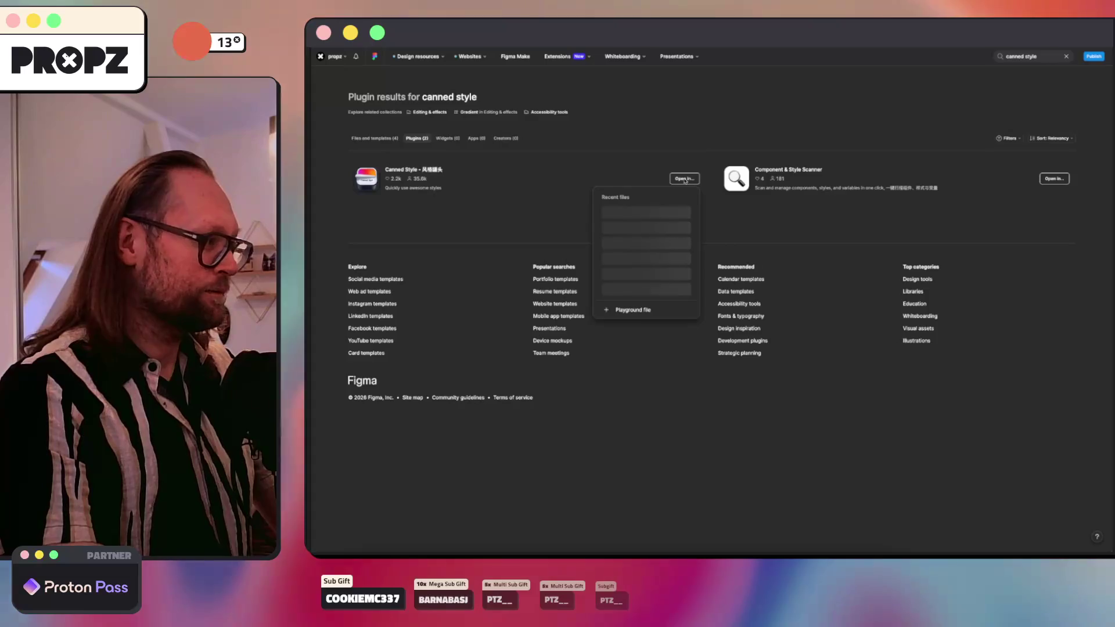
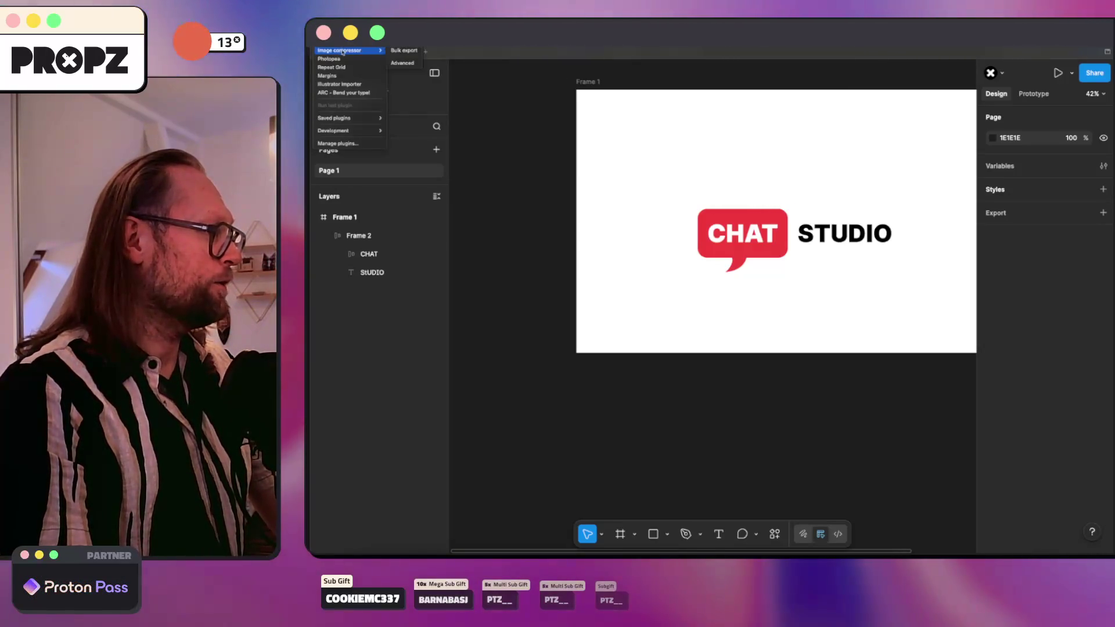
# Step: Find Canned Style with a 'c s' plugin search, run it, and move its window off the logo
pyautogui.click(343, 144)
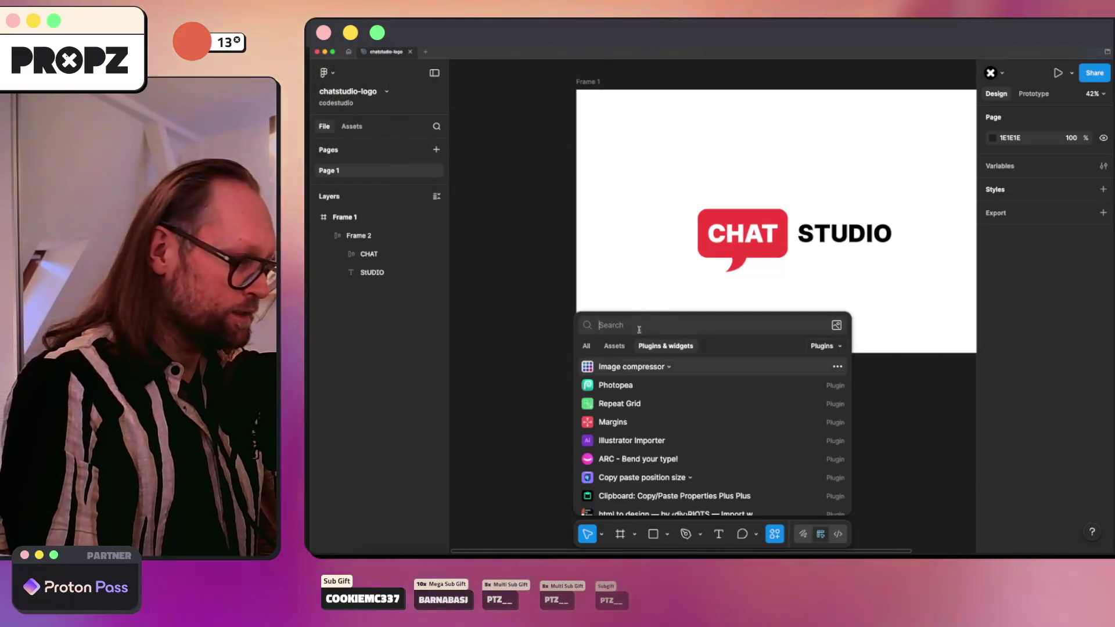
pyautogui.write('c')
pyautogui.write('anned style')
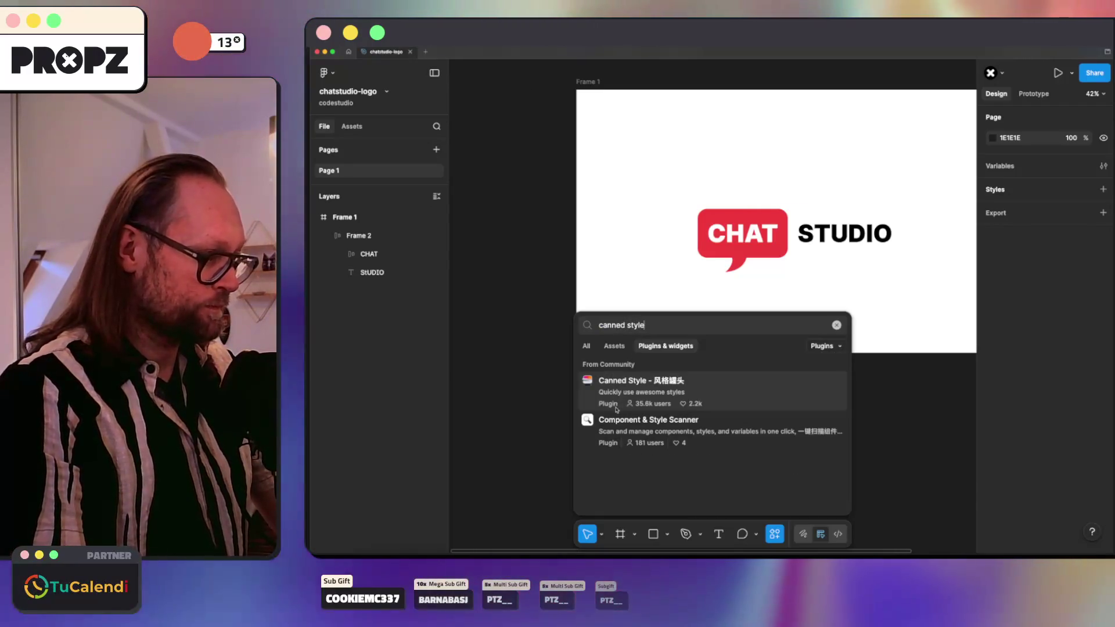
pyautogui.click(616, 406)
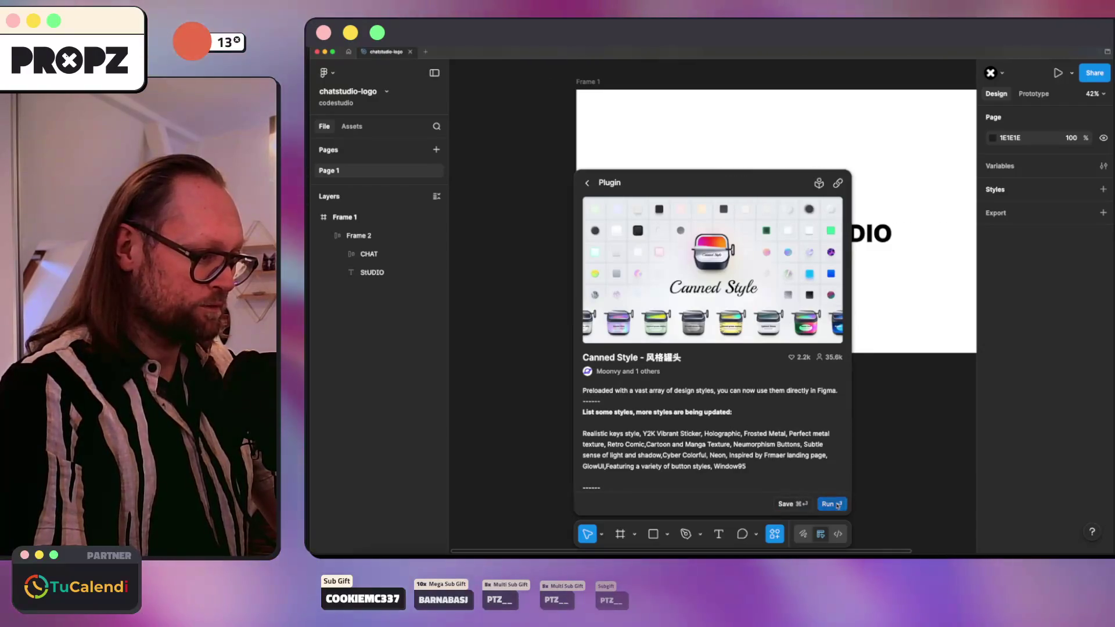
pyautogui.click(832, 504)
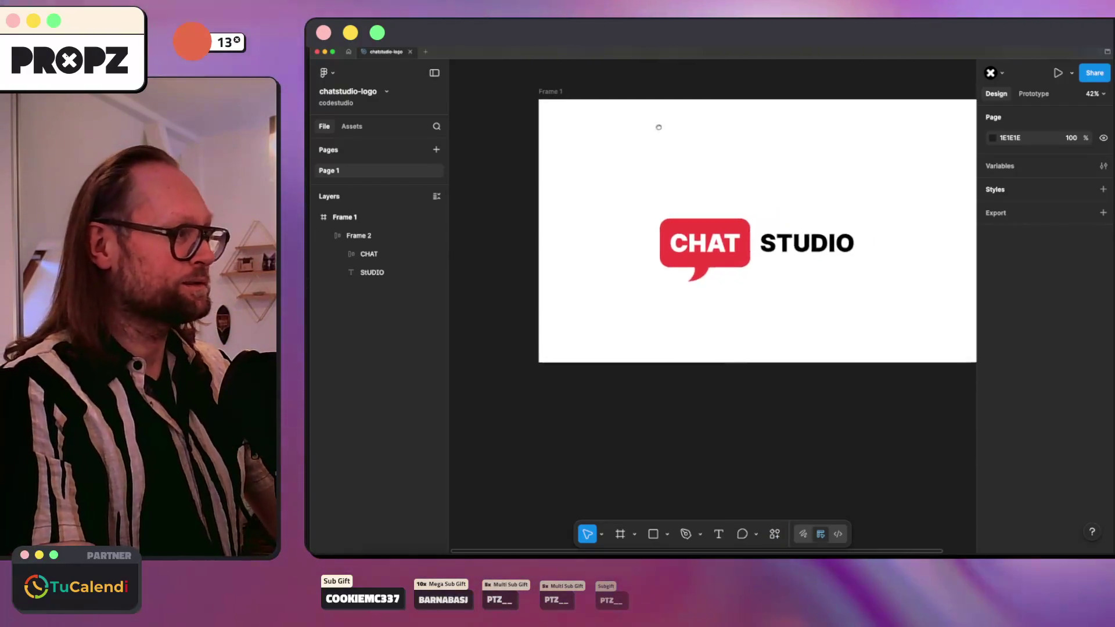
pyautogui.moveTo(723, 86); pyautogui.dragTo(880, 66)
# Step: Apply Canned Style's pink pill preset to the CHAT layer, making it a glowing magenta box
pyautogui.click(665, 261)
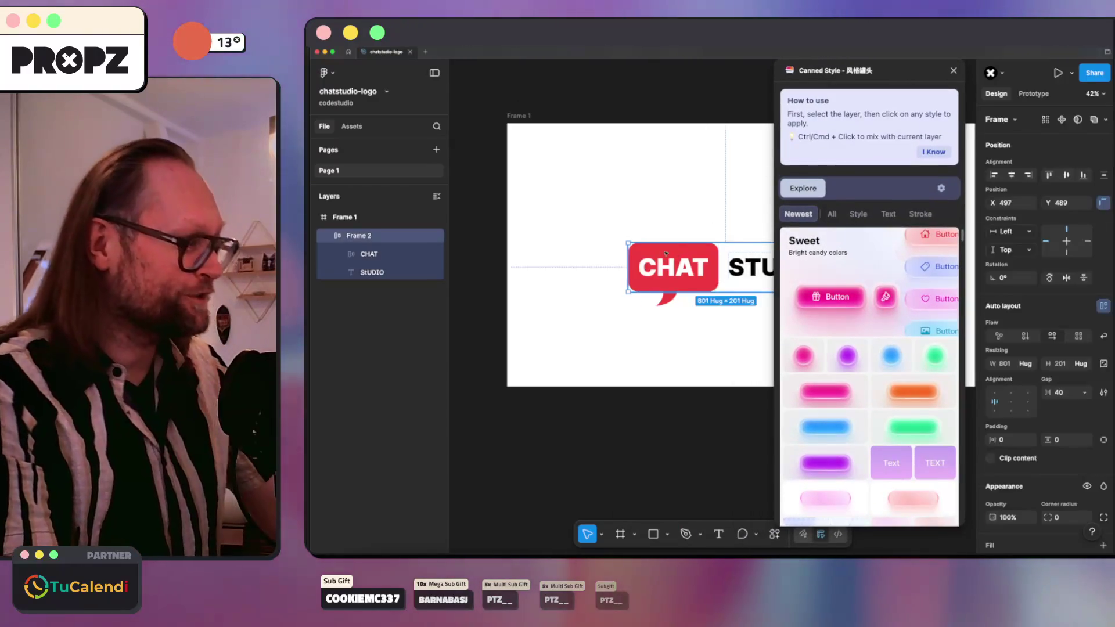
pyautogui.click(337, 251)
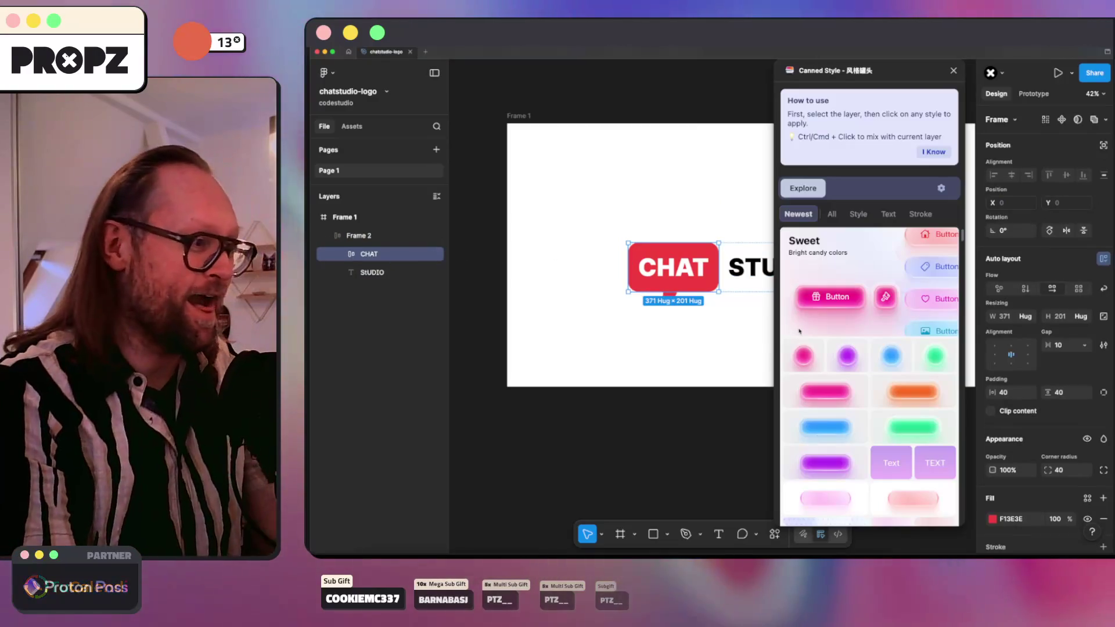
pyautogui.scroll(-1, 816, 348)
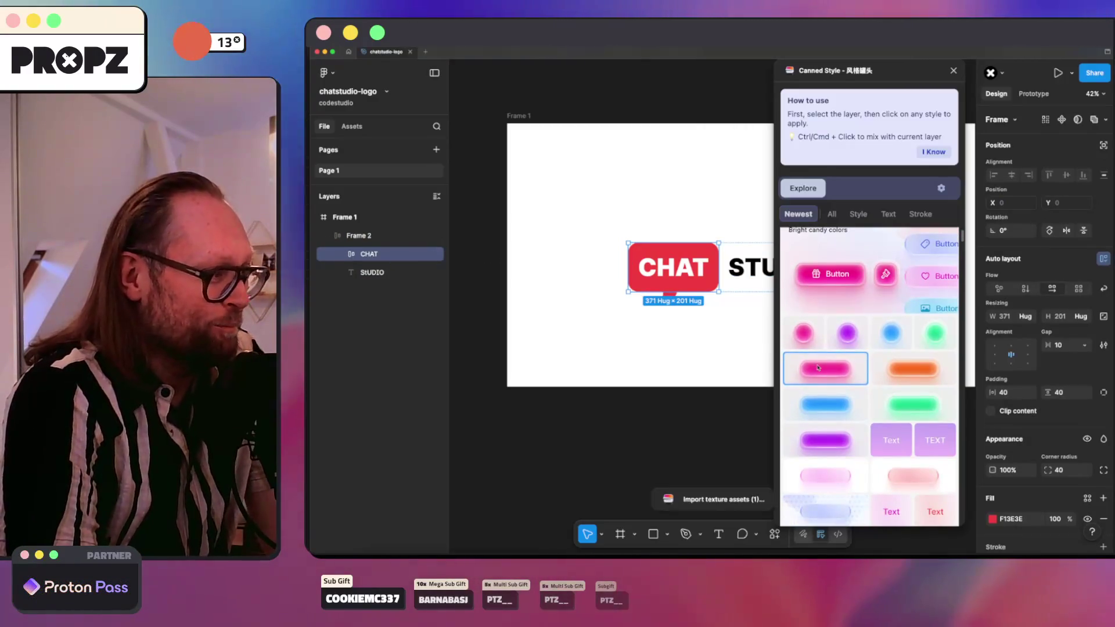
pyautogui.click(689, 313)
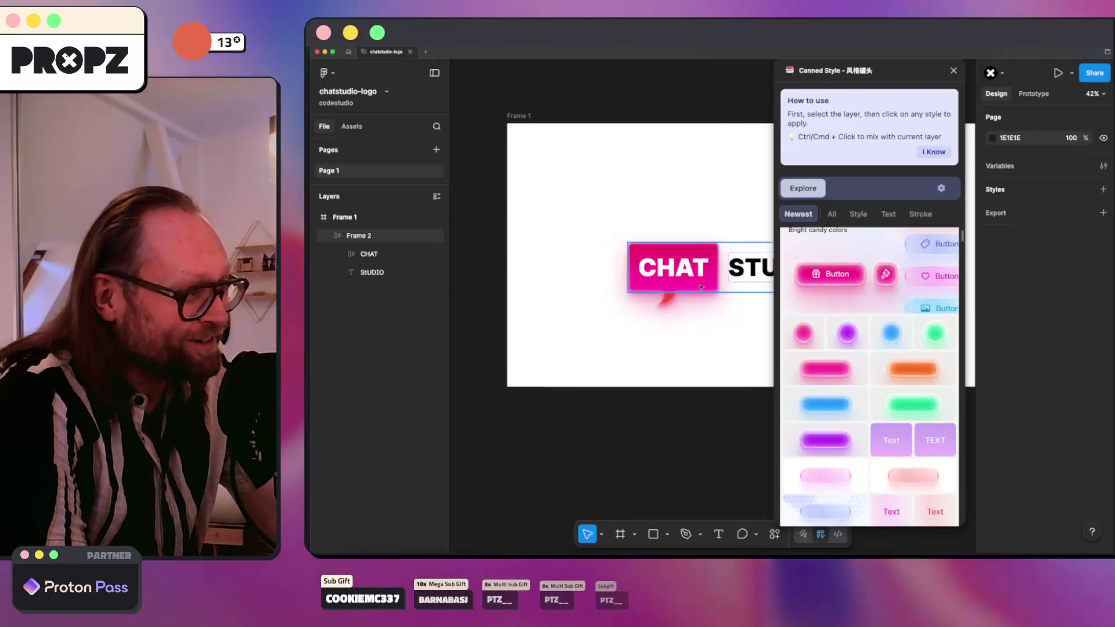
# Step: Apply the blue candy preset to the whole CHAT STUDIO group, Frame 2
pyautogui.scroll(5, 701, 287)
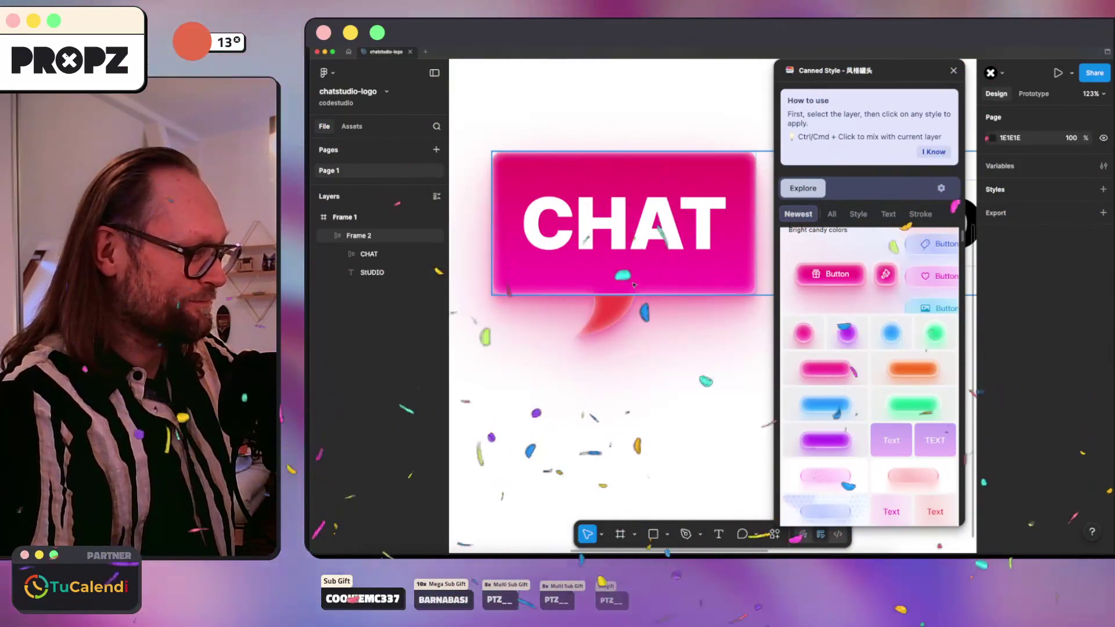
pyautogui.click(596, 277)
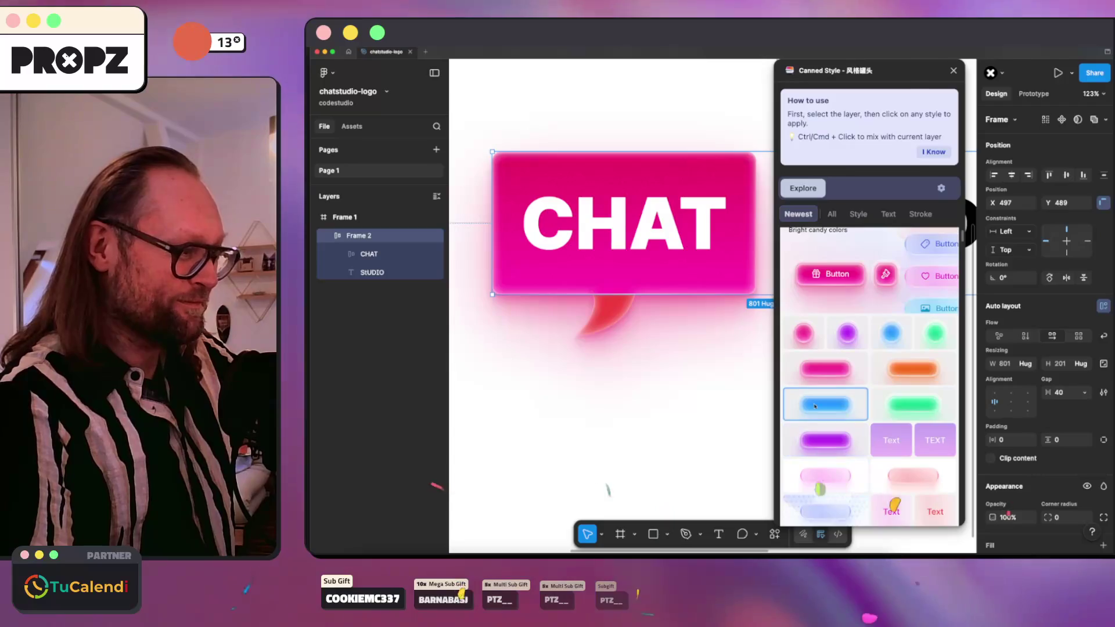
pyautogui.click(814, 406)
pyautogui.moveTo(900, 76)
pyautogui.mouseDown()
pyautogui.moveTo(645, 98)
pyautogui.moveTo(800, 117)
pyautogui.moveTo(876, 108)
pyautogui.mouseUp()
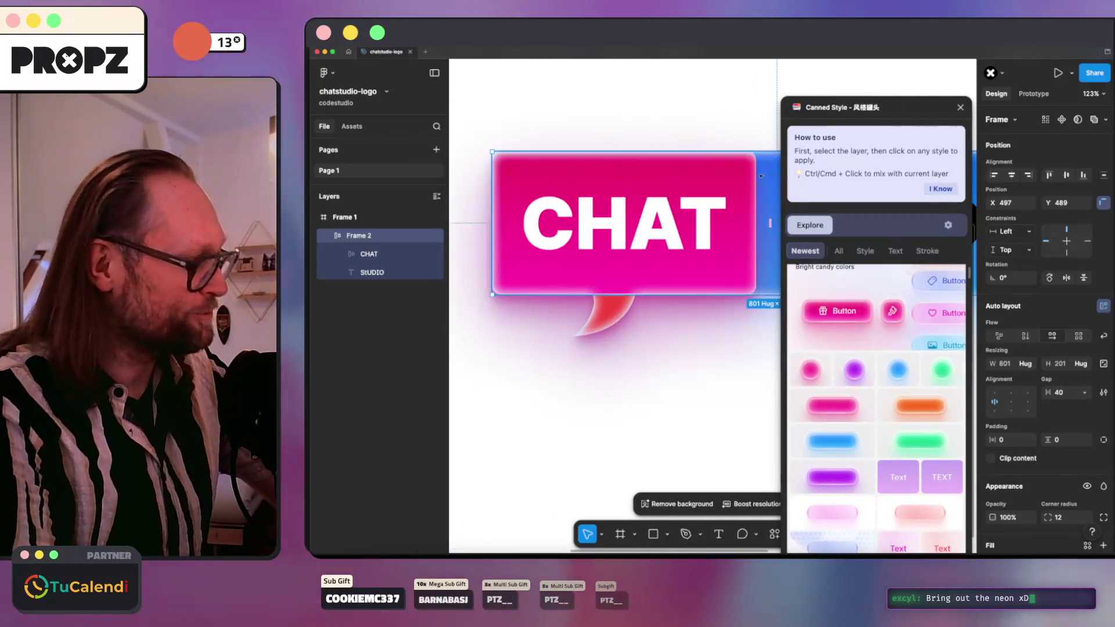
pyautogui.press('Escape')
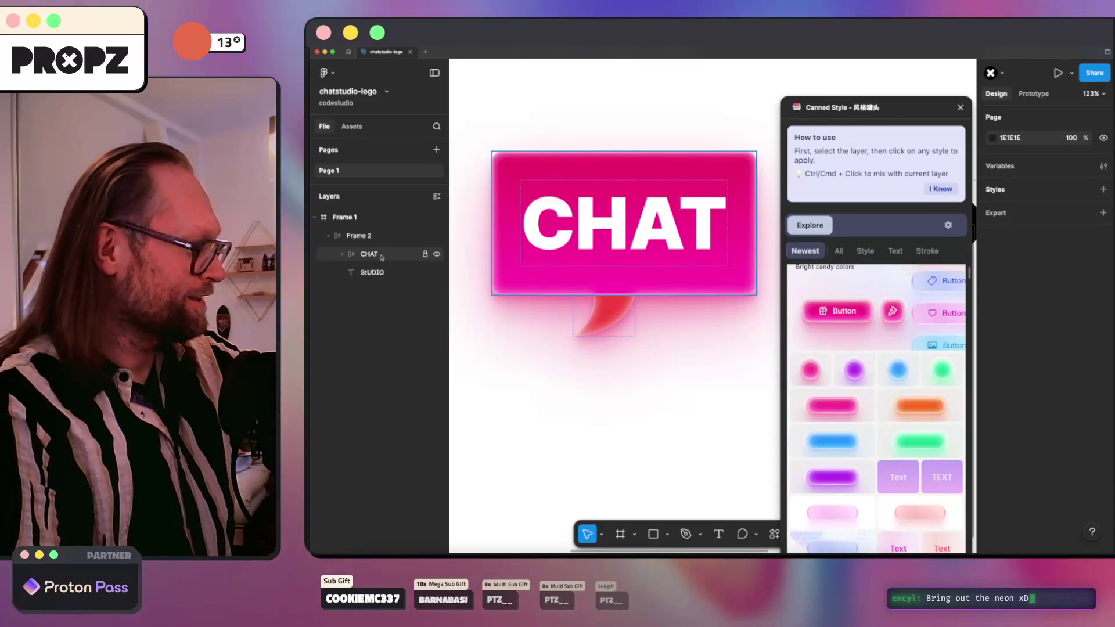
# Step: Apply the lavender pill style to the CHAT bubble and its speech tail
pyautogui.click(381, 256)
pyautogui.scroll(-5, 843, 447)
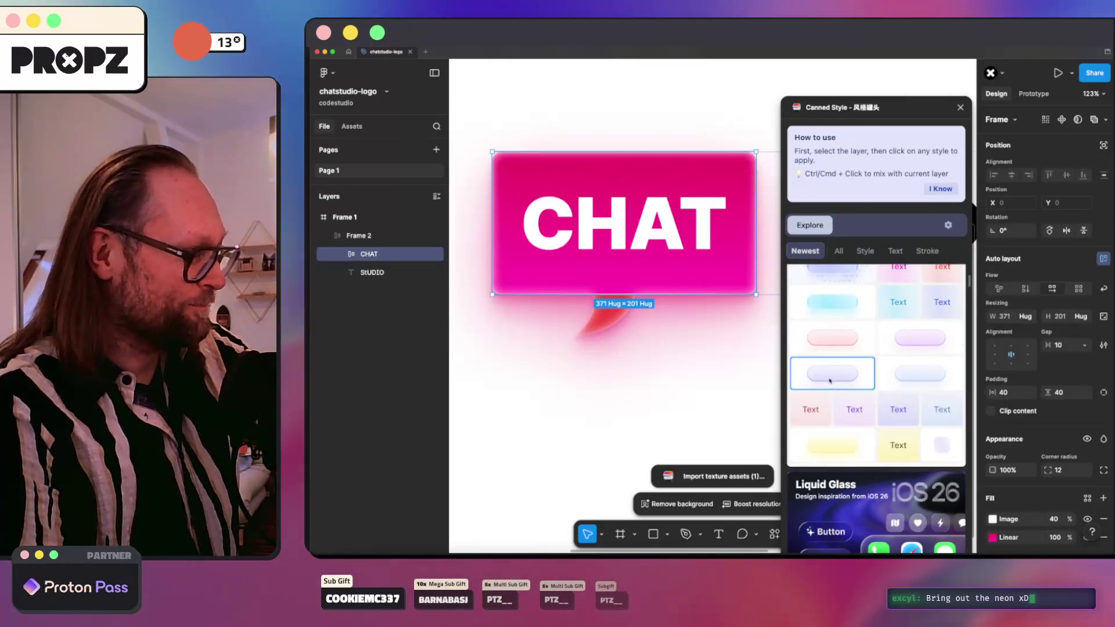
pyautogui.click(829, 380)
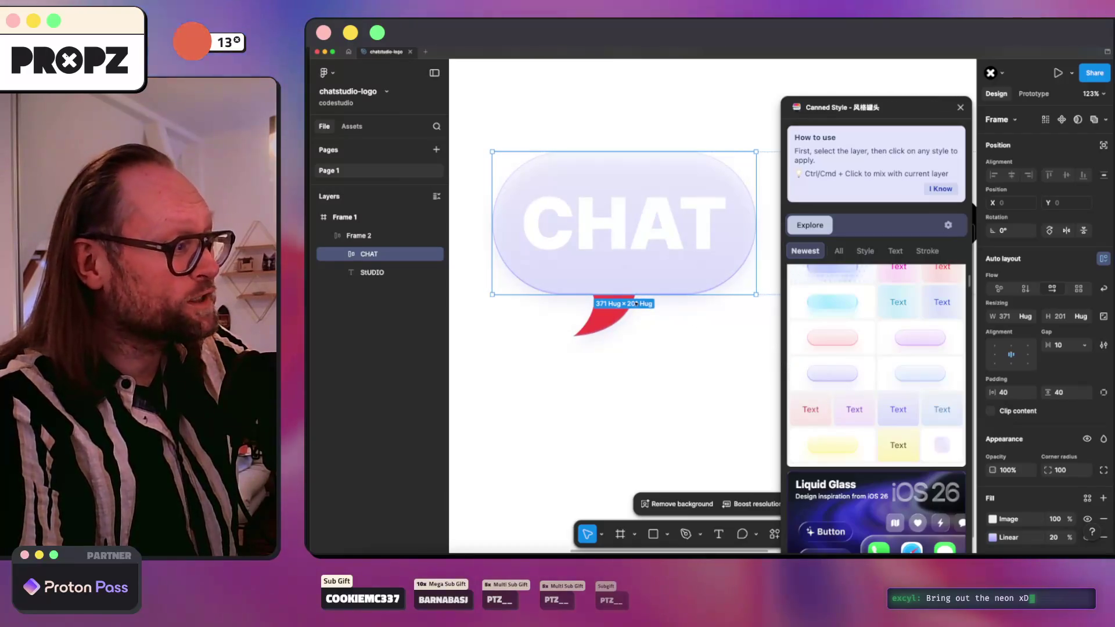
pyautogui.click(606, 310)
pyautogui.click(832, 373)
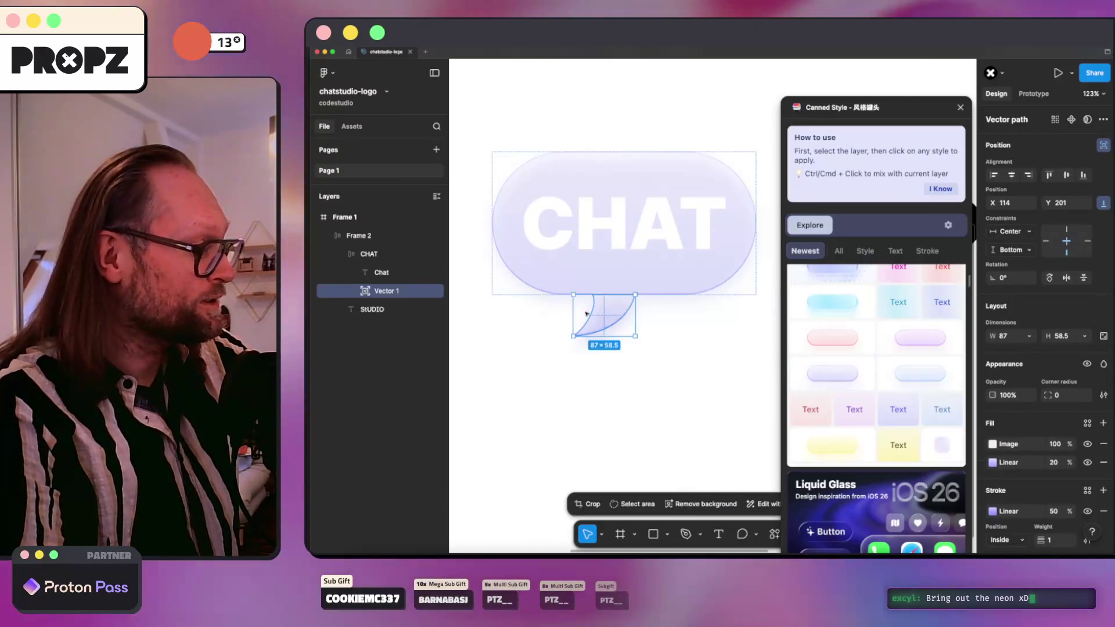
pyautogui.click(656, 336)
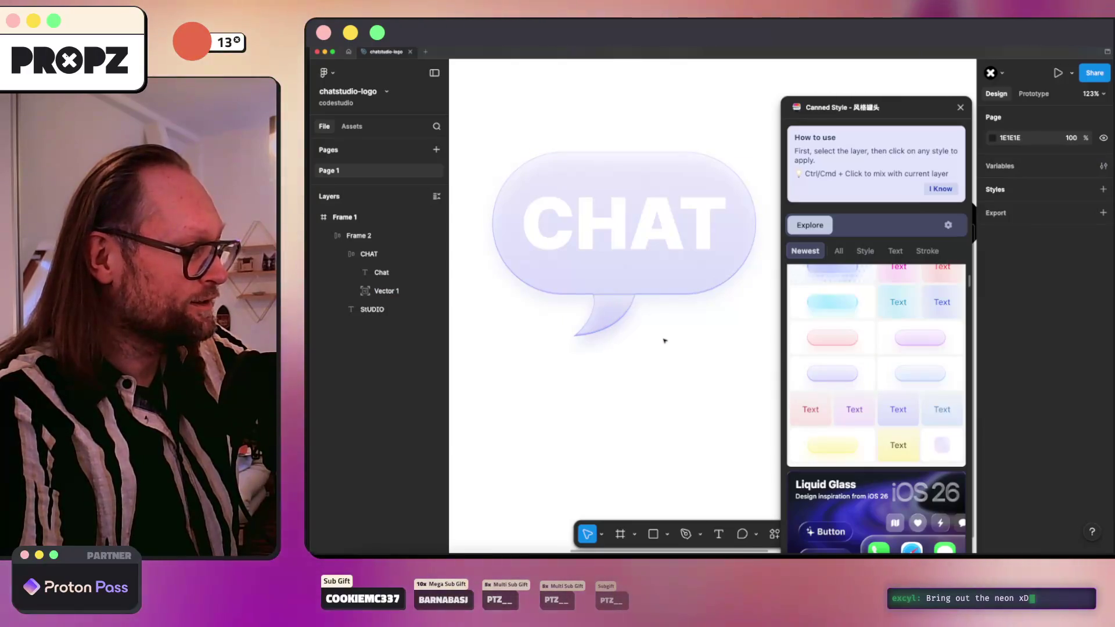
# Step: Undo both lavender styles to restore the magenta bubble, and close Canned Style
pyautogui.press('super+z')
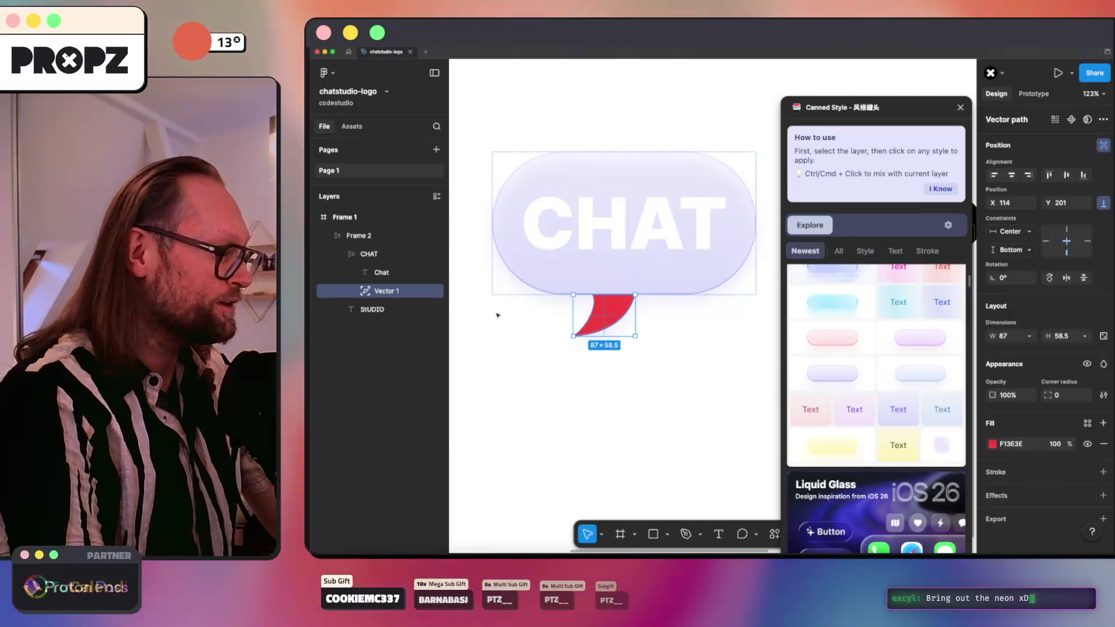
pyautogui.press('super+z')
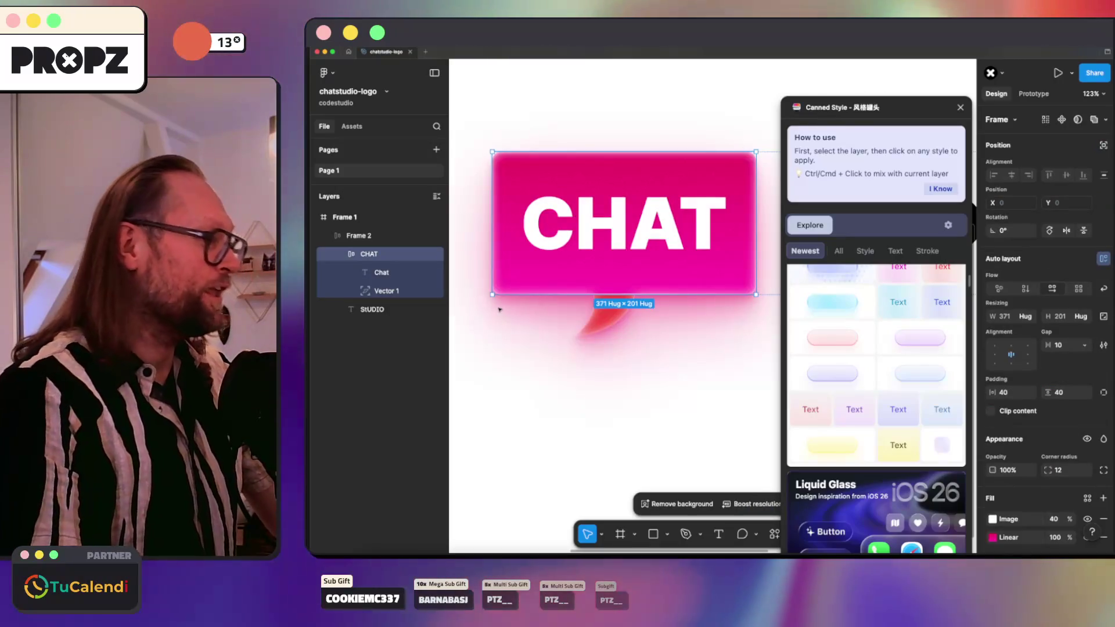
pyautogui.click(959, 108)
pyautogui.click(796, 112)
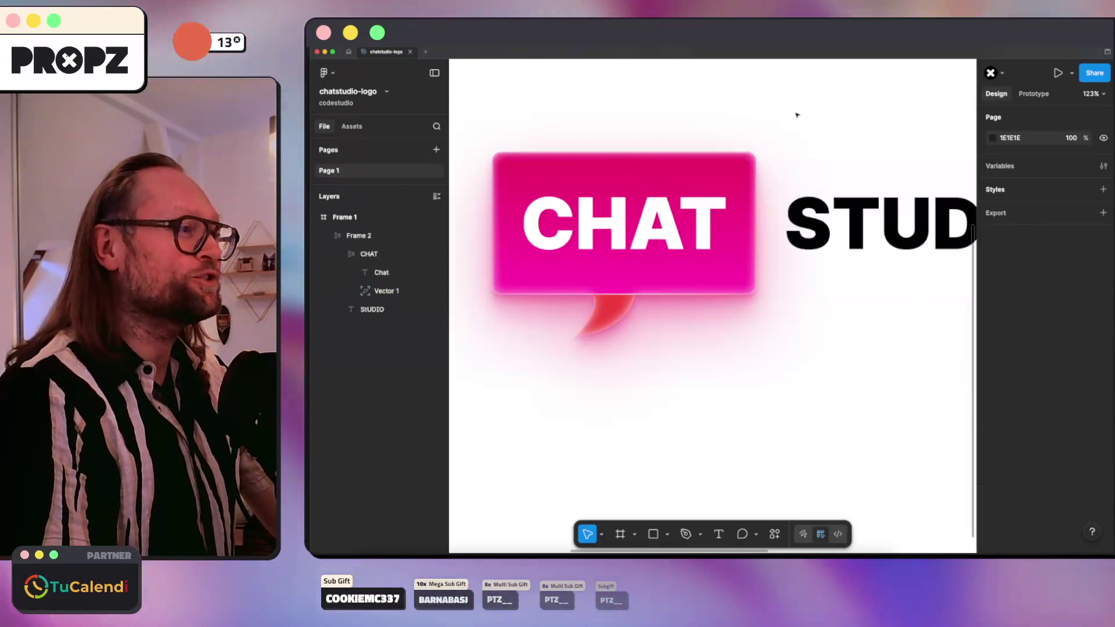
pyautogui.hotkey('shift', '1')
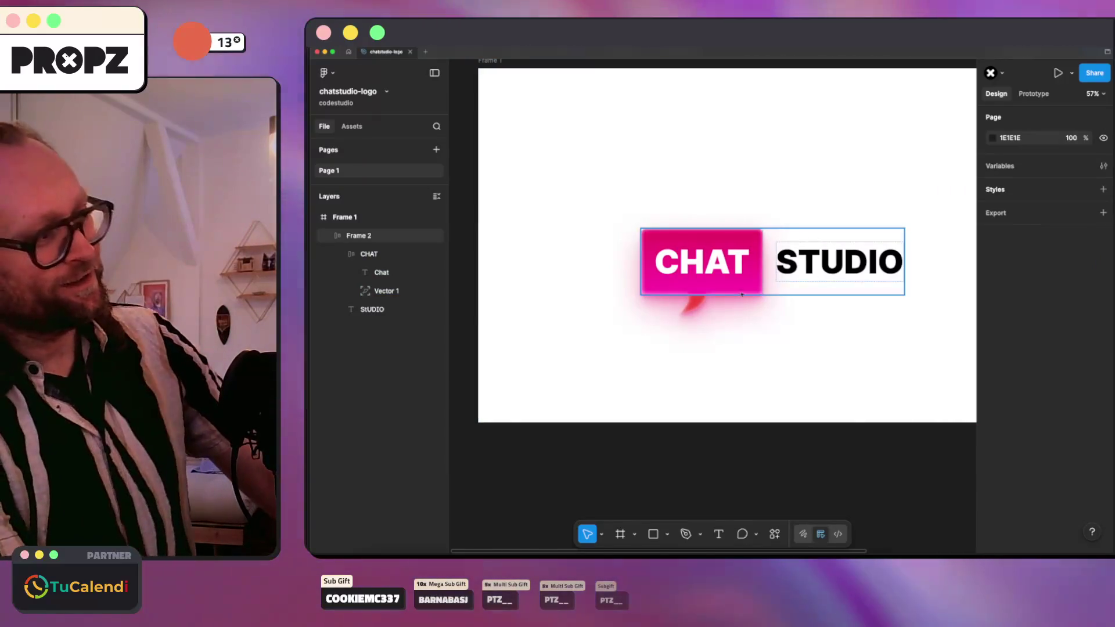
pyautogui.scroll(3, 665, 321)
pyautogui.scroll(5, 685, 285)
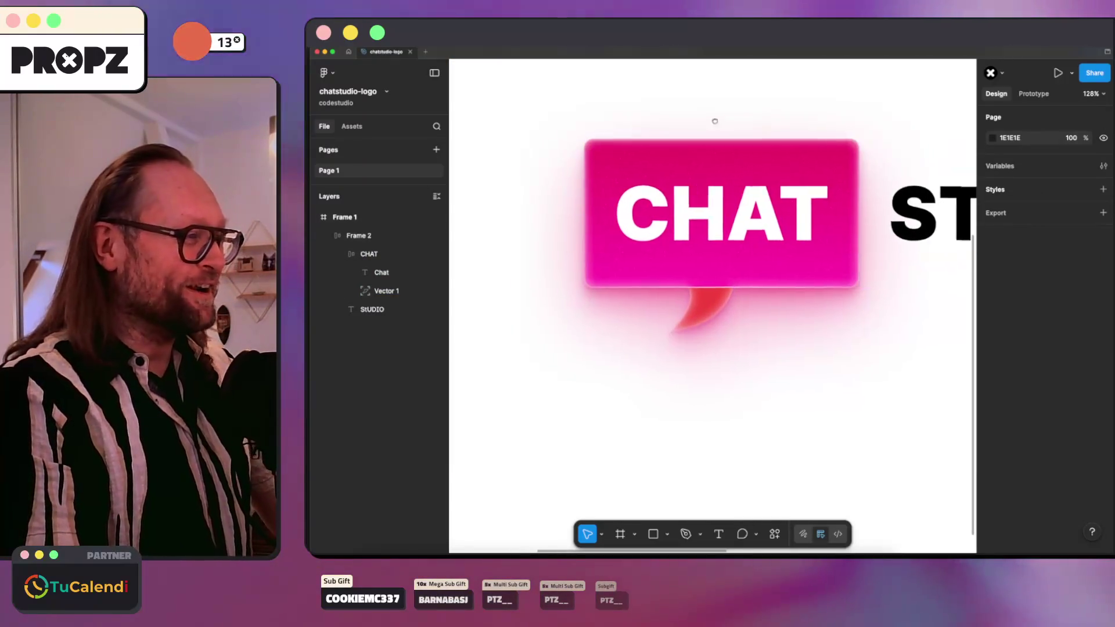
pyautogui.click(372, 254)
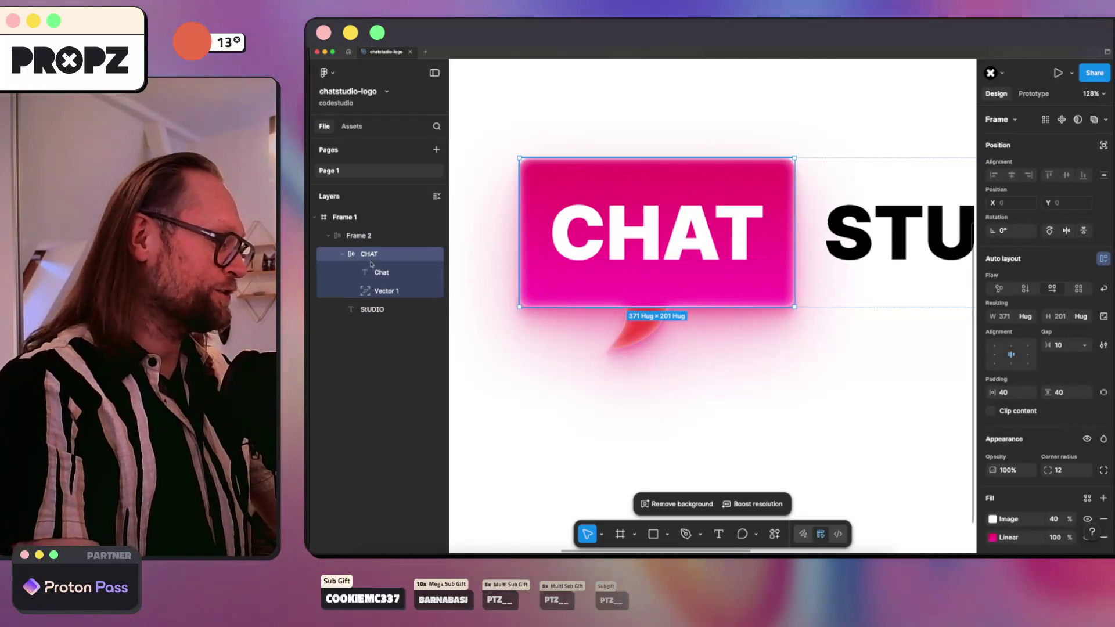
pyautogui.click(581, 382)
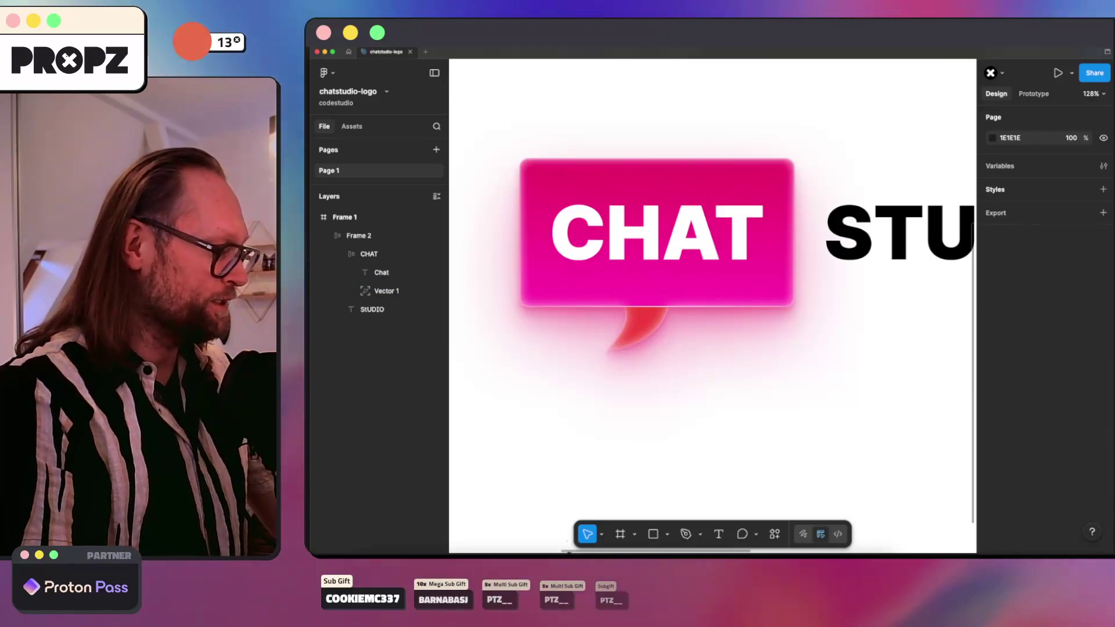
pyautogui.moveTo(546, 213); pyautogui.dragTo(702, 306)
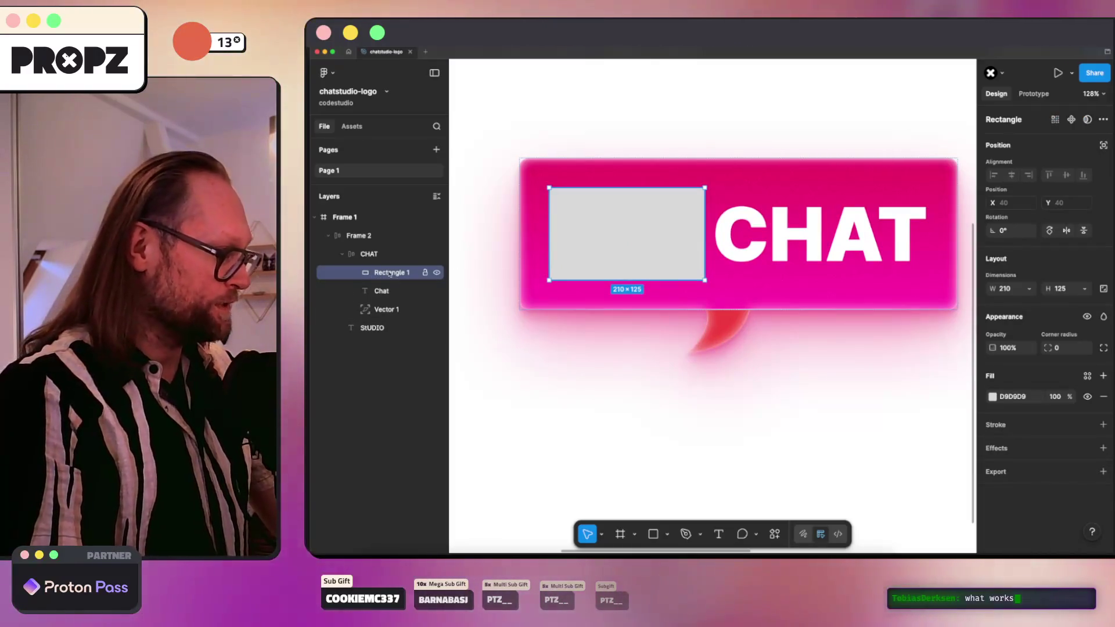
pyautogui.write('bg')
# Step: Name the rectangle bg, rename Vector 1 to tail, and move tail above Chat
pyautogui.press('Return')
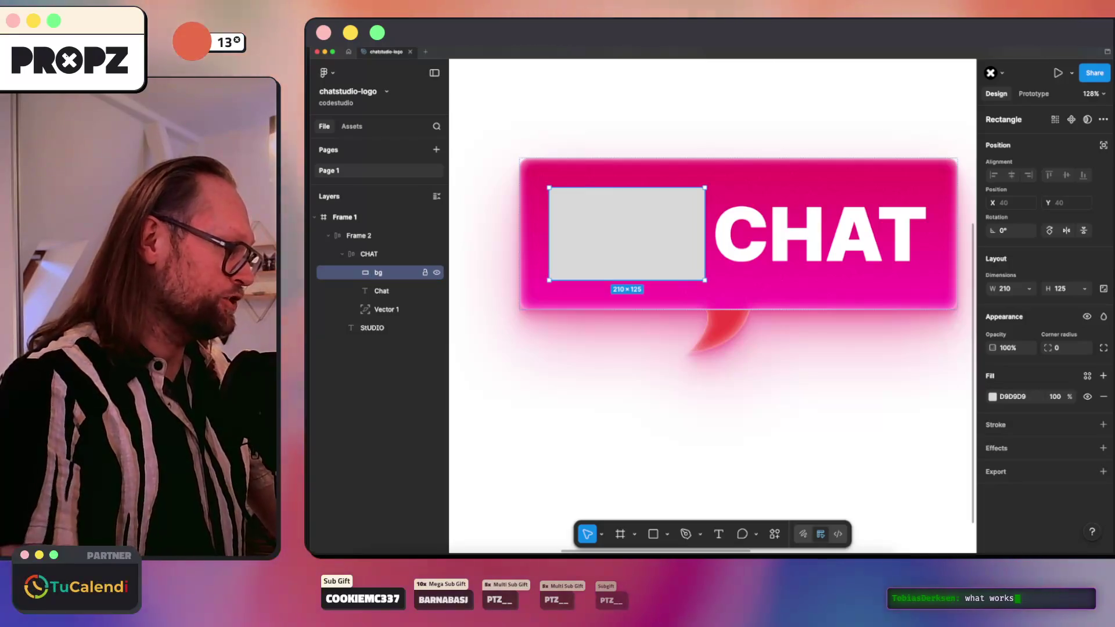
pyautogui.doubleClick(383, 309)
pyautogui.write('tail')
pyautogui.press('Return')
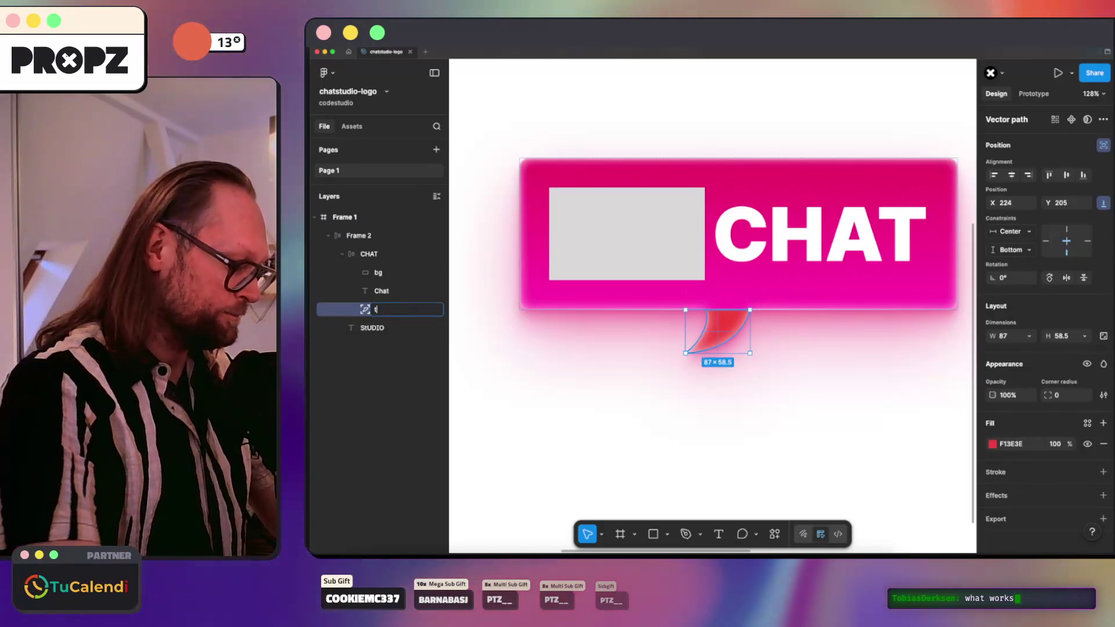
pyautogui.moveTo(383, 310); pyautogui.dragTo(392, 282)
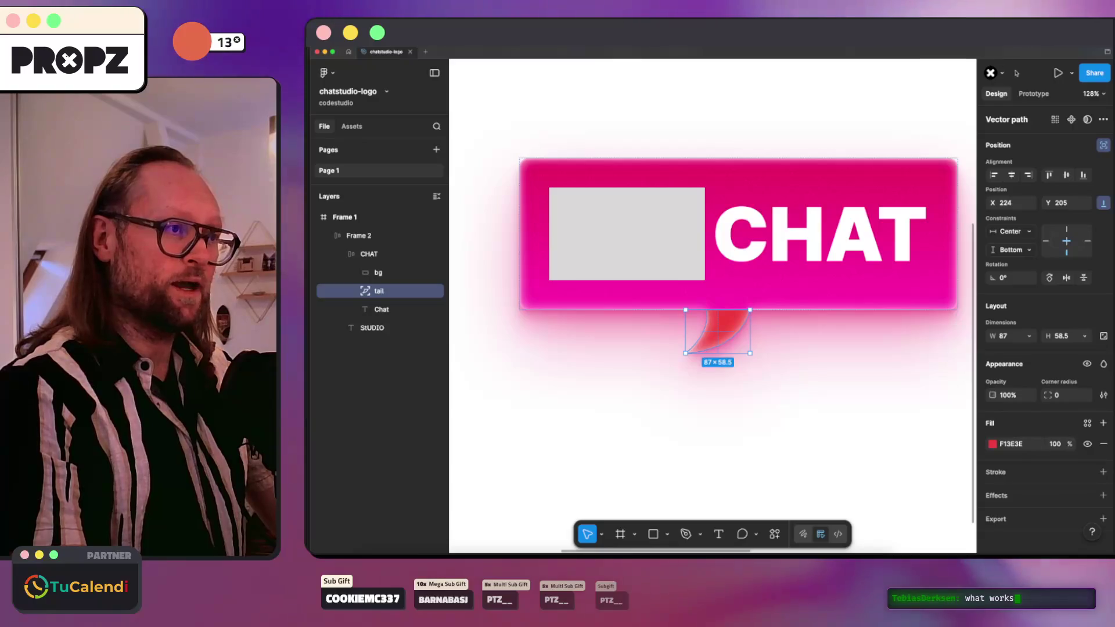
# Step: Give bg a 40 corner radius and absolute position, undoing a trial Union
pyautogui.click(380, 277)
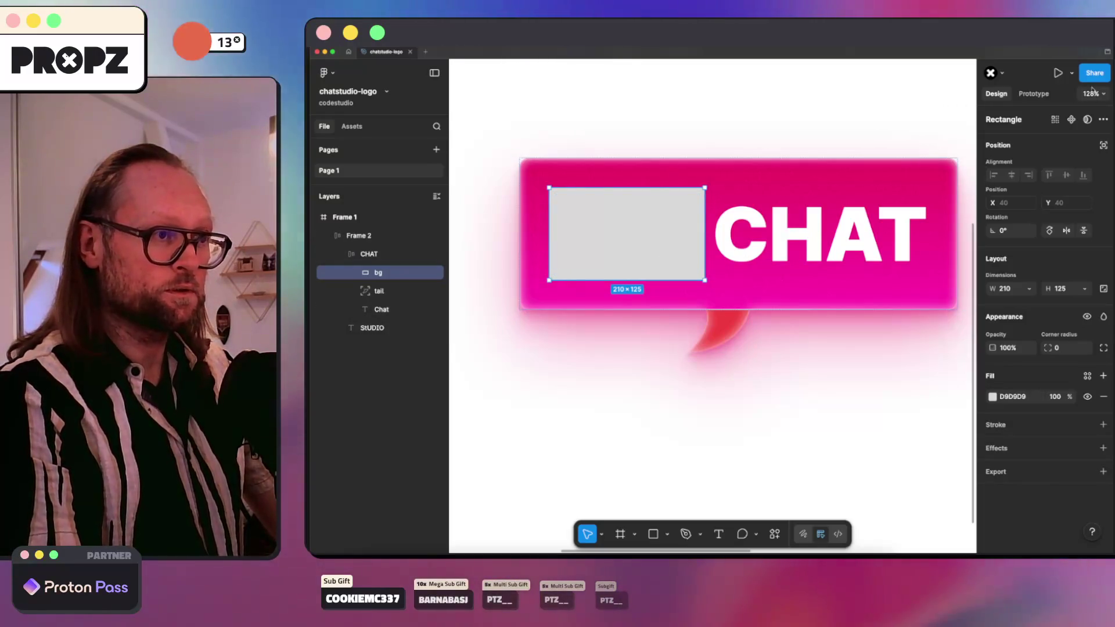
pyautogui.click(1104, 119)
pyautogui.click(1068, 139)
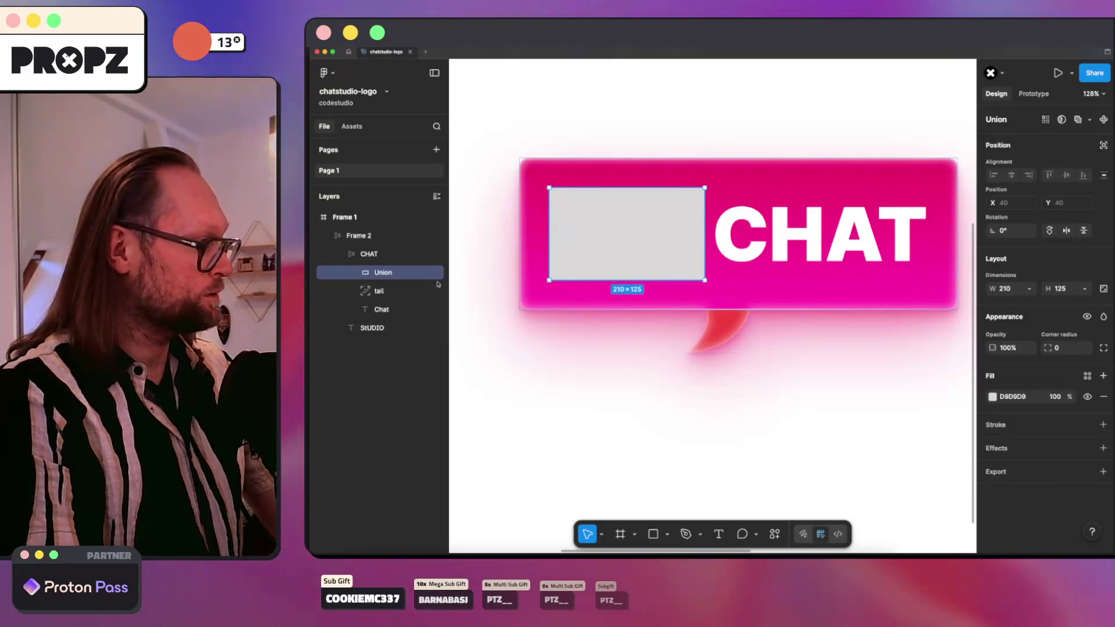
pyautogui.hotkey('ctrl', 'z')
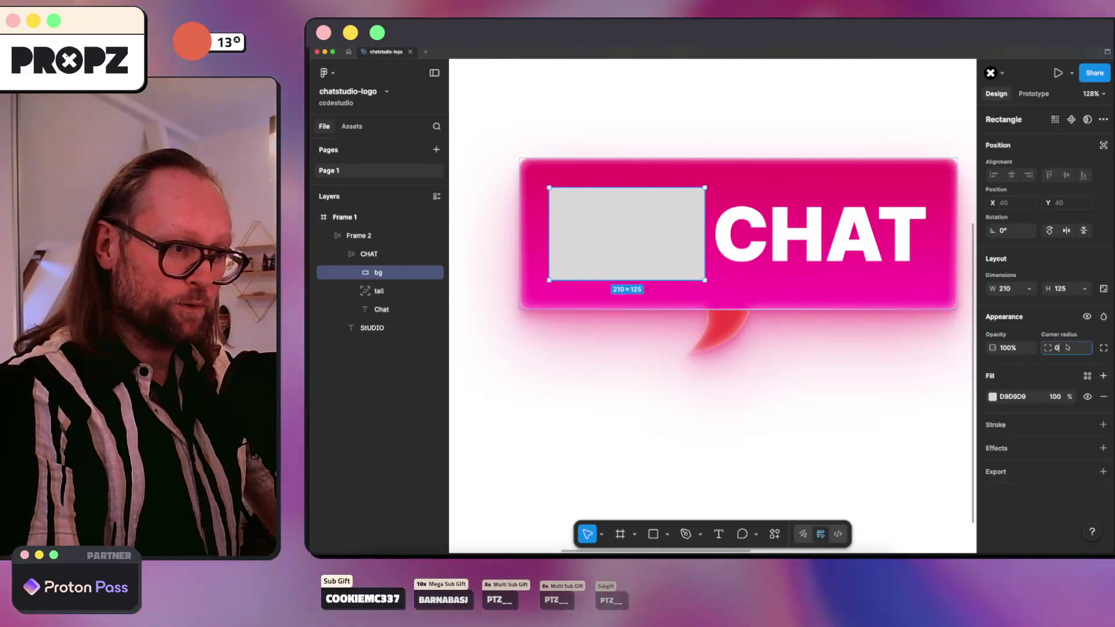
pyautogui.write('40')
pyautogui.press('Return')
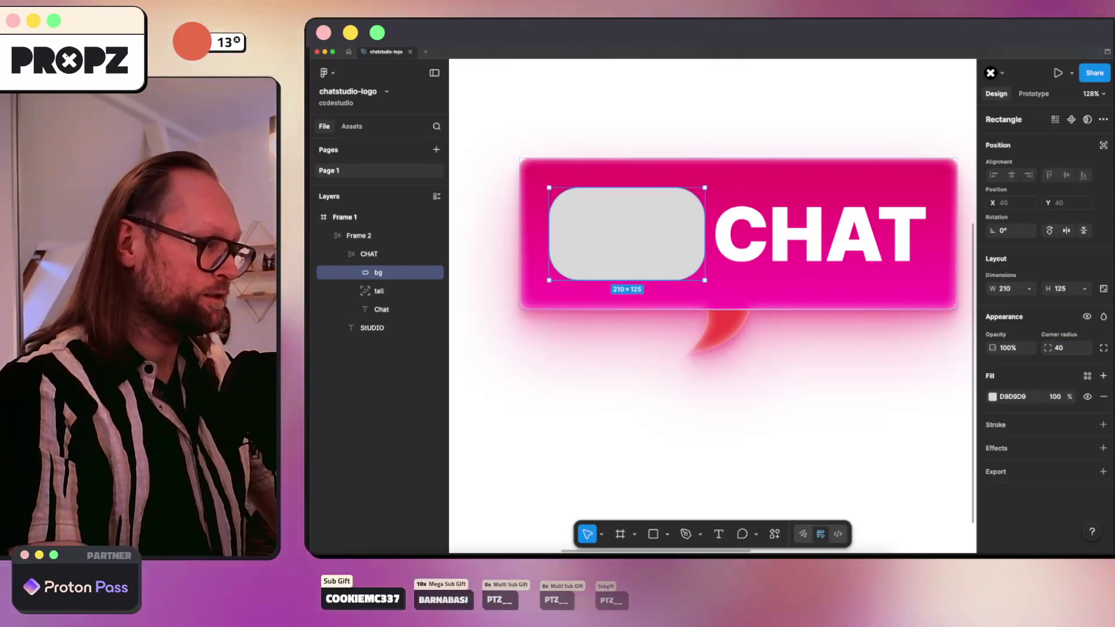
pyautogui.click(1103, 145)
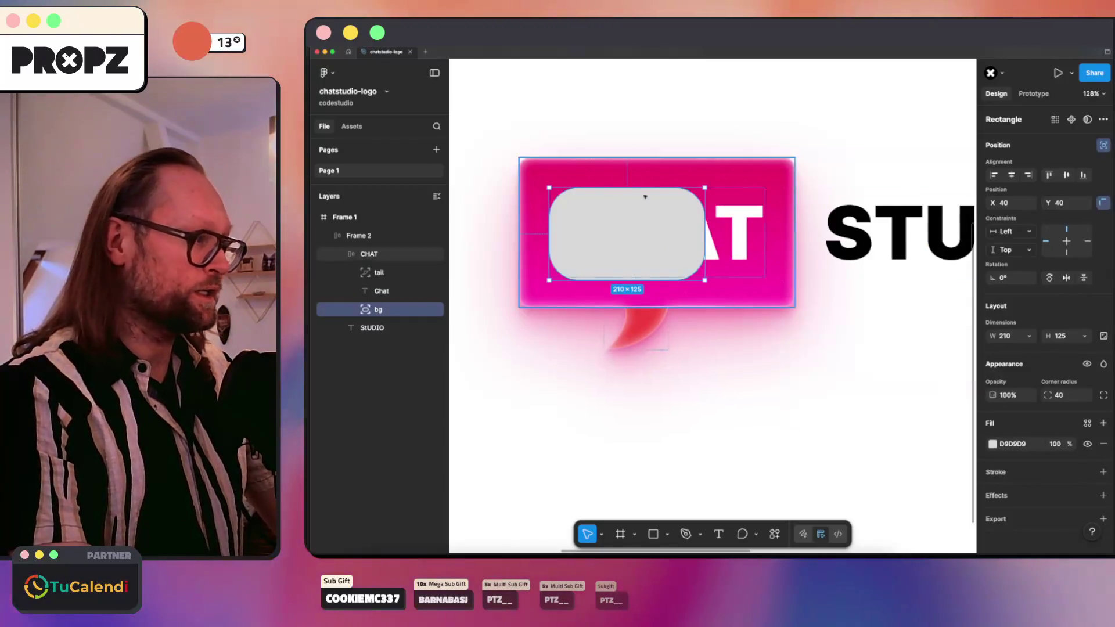
# Step: Move bg to the frame's top-left, stretch it to 371 × 201, and reorder tail below it
pyautogui.moveTo(591, 221); pyautogui.dragTo(572, 209)
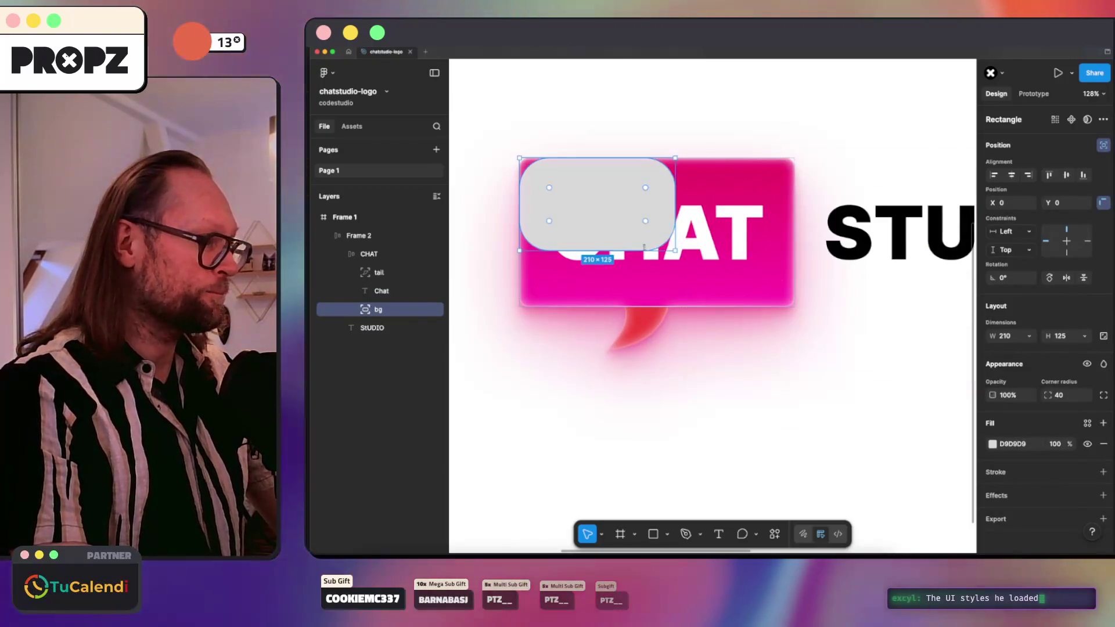
pyautogui.moveTo(675, 252); pyautogui.dragTo(794, 306)
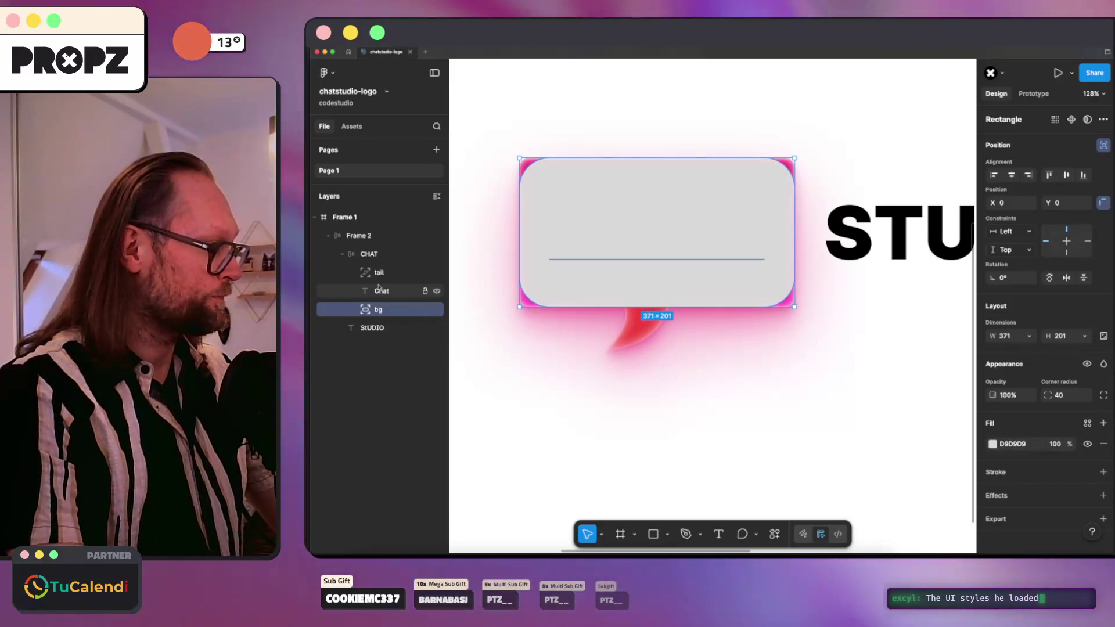
pyautogui.moveTo(379, 272); pyautogui.dragTo(383, 303)
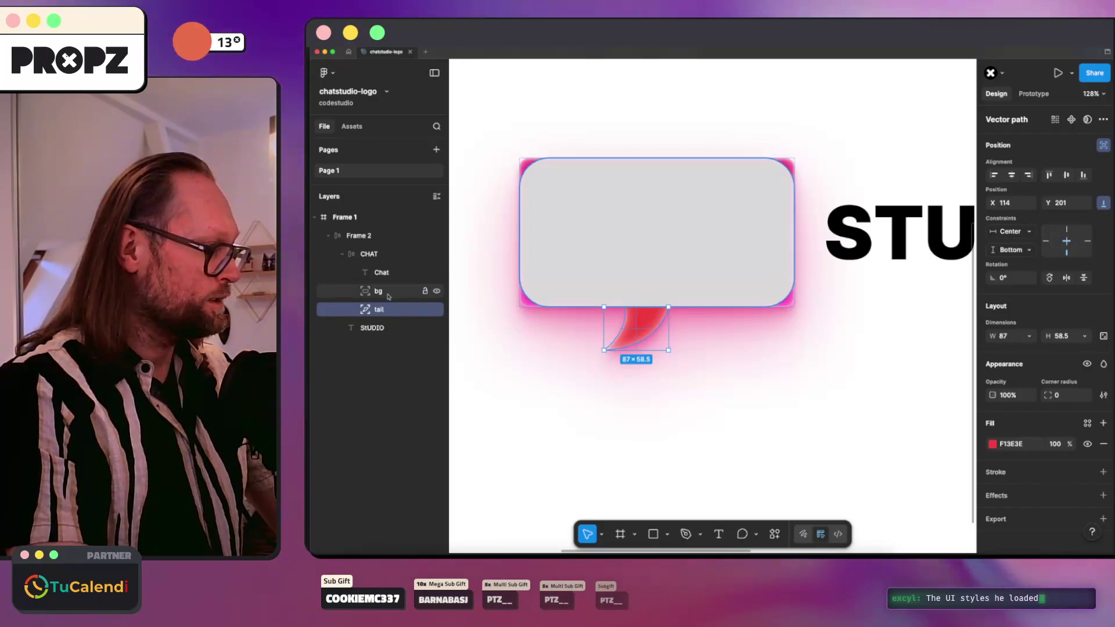
# Step: Group tail and bg together as Group 1
pyautogui.keyDown('shift'); pyautogui.click(388, 296); pyautogui.keyUp('shift')
pyautogui.rightClick(388, 296)
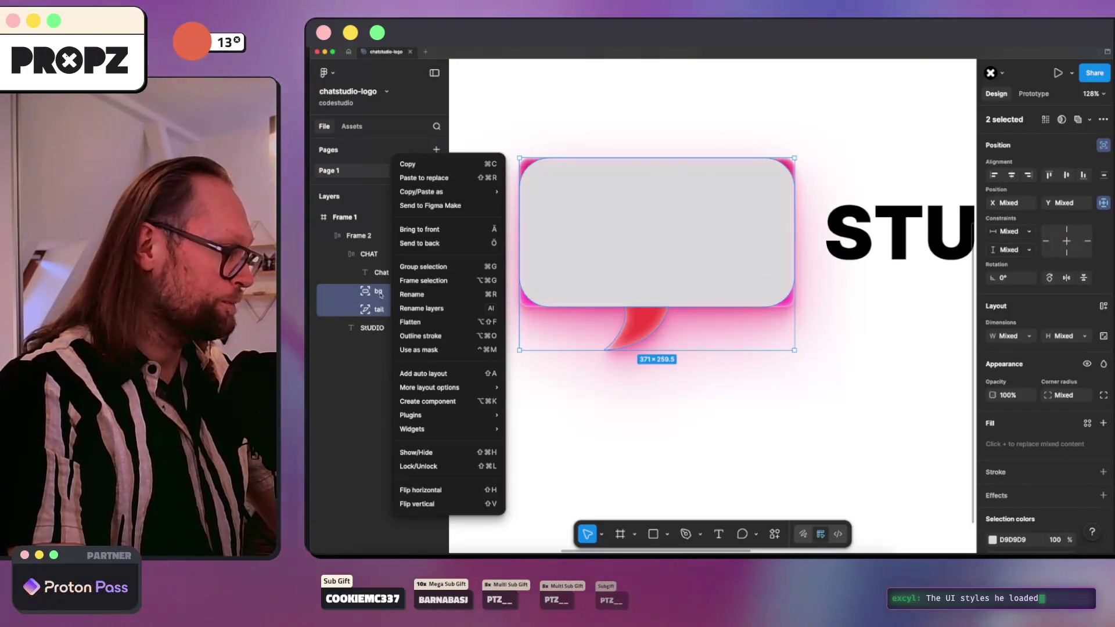
pyautogui.rightClick(380, 295)
pyautogui.click(408, 265)
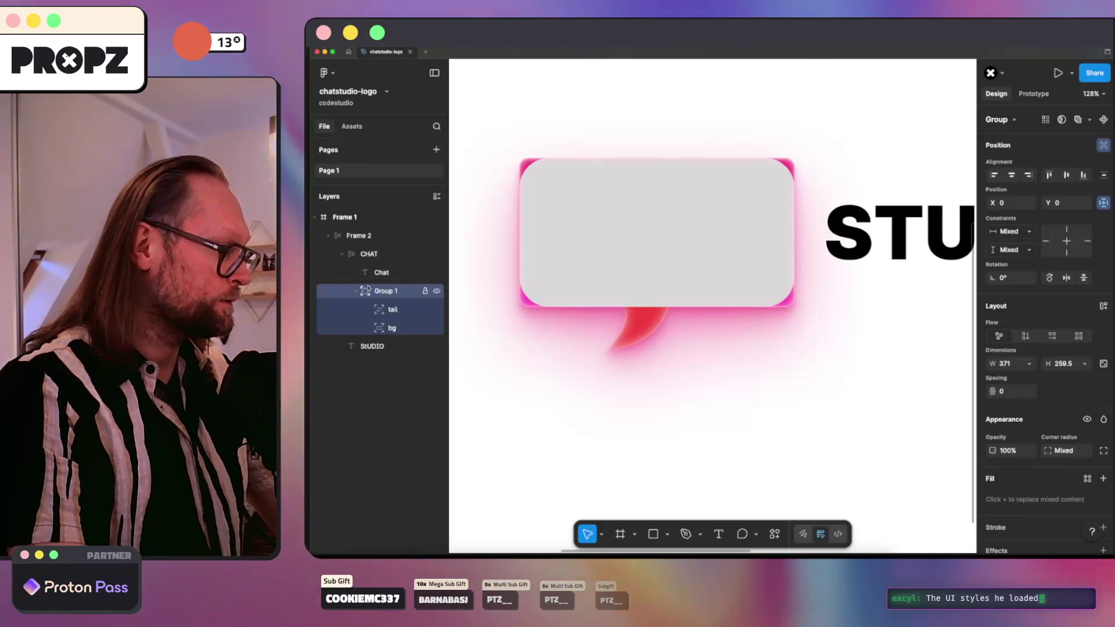
pyautogui.click(366, 256)
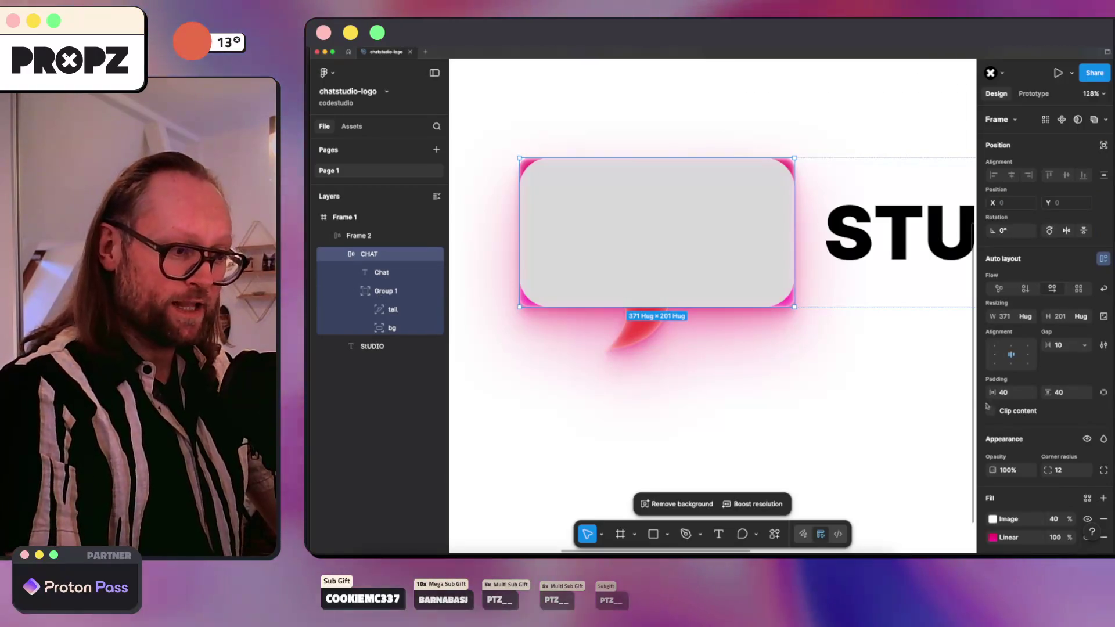
# Step: Delete the CHAT frame's two strokes, five shadow effects, and its gradient and image fills
pyautogui.scroll(-5, 1083, 252)
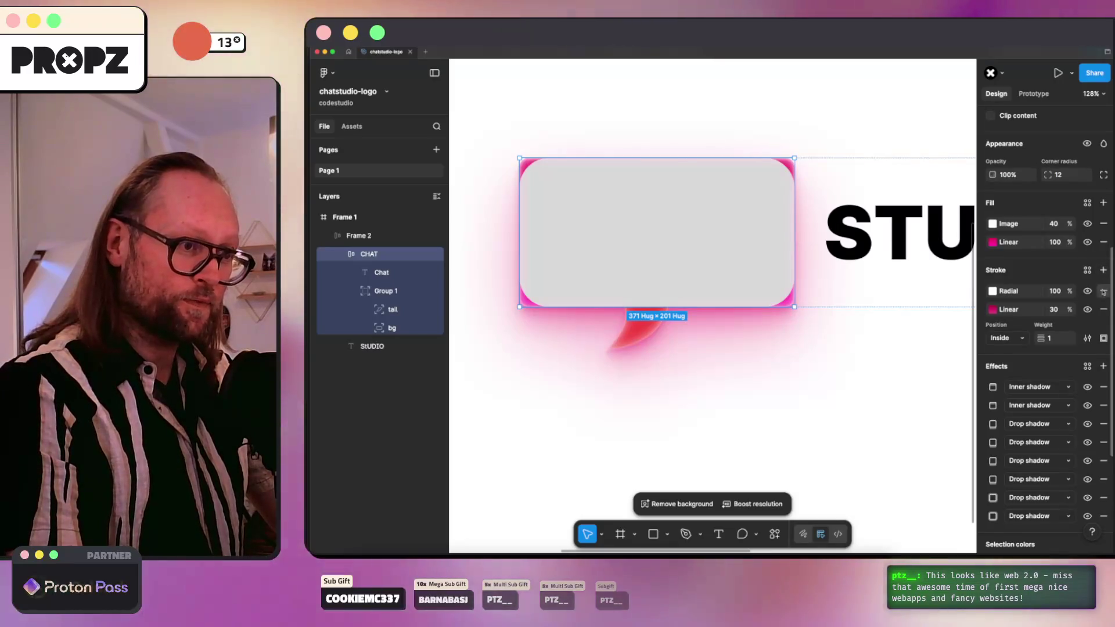
pyautogui.click(1103, 291)
pyautogui.click(1103, 290)
pyautogui.click(1103, 314)
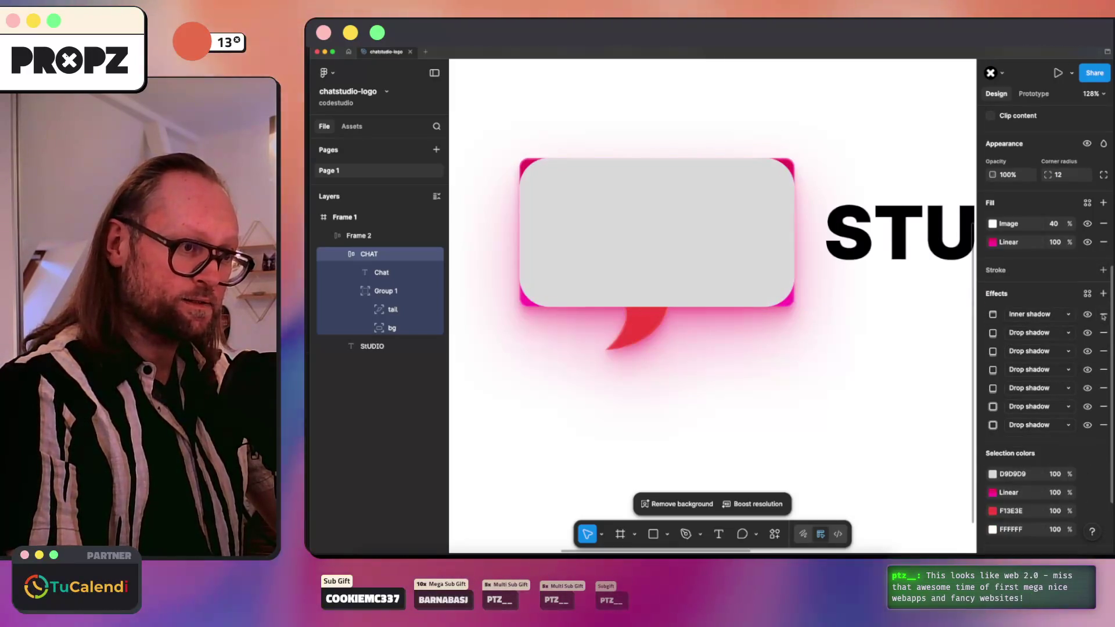
pyautogui.click(1103, 314)
pyautogui.click(1103, 314)
pyautogui.click(1103, 314)
pyautogui.click(1103, 315)
pyautogui.click(1103, 315)
pyautogui.click(1103, 314)
pyautogui.click(1103, 314)
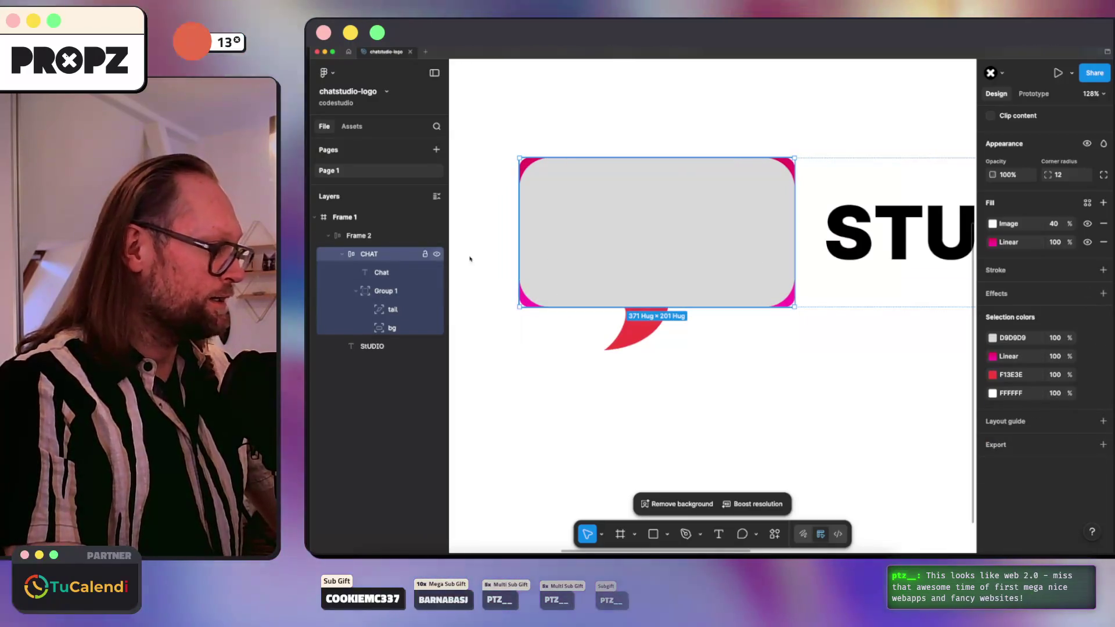
pyautogui.scroll(2, 1094, 263)
pyautogui.click(1103, 263)
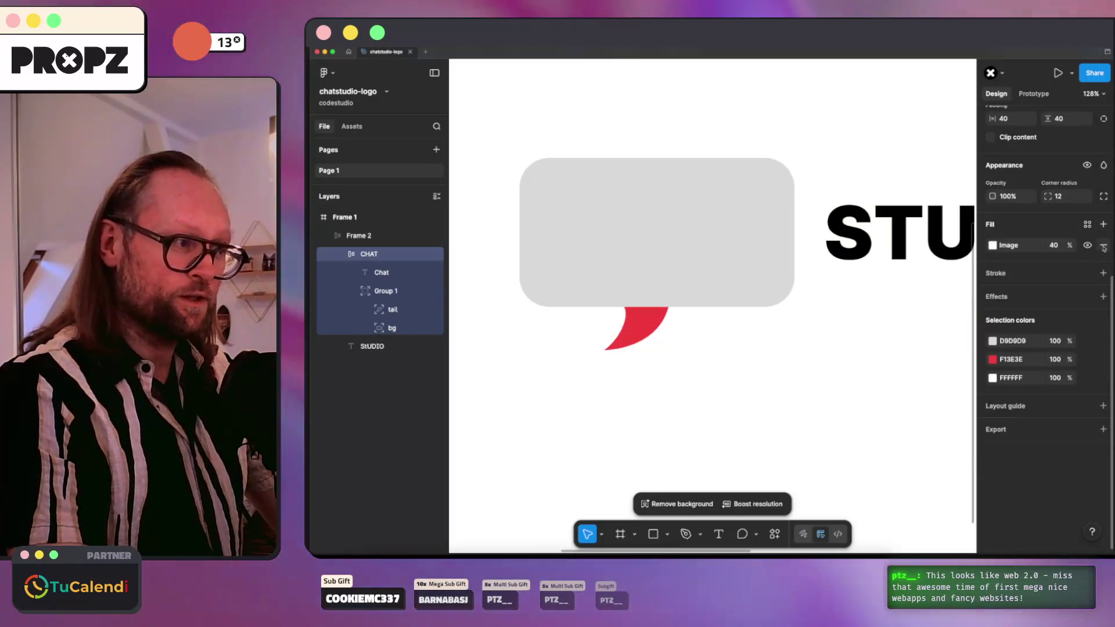
pyautogui.click(1103, 245)
# Step: Set the CHAT frame's canvas stacking to First on top so the white CHAT text shows
pyautogui.click(355, 293)
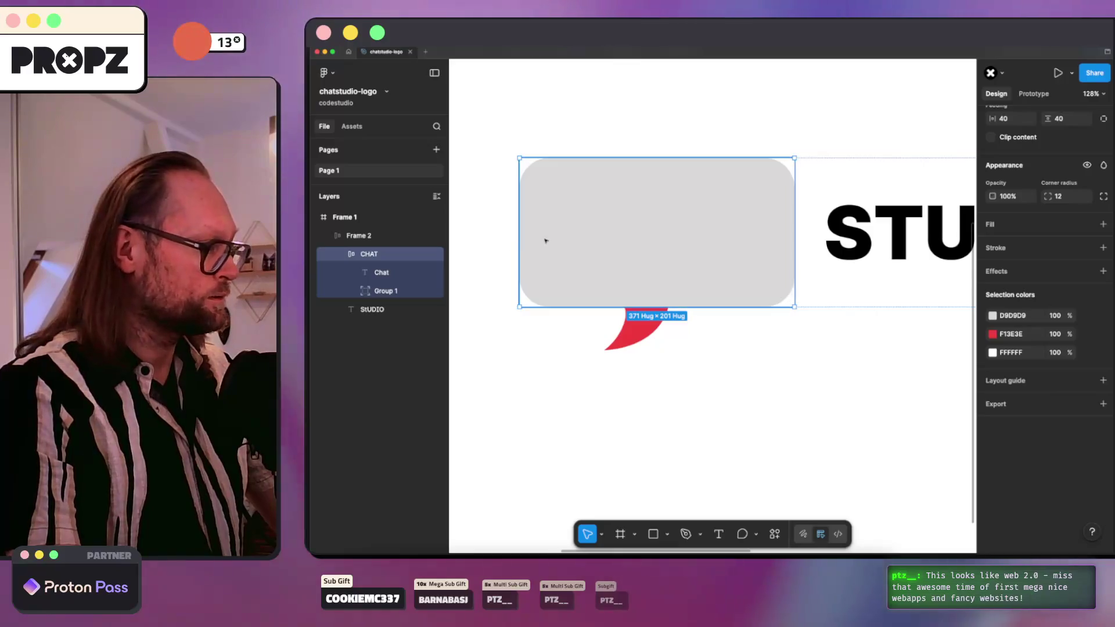
pyautogui.scroll(5, 1074, 278)
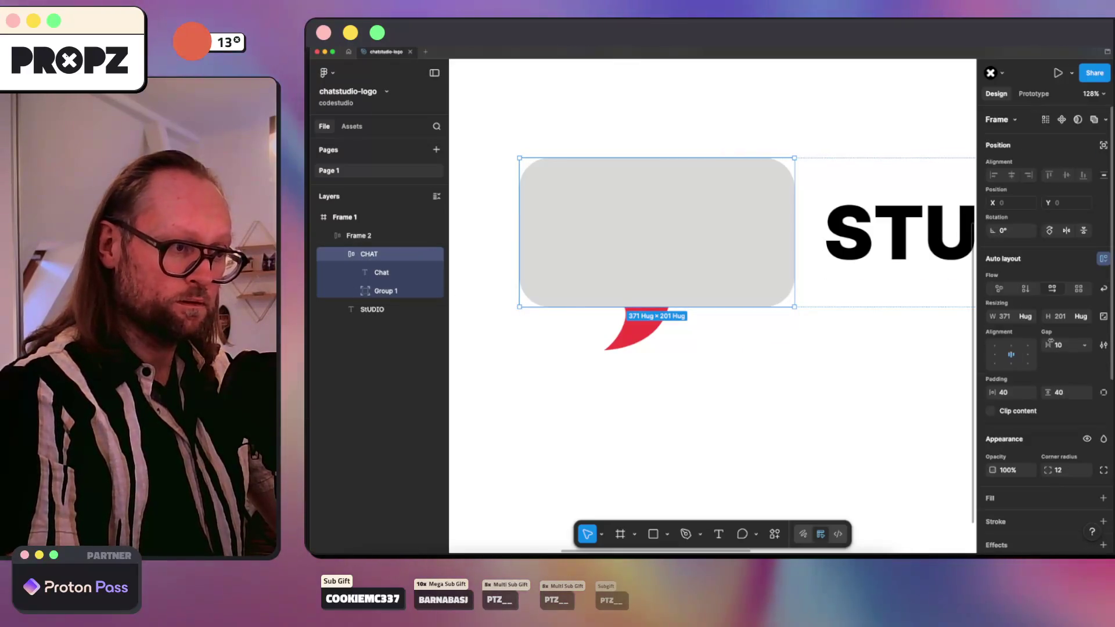
pyautogui.scroll(-1, 1091, 302)
pyautogui.click(1103, 326)
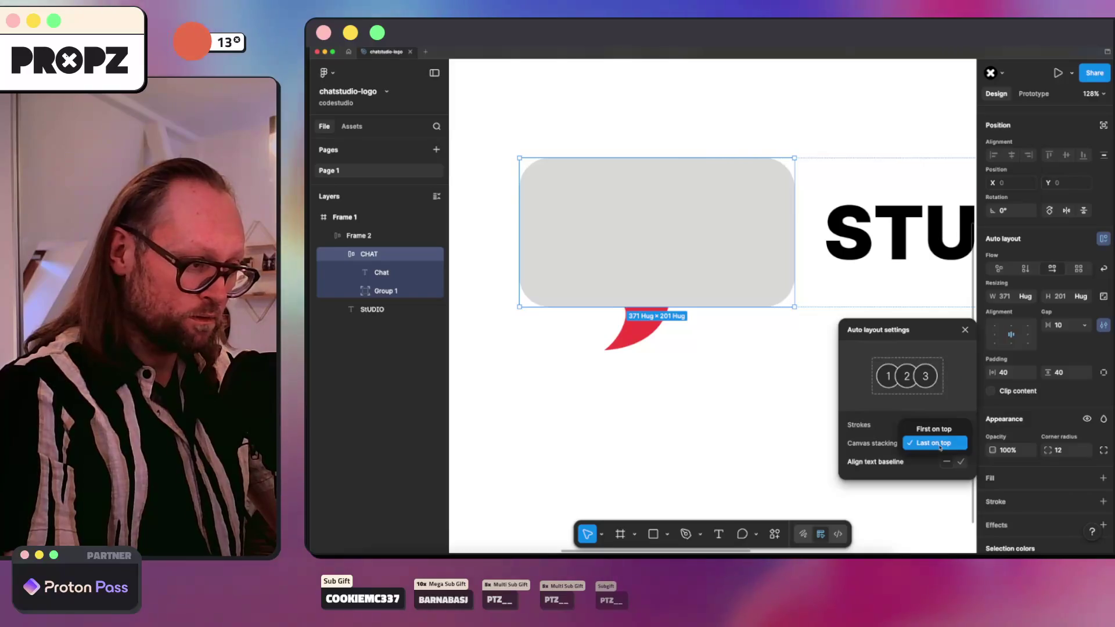
pyautogui.click(933, 430)
pyautogui.click(626, 328)
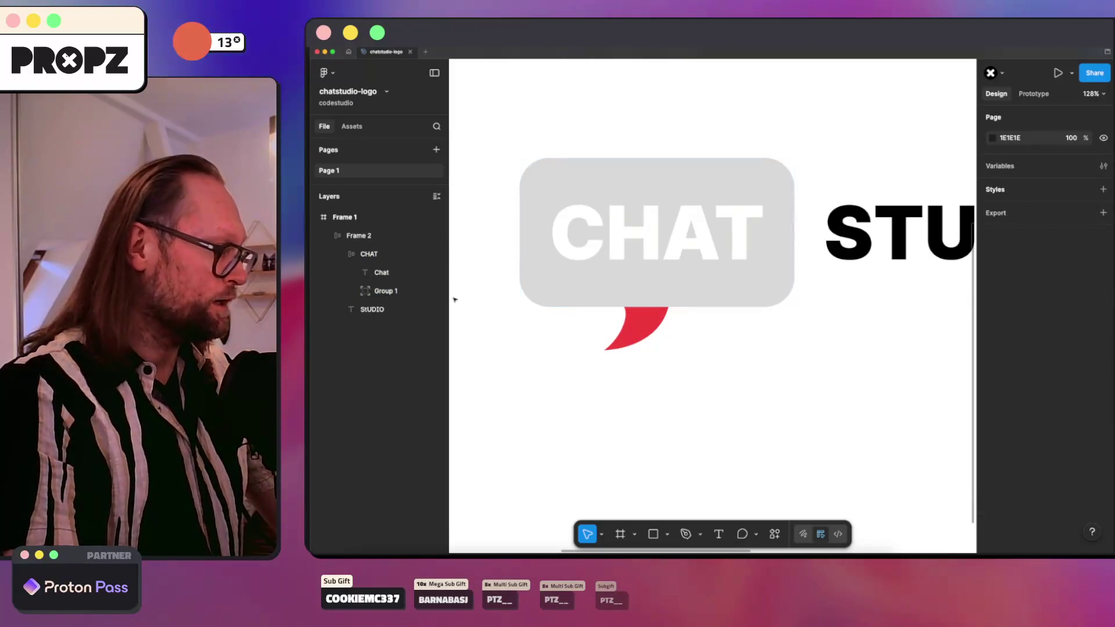
pyautogui.click(392, 291)
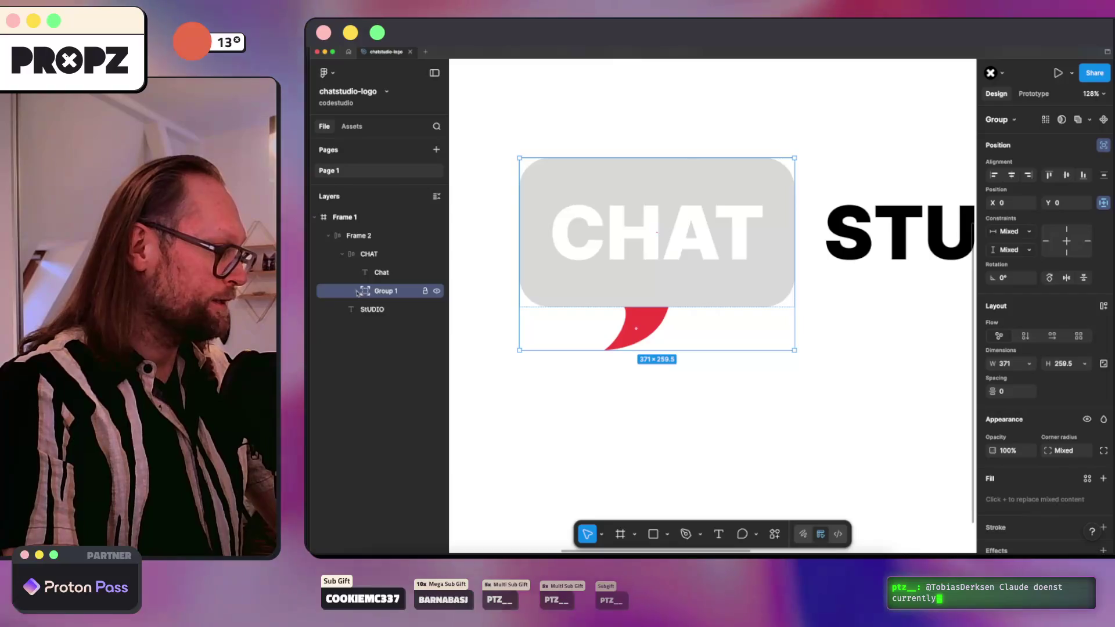
pyautogui.click(336, 48)
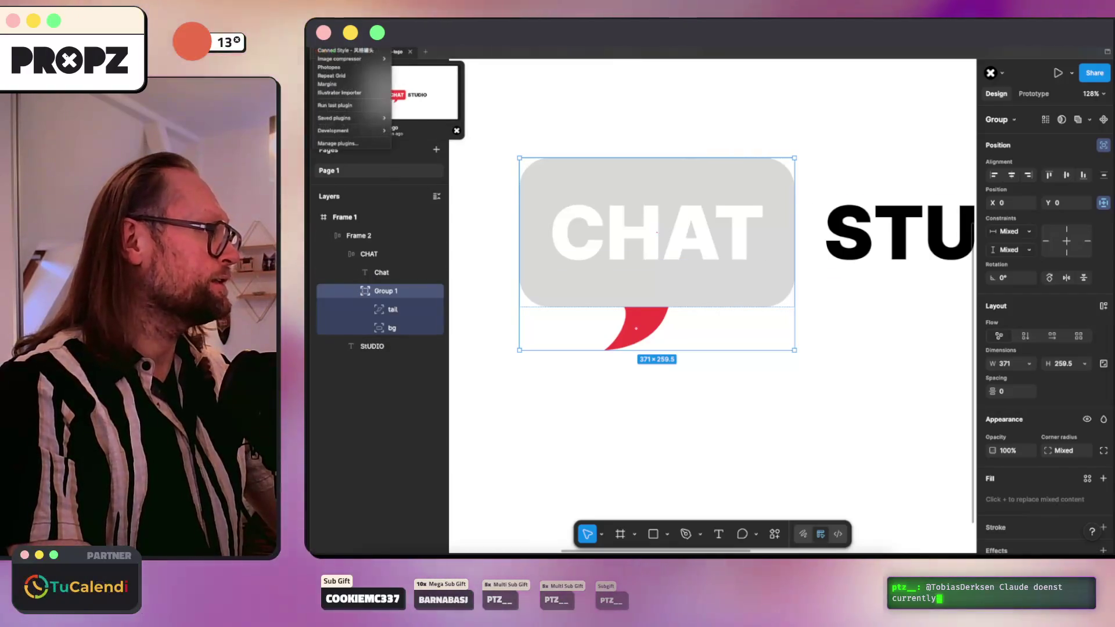
pyautogui.click(335, 50)
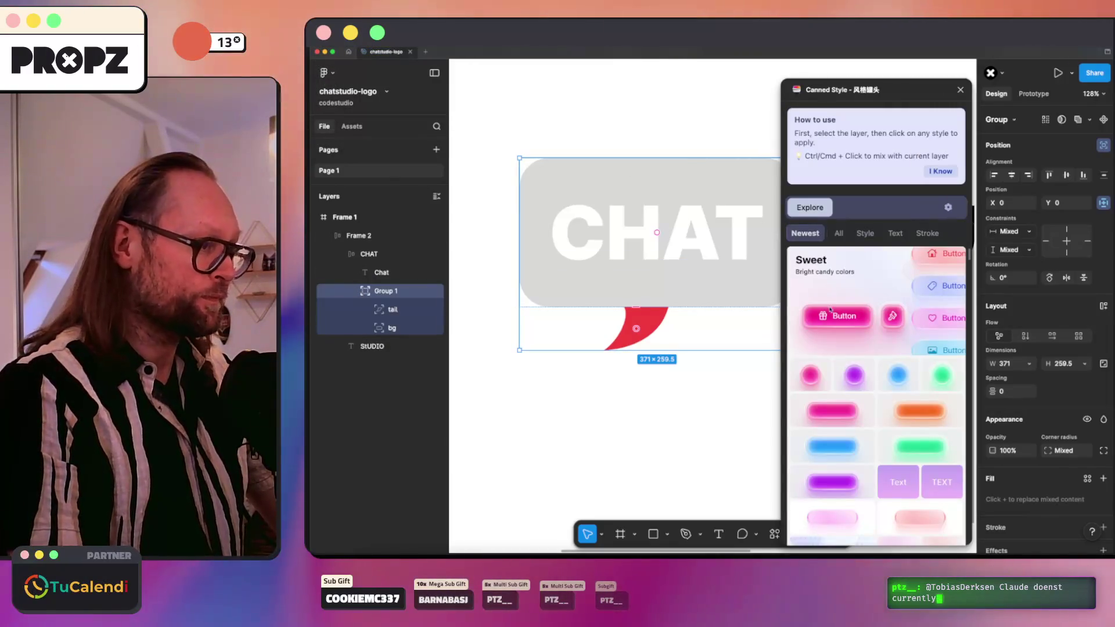
pyautogui.click(828, 414)
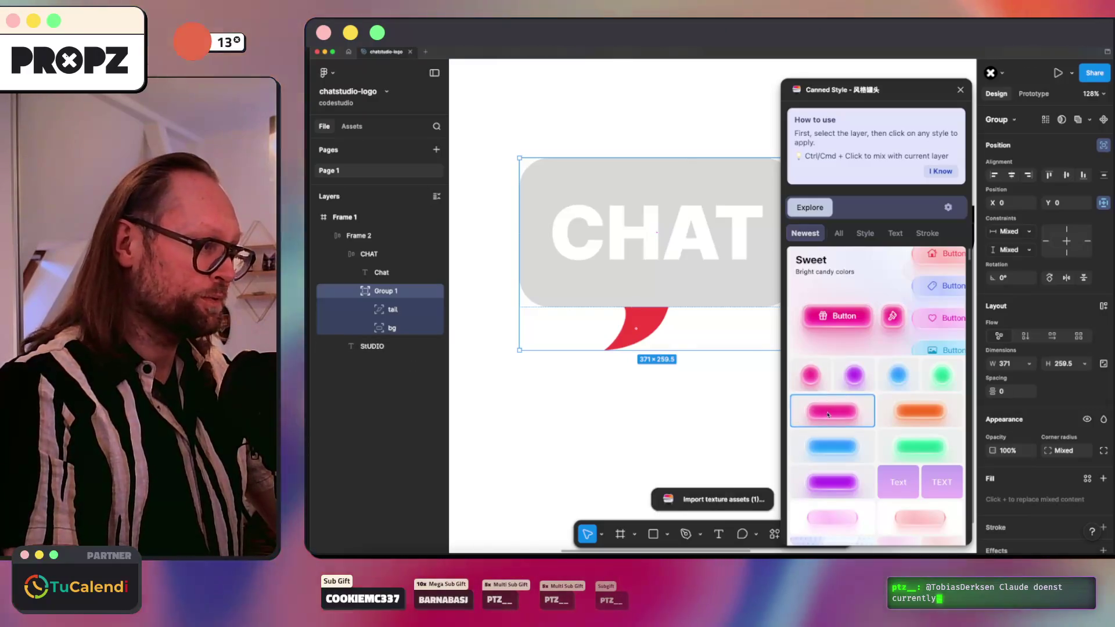
pyautogui.click(646, 399)
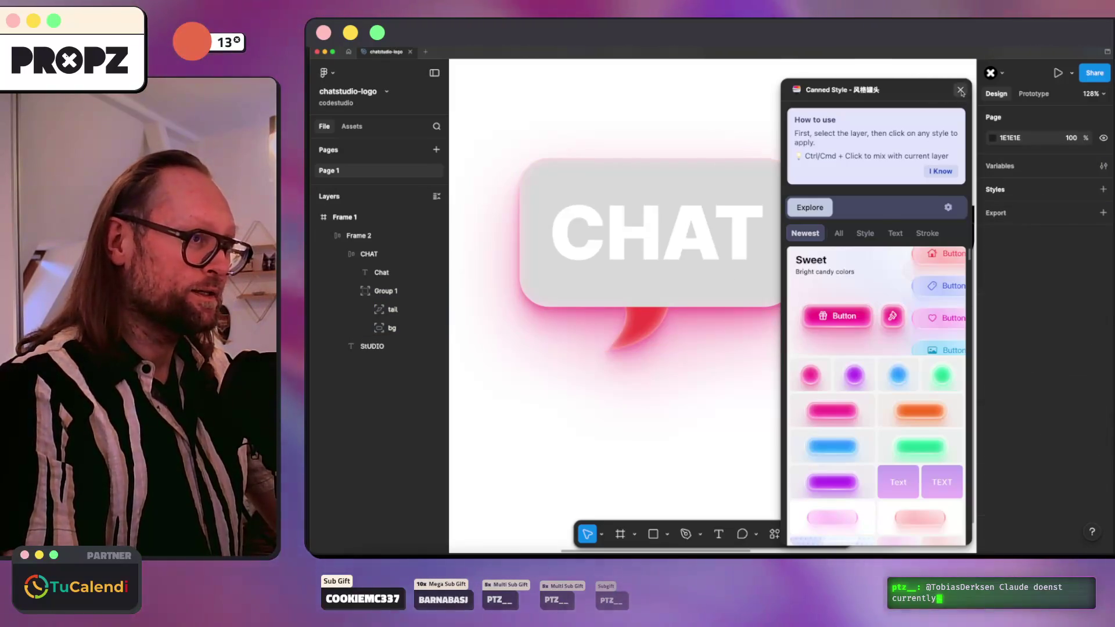
pyautogui.click(960, 91)
pyautogui.hotkey('ctrl', 'z')
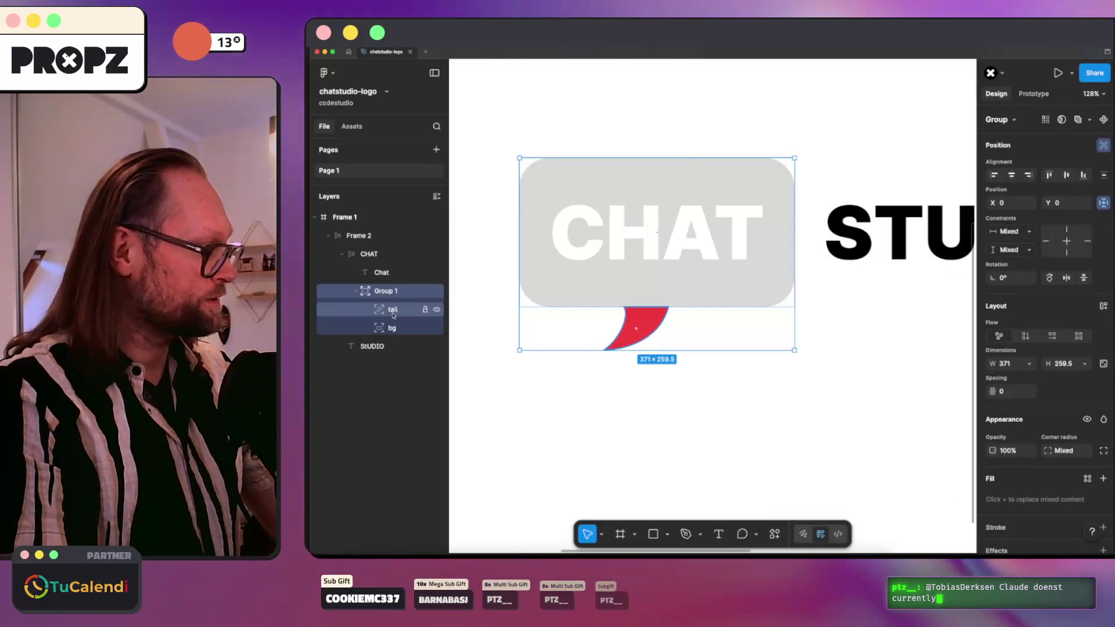
# Step: Remove the grey fill from bg and the red fill from tail
pyautogui.click(392, 311)
pyautogui.click(389, 327)
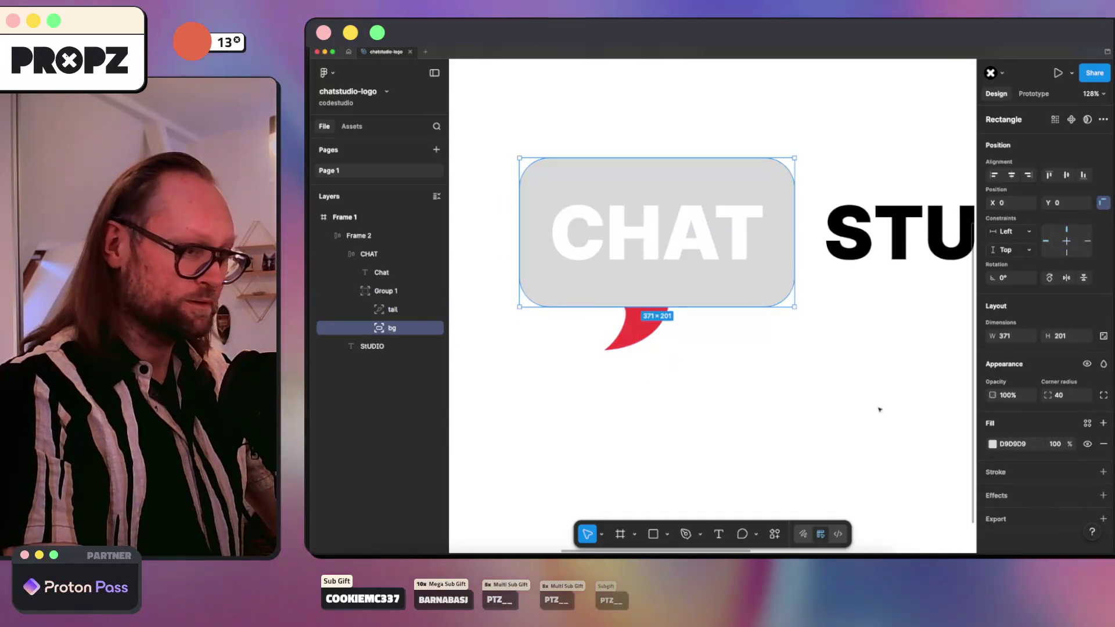
pyautogui.click(1103, 444)
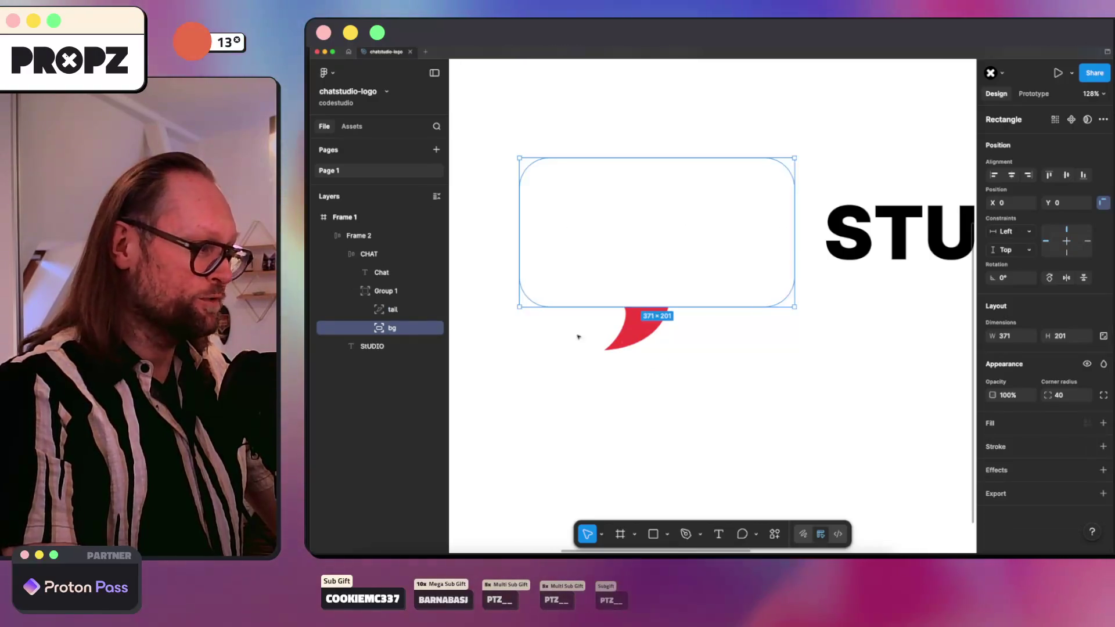
pyautogui.click(623, 347)
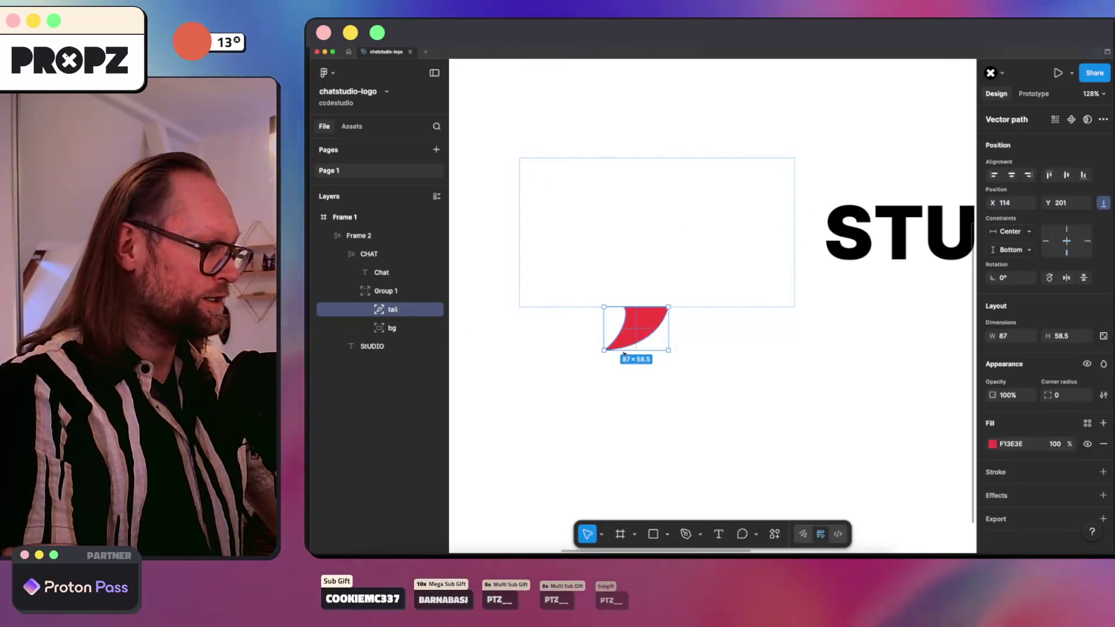
pyautogui.click(1103, 444)
# Step: Add a single pink DC8787 fill to Group 1
pyautogui.click(390, 293)
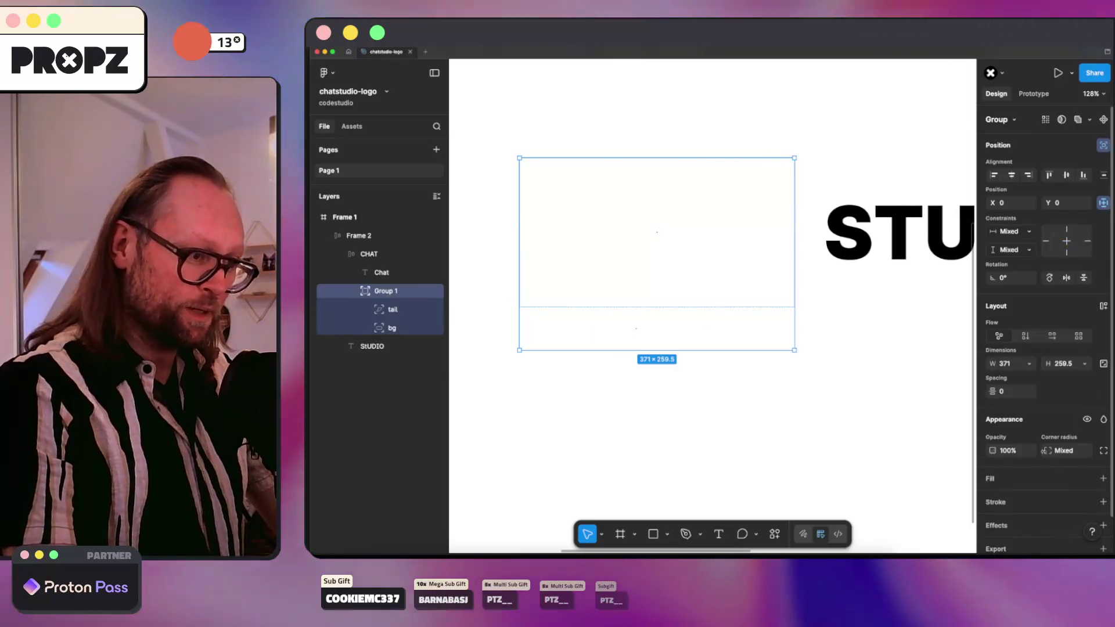
pyautogui.click(1103, 479)
pyautogui.click(910, 354)
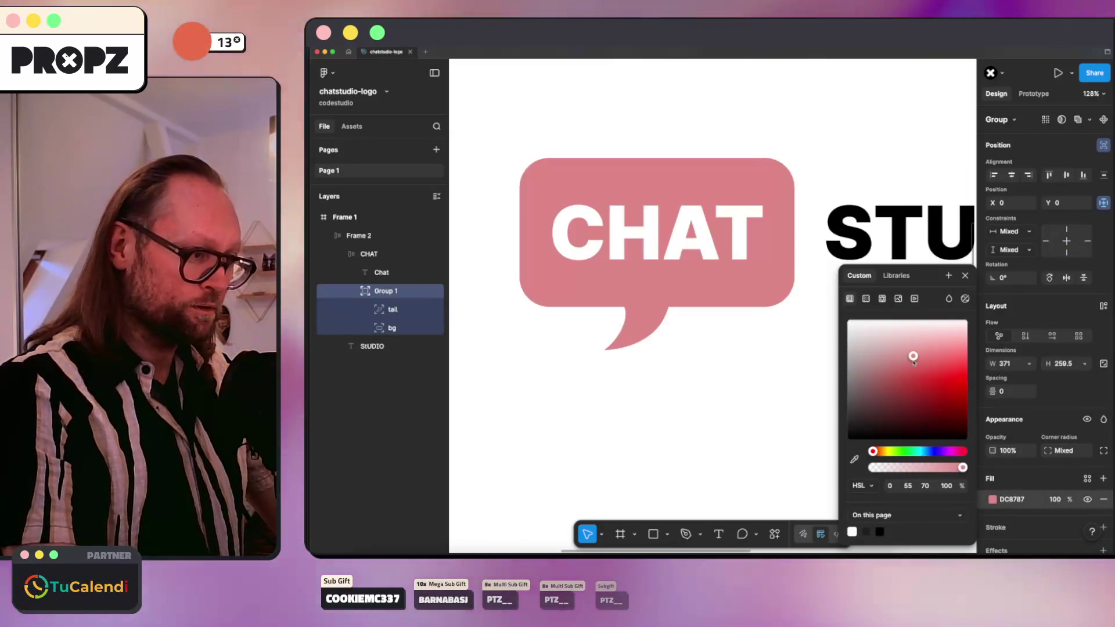
pyautogui.click(488, 364)
pyautogui.click(635, 329)
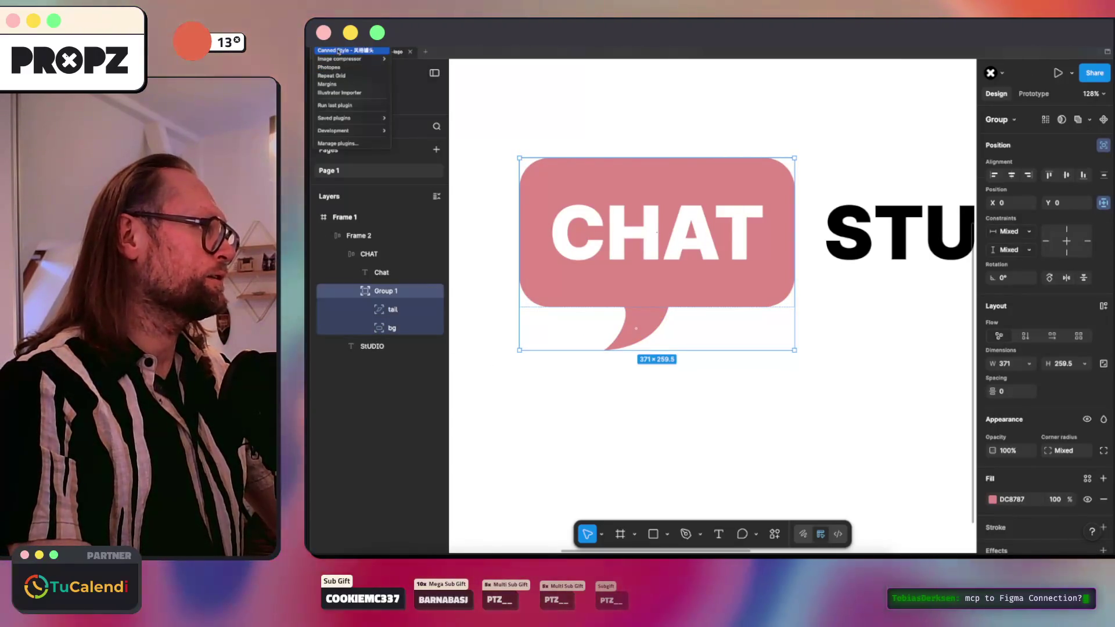
# Step: Preview Canned Style's pink button, glow, blue bar and purple bar styles on the bubble group
pyautogui.click(825, 409)
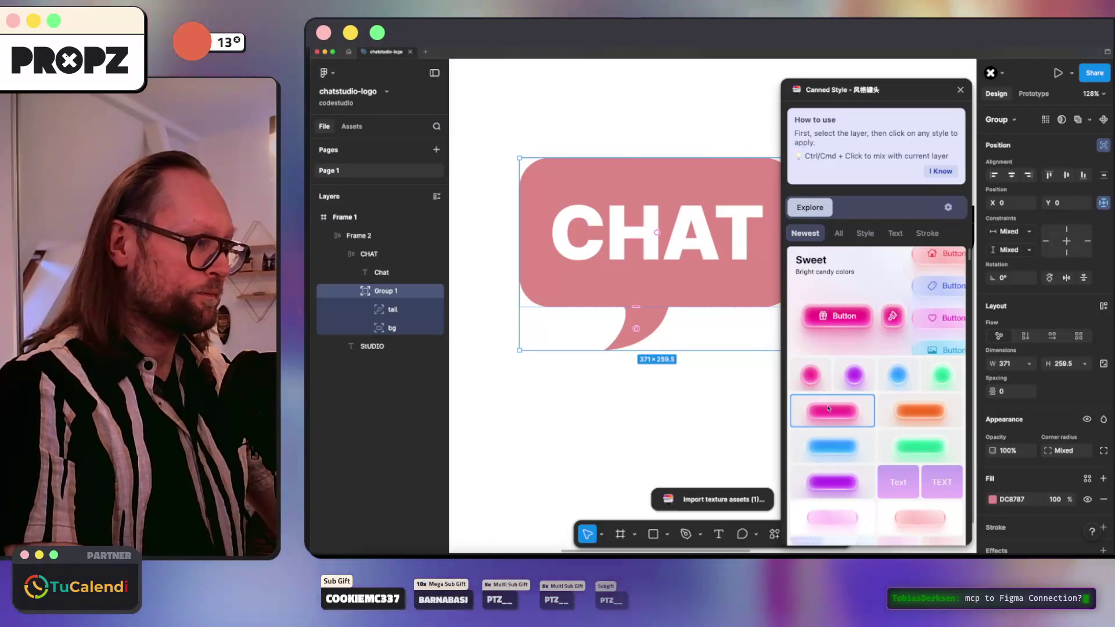
pyautogui.click(852, 378)
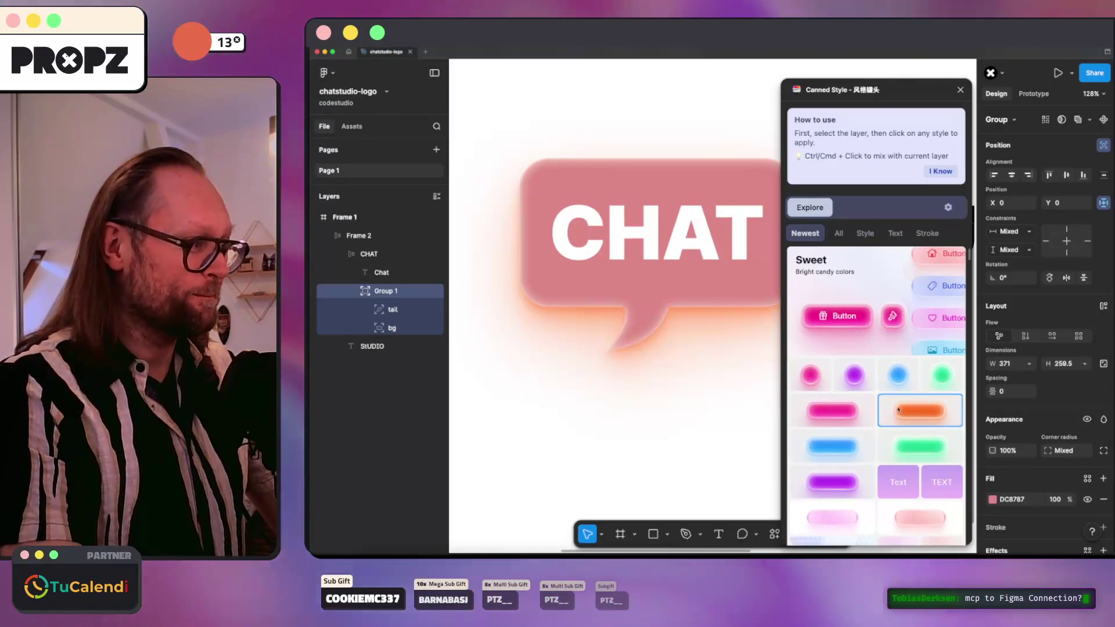
pyautogui.click(848, 447)
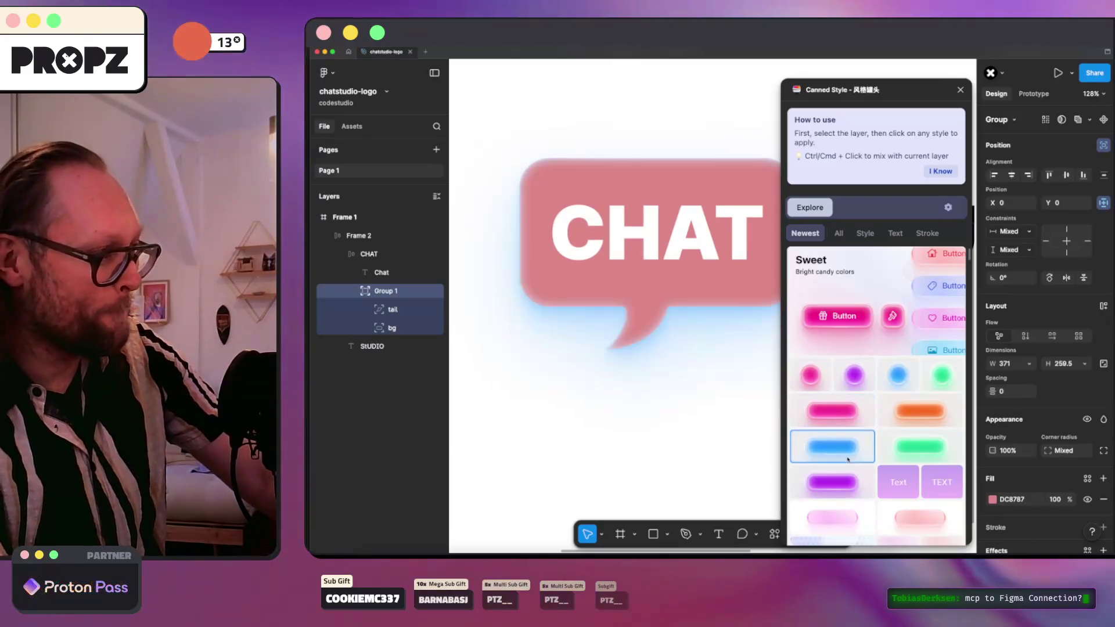
pyautogui.click(839, 473)
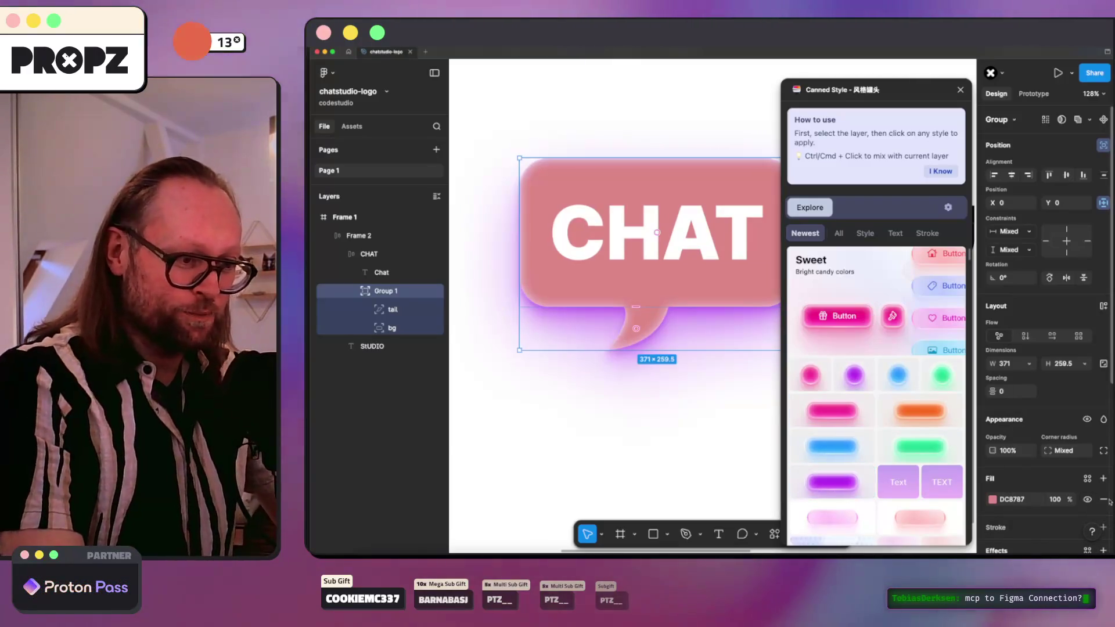
# Step: Replace the pink DC8787 fill with white FFFFFF and apply the purple glow style
pyautogui.click(1103, 499)
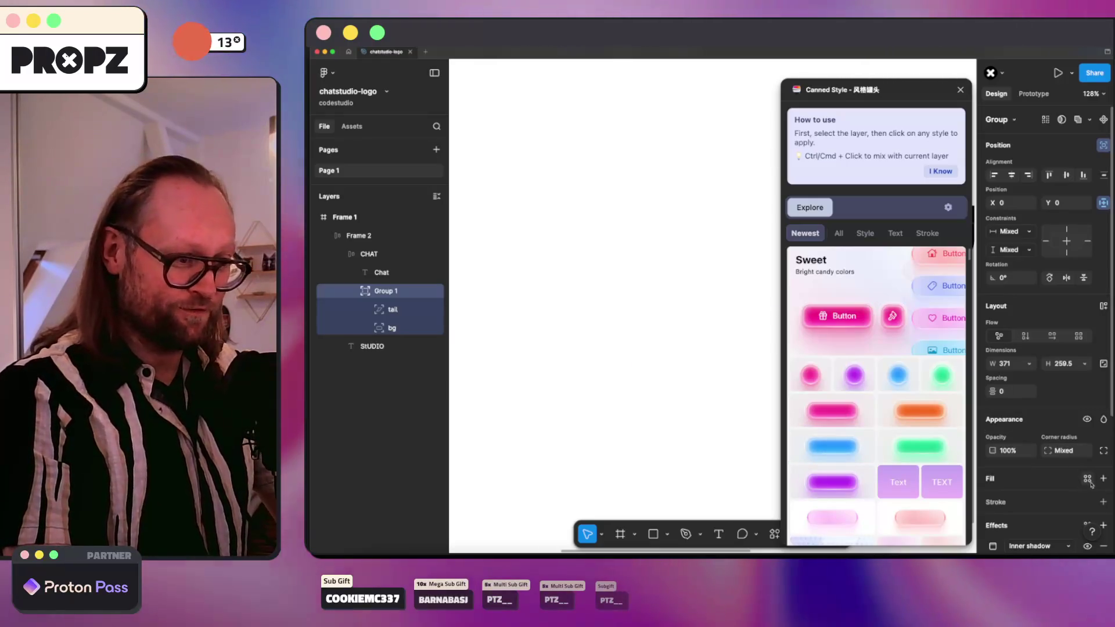
pyautogui.click(1087, 477)
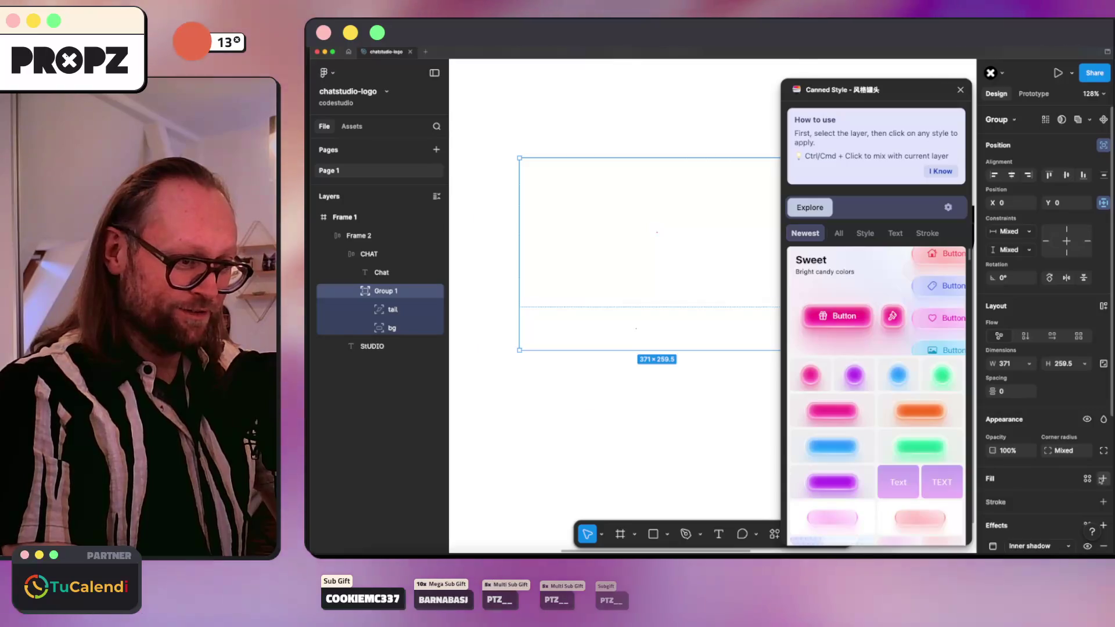
pyautogui.click(1103, 478)
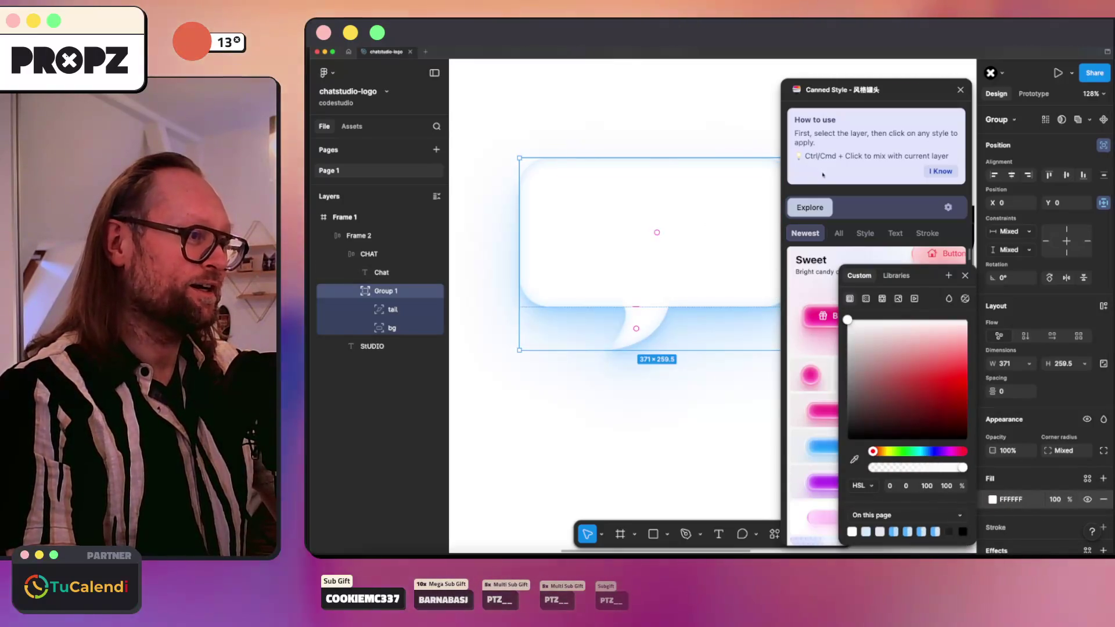
pyautogui.press('Escape')
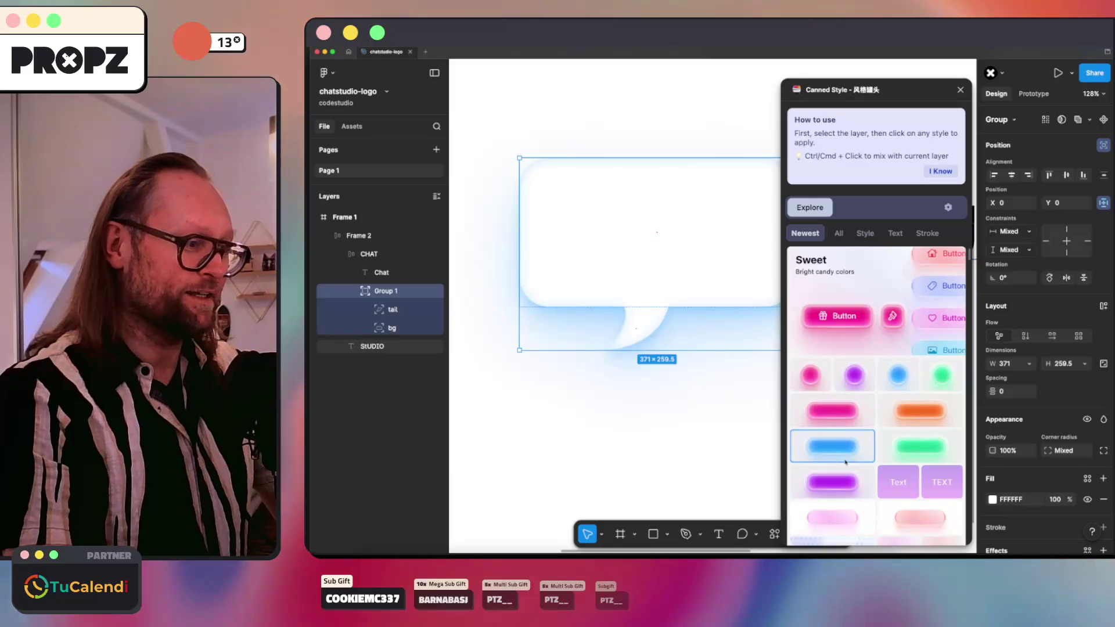
pyautogui.click(833, 475)
pyautogui.press('Escape')
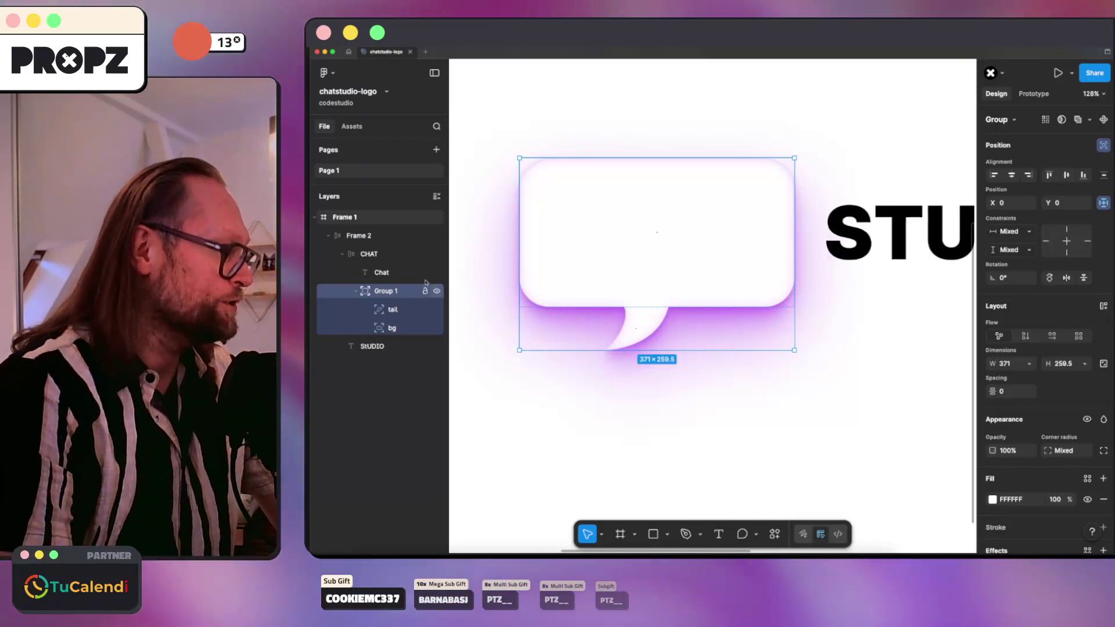
# Step: Hide the original bubble group and move its duplicate into CHAT below Chat
pyautogui.click(356, 346)
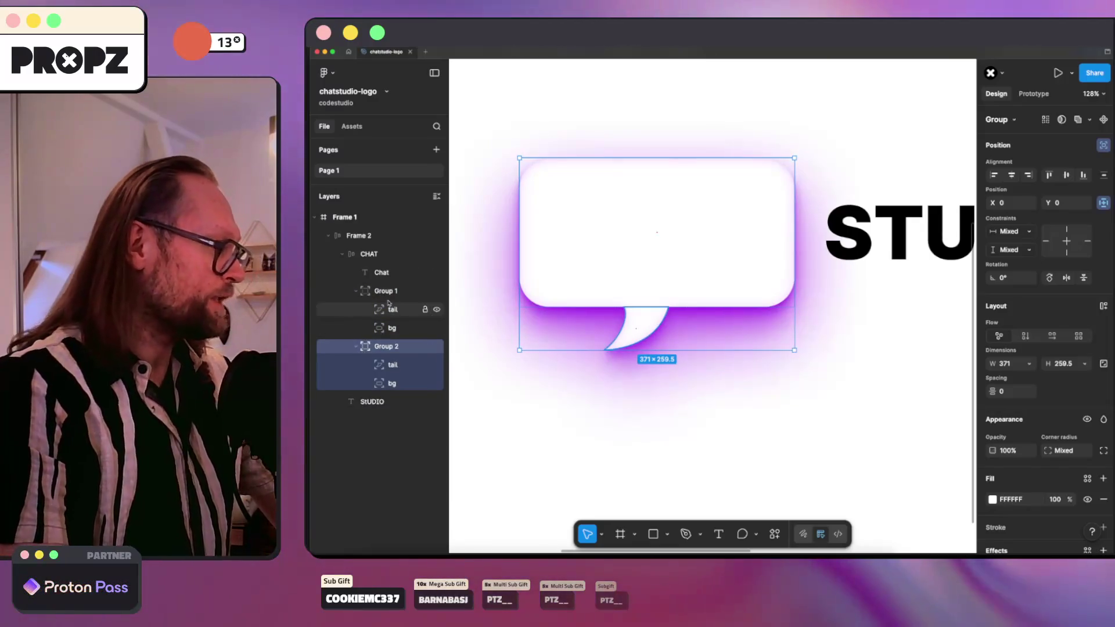
pyautogui.click(355, 292)
pyautogui.click(388, 292)
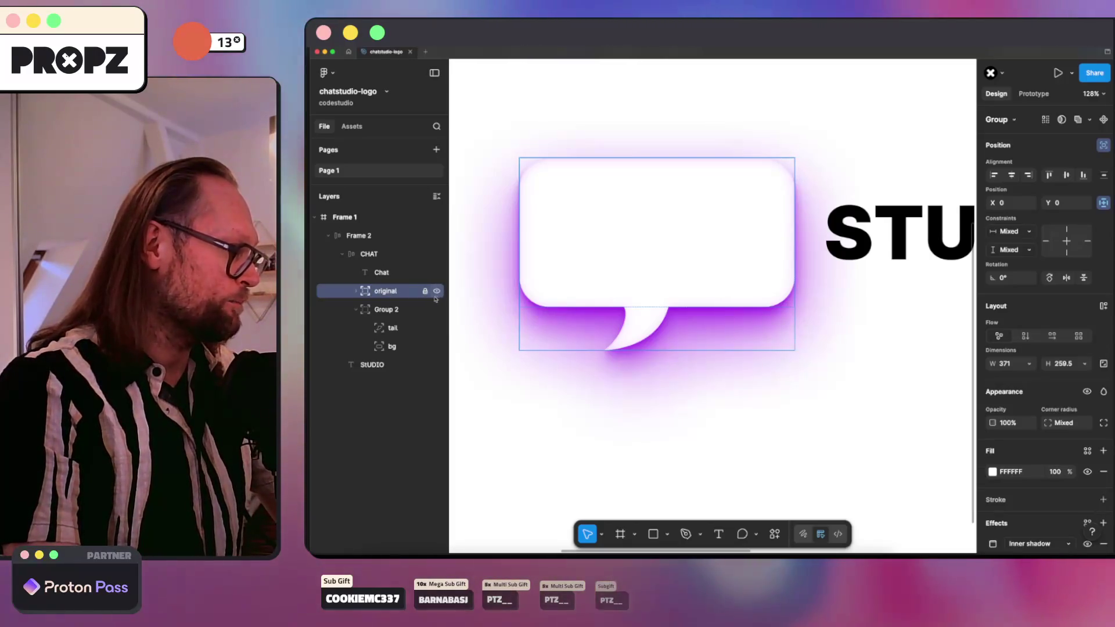
pyautogui.click(437, 291)
pyautogui.moveTo(382, 309); pyautogui.dragTo(389, 284)
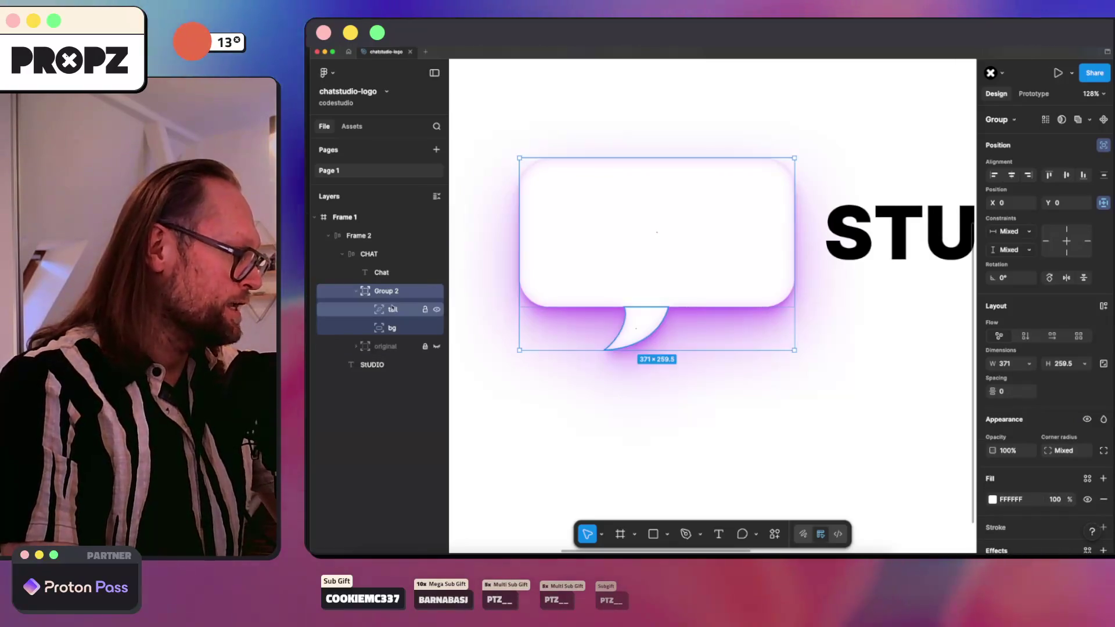
# Step: Merge the copy's tail and bg into one Union shape and ungroup it into CHAT
pyautogui.click(392, 309)
pyautogui.keyDown('shift'); pyautogui.click(400, 323); pyautogui.keyUp('shift')
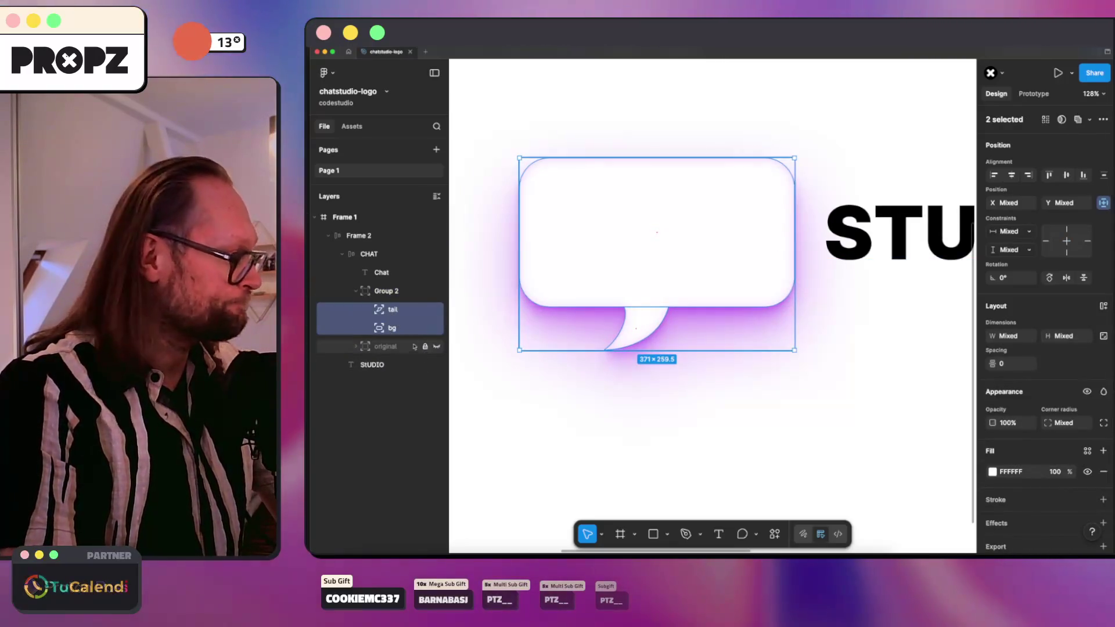
pyautogui.click(1103, 203)
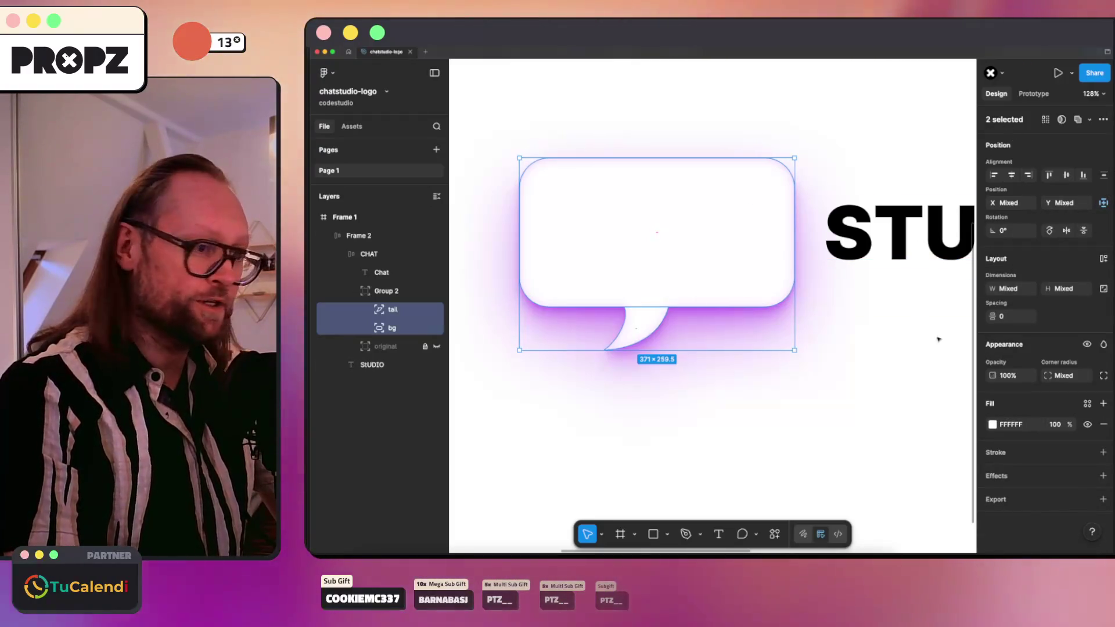
pyautogui.click(1089, 119)
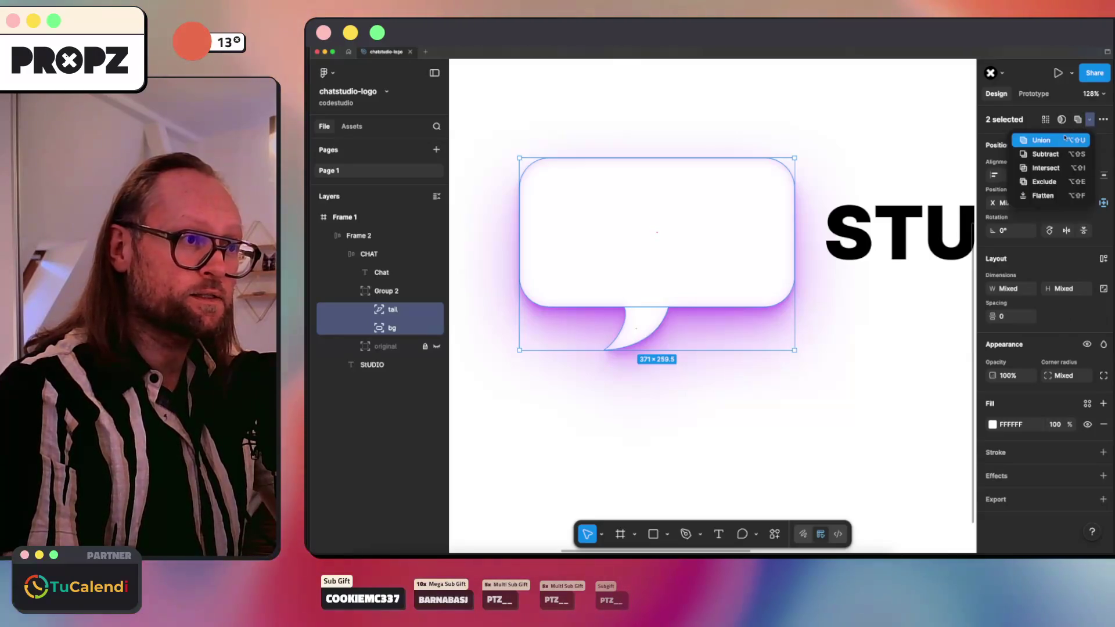
pyautogui.click(1039, 144)
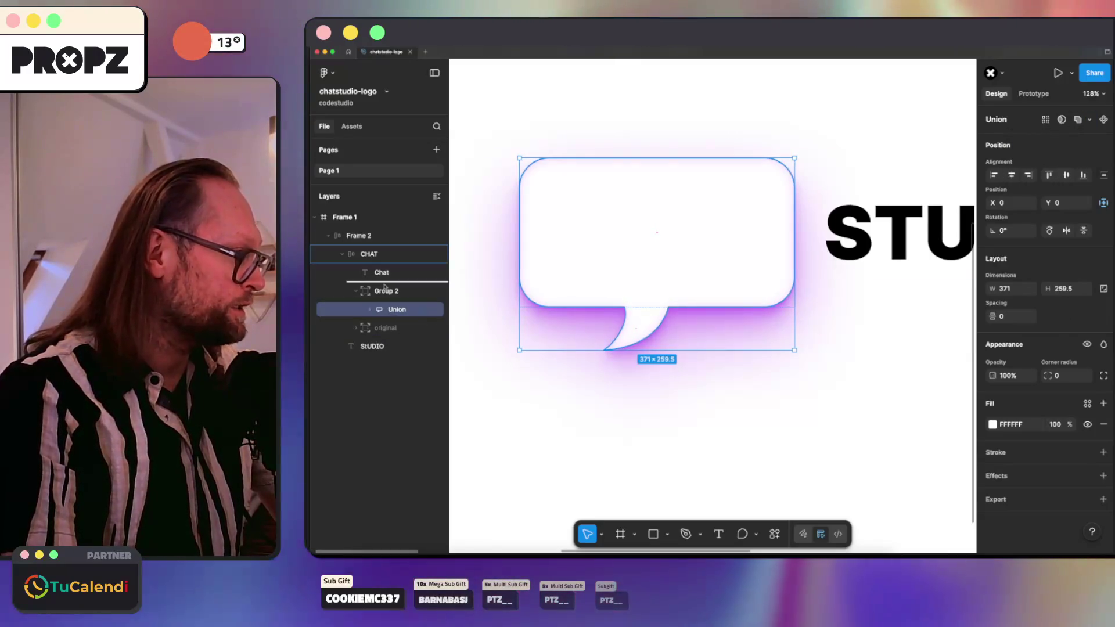
pyautogui.press('super+shift+g')
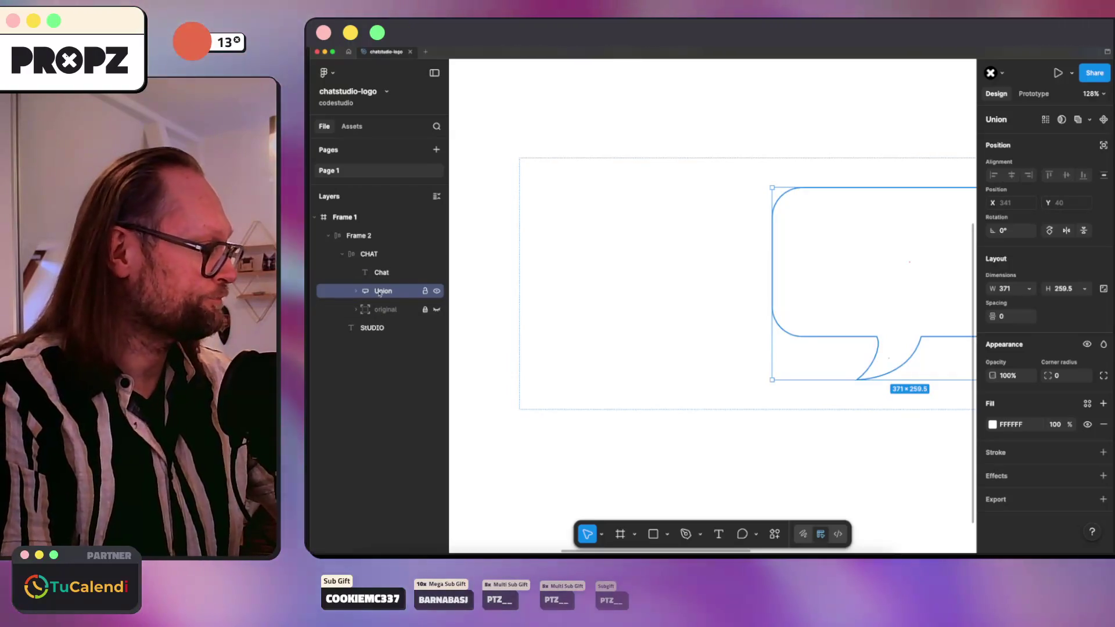
# Step: Set Union to absolute position at 0, 0 with a black 000000 fill, below the Chat layer
pyautogui.click(1103, 145)
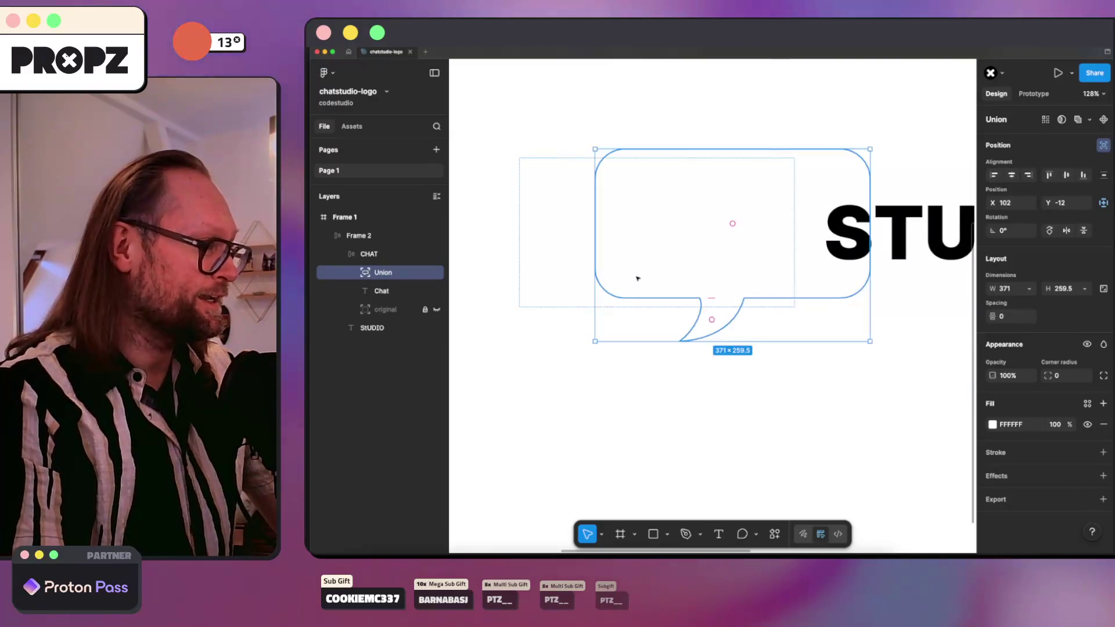
pyautogui.moveTo(574, 267); pyautogui.dragTo(570, 261)
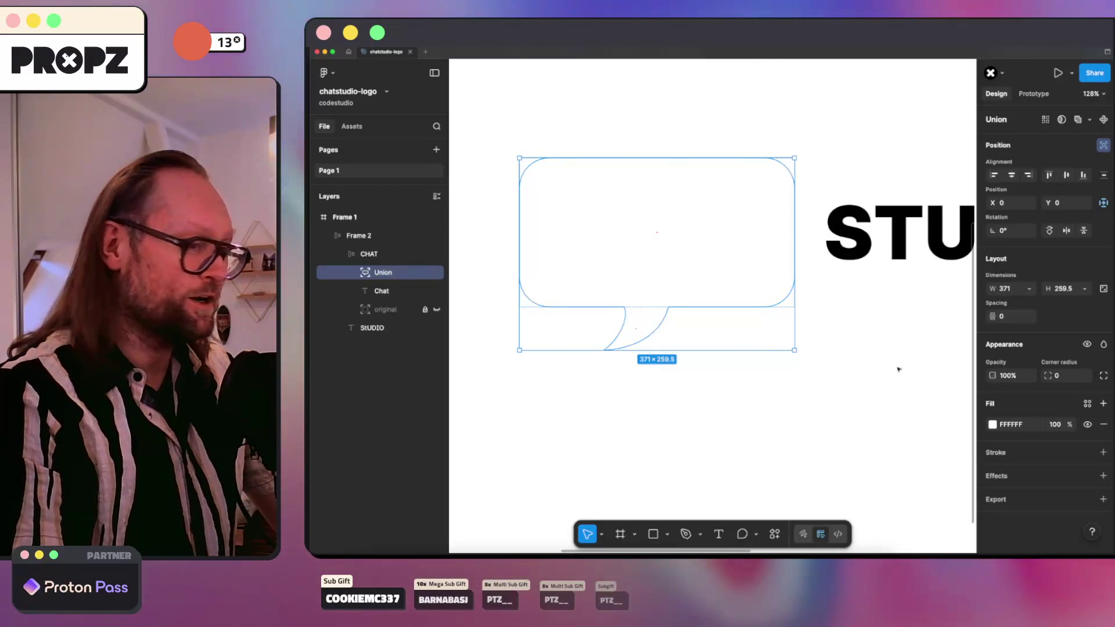
pyautogui.click(992, 425)
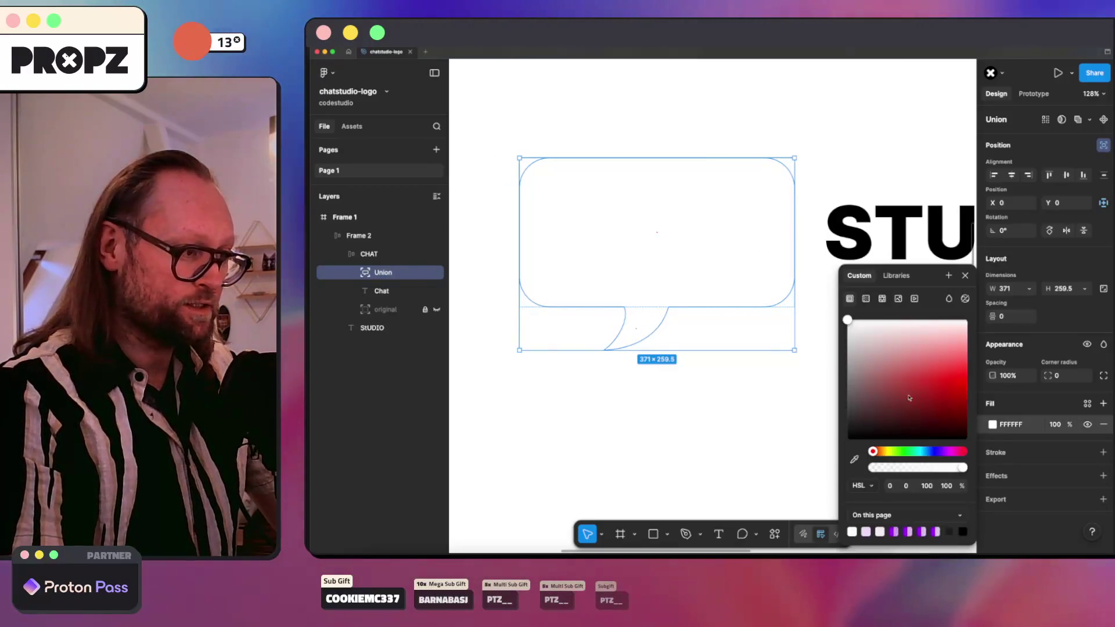
pyautogui.moveTo(859, 429); pyautogui.dragTo(810, 463)
pyautogui.moveTo(385, 268)
pyautogui.mouseDown()
pyautogui.moveTo(355, 276)
pyautogui.moveTo(381, 298)
pyautogui.mouseUp()
pyautogui.press('Escape')
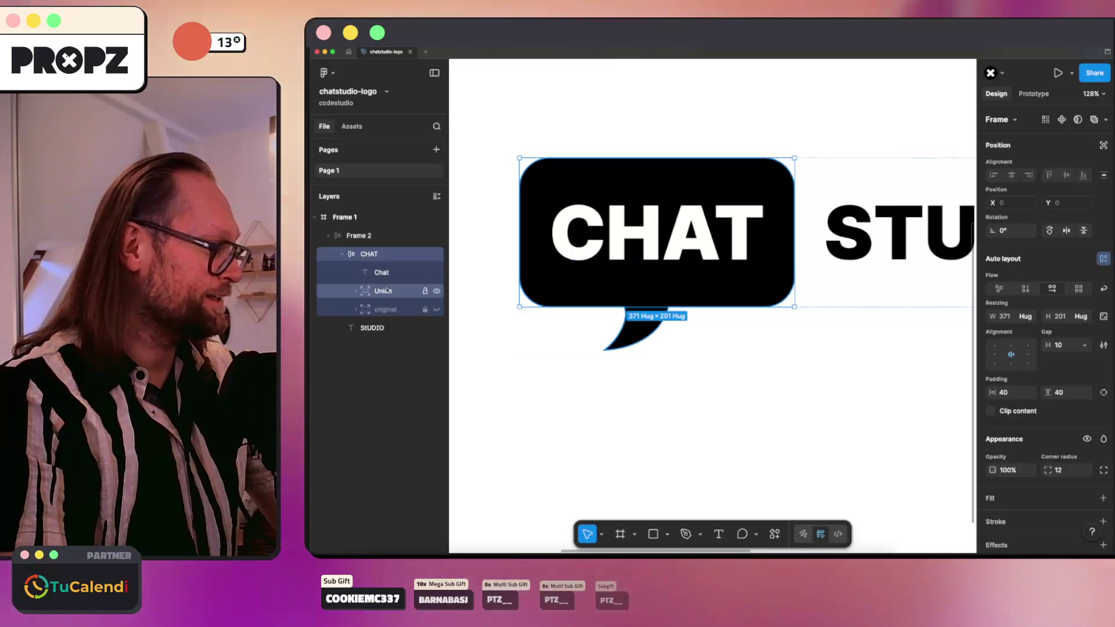
pyautogui.click(386, 291)
pyautogui.click(340, 46)
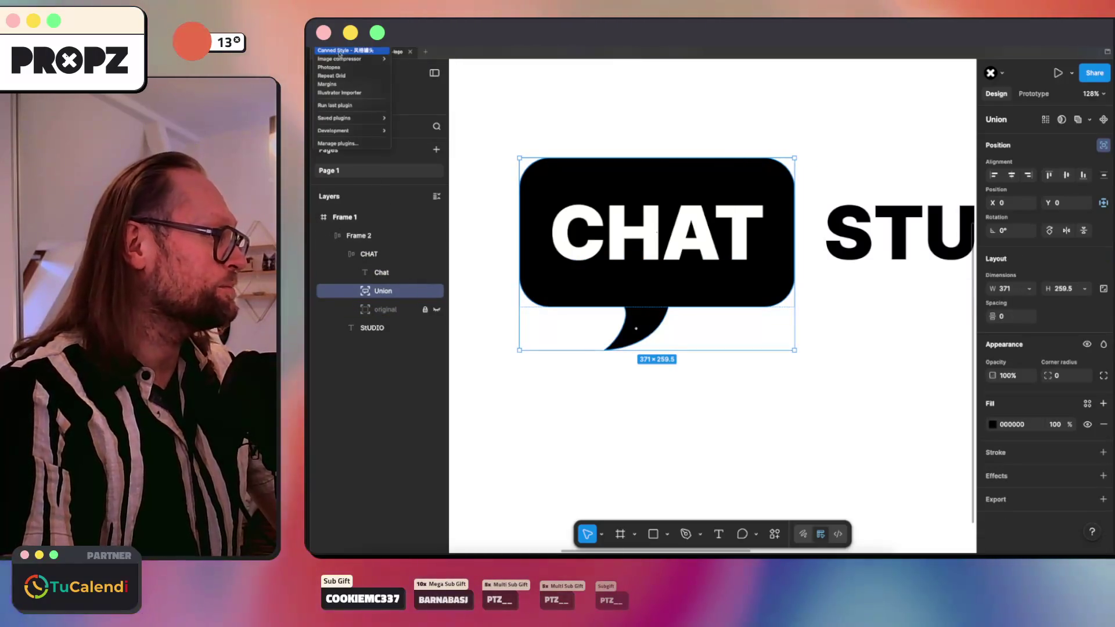
# Step: Apply the pink candy Canned Style to the Union bubble and close the plugin
pyautogui.click(340, 51)
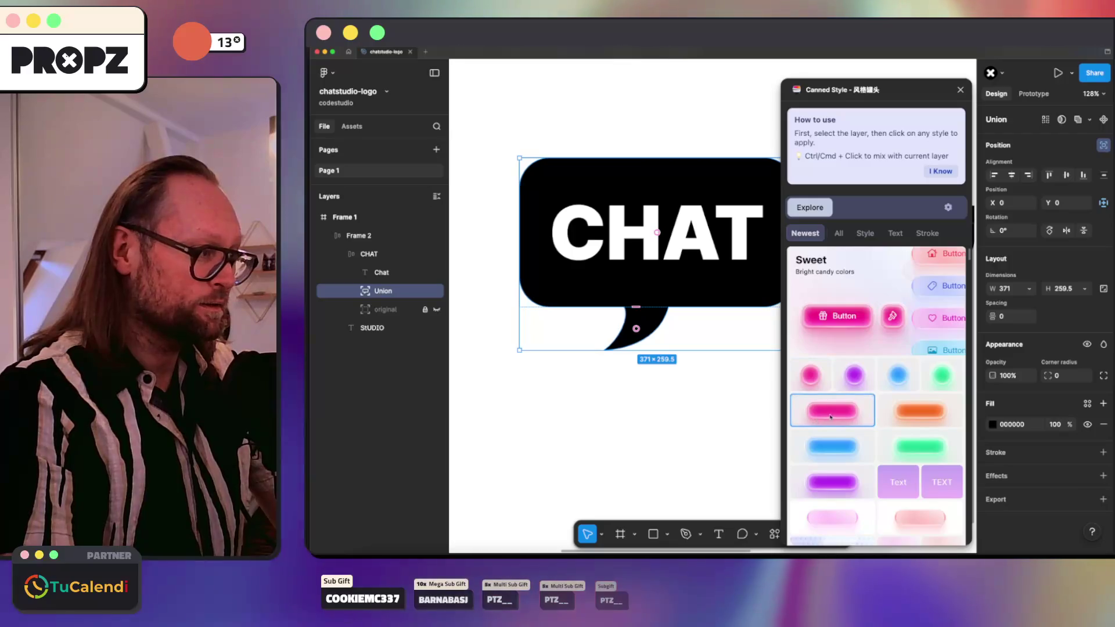
pyautogui.click(830, 415)
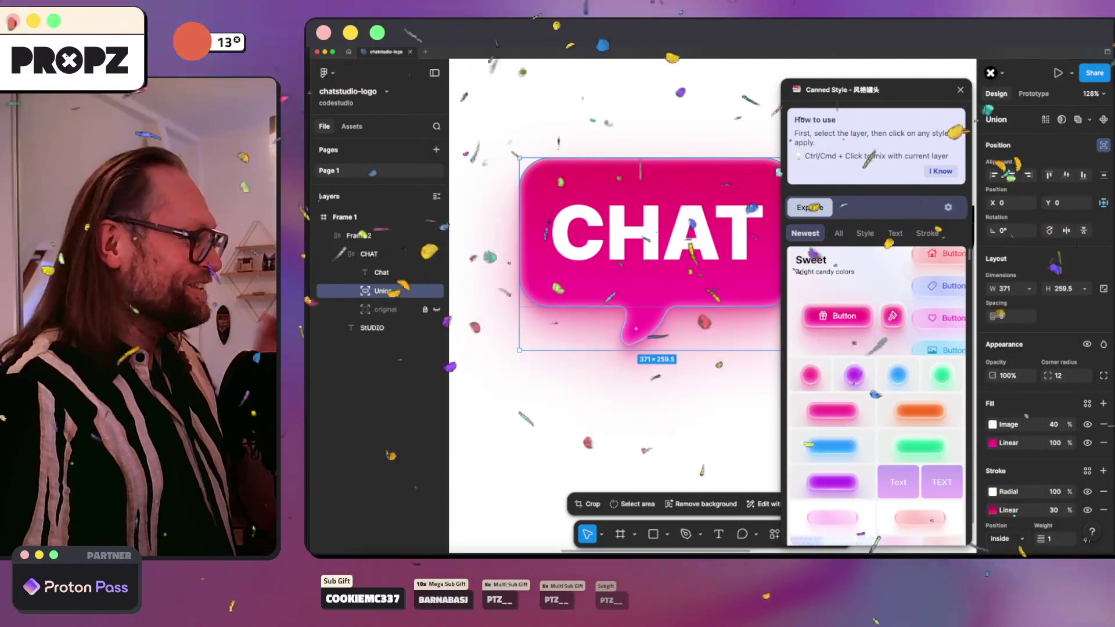
pyautogui.click(960, 90)
pyautogui.click(823, 97)
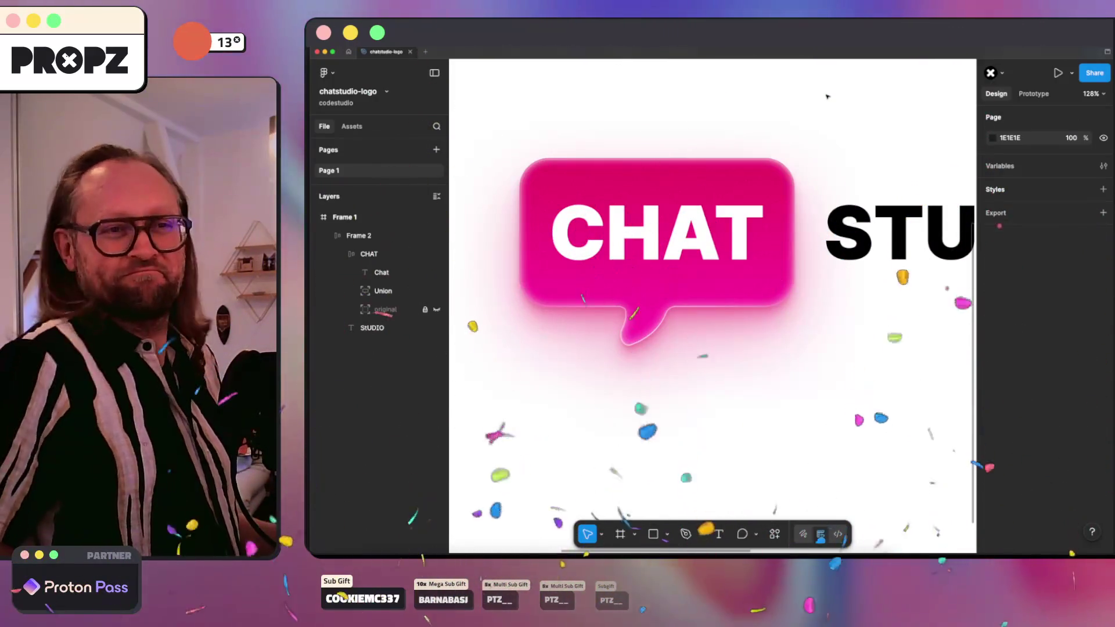
# Step: Zoom around the logo and reselect the Union bubble to inspect its glowing magenta style
pyautogui.scroll(-5, 832, 70)
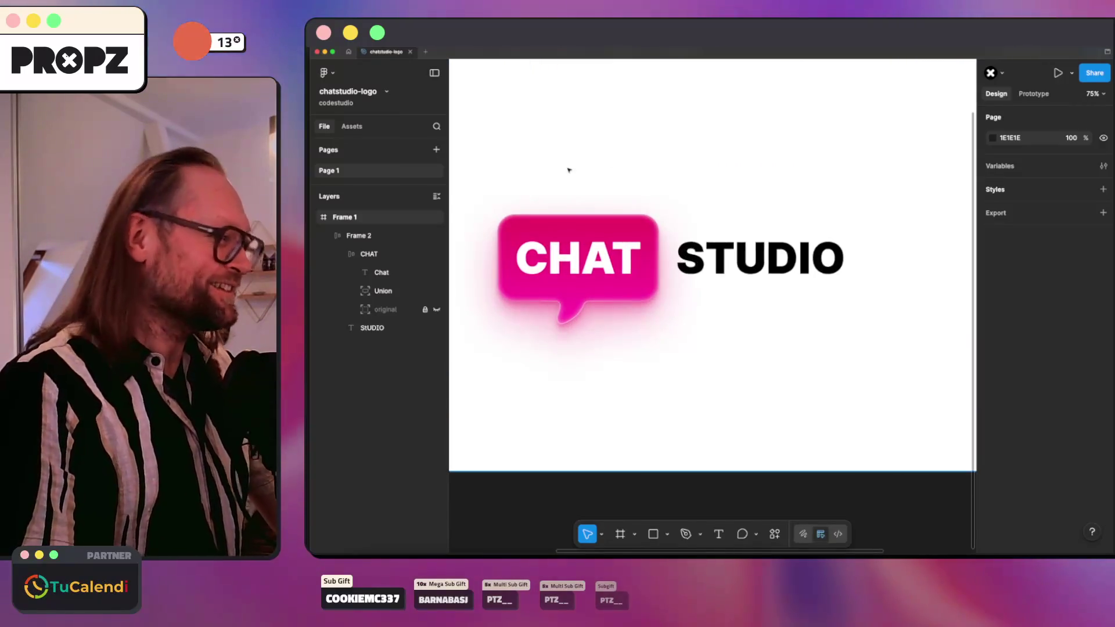
pyautogui.scroll(3, 569, 170)
pyautogui.click(589, 380)
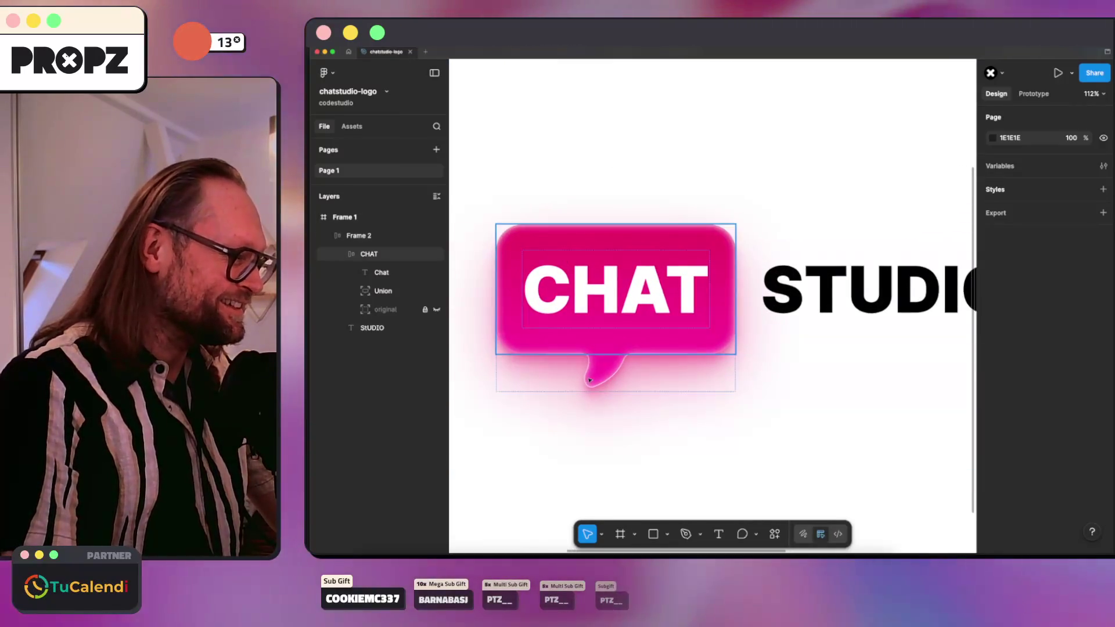
pyautogui.click(589, 381)
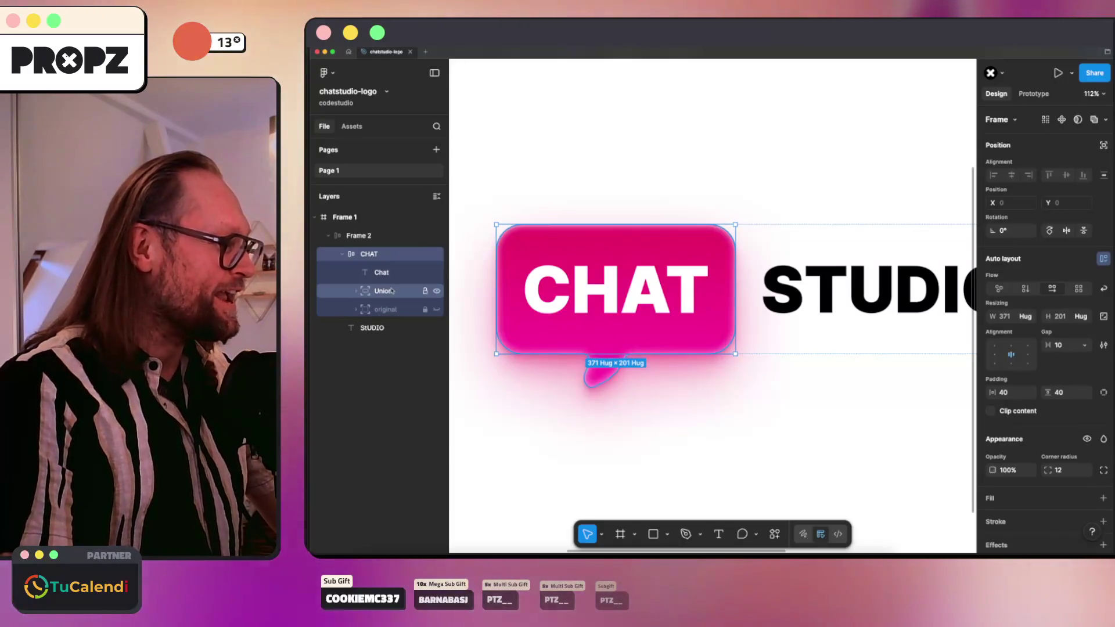
pyautogui.click(392, 291)
pyautogui.scroll(-5, 981, 355)
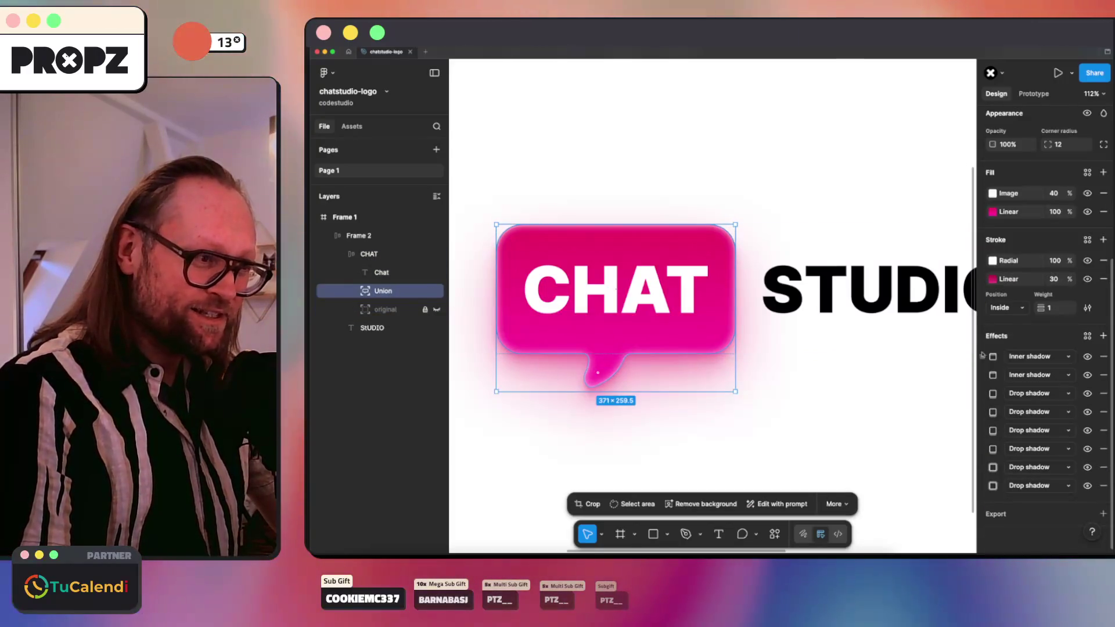
pyautogui.click(1085, 280)
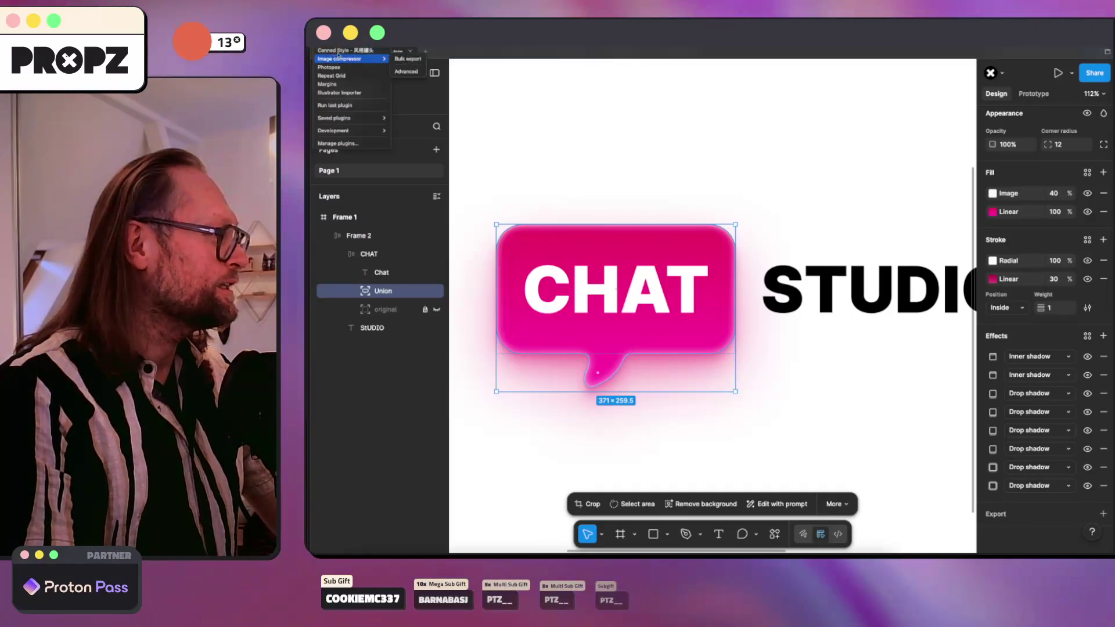
# Step: Try orange, cyan, lavender and yellow styles, then settle on the Liquid Glass frosted look
pyautogui.click(340, 51)
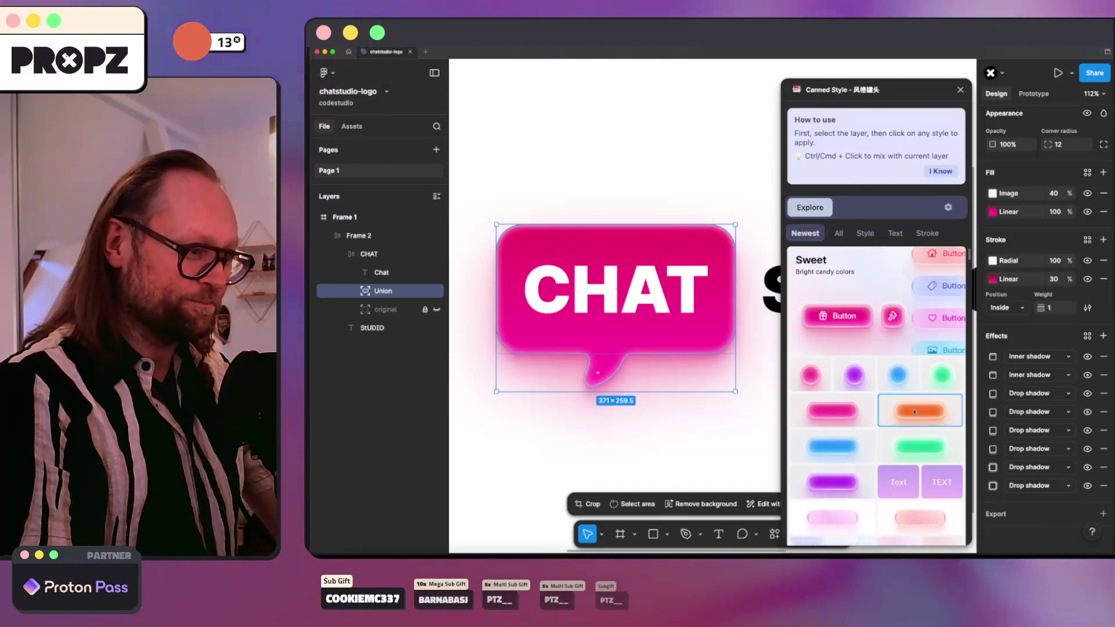
pyautogui.click(915, 411)
pyautogui.scroll(-5, 892, 409)
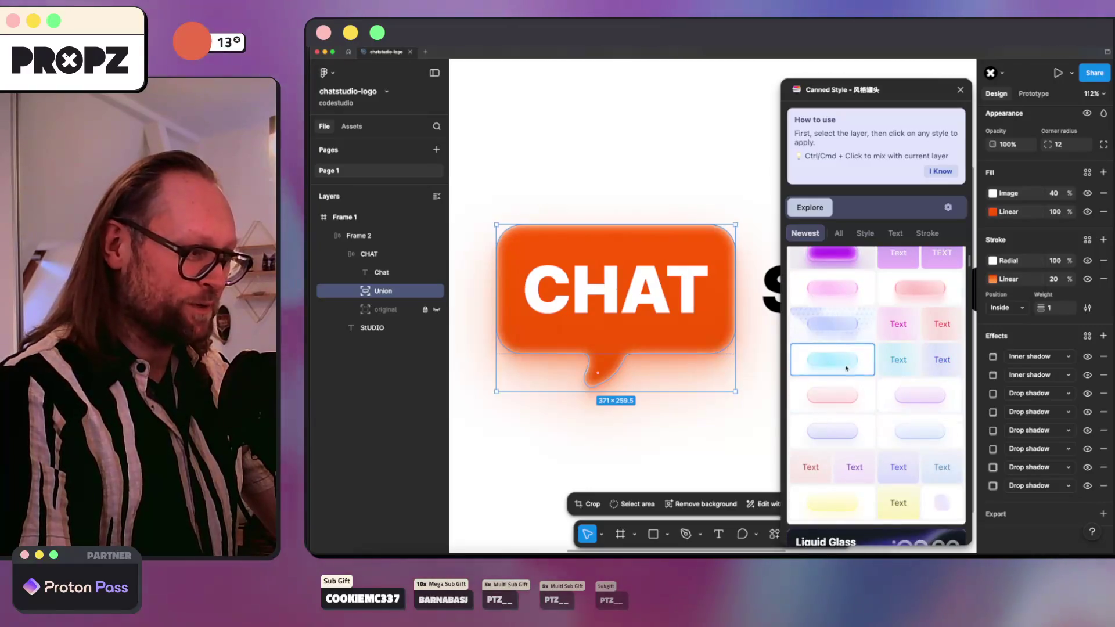
pyautogui.click(845, 368)
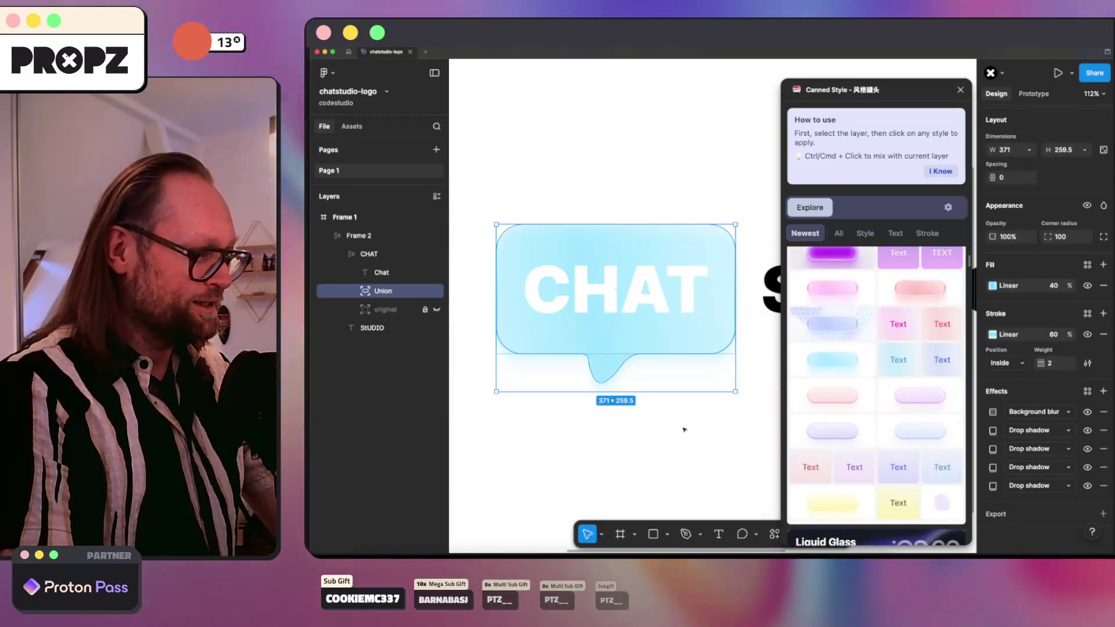
pyautogui.click(820, 435)
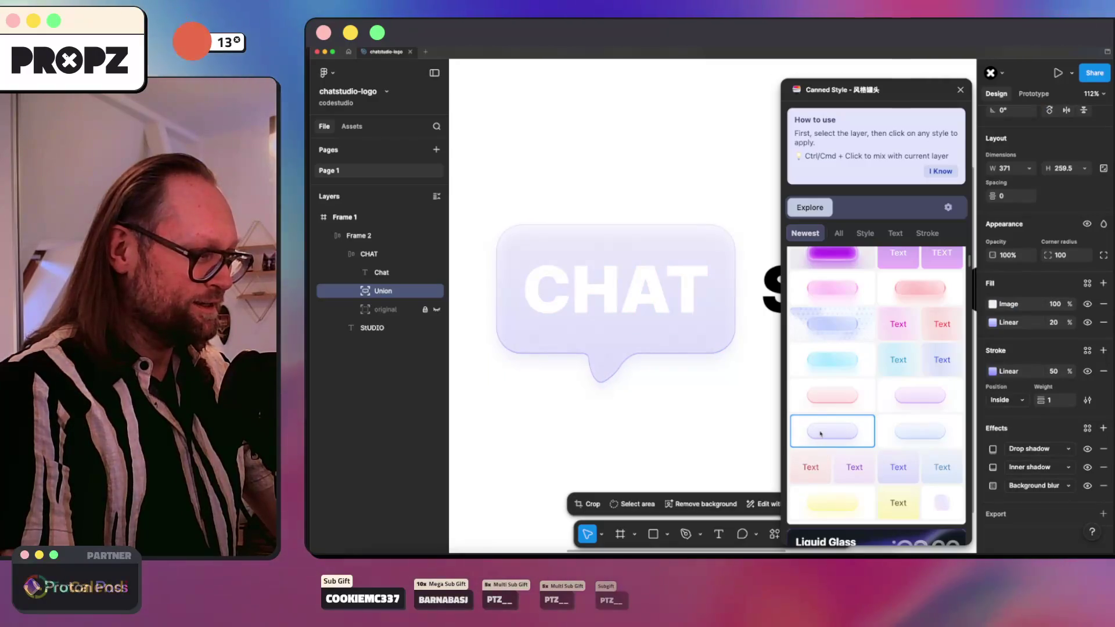
pyautogui.scroll(-5, 823, 429)
pyautogui.click(826, 269)
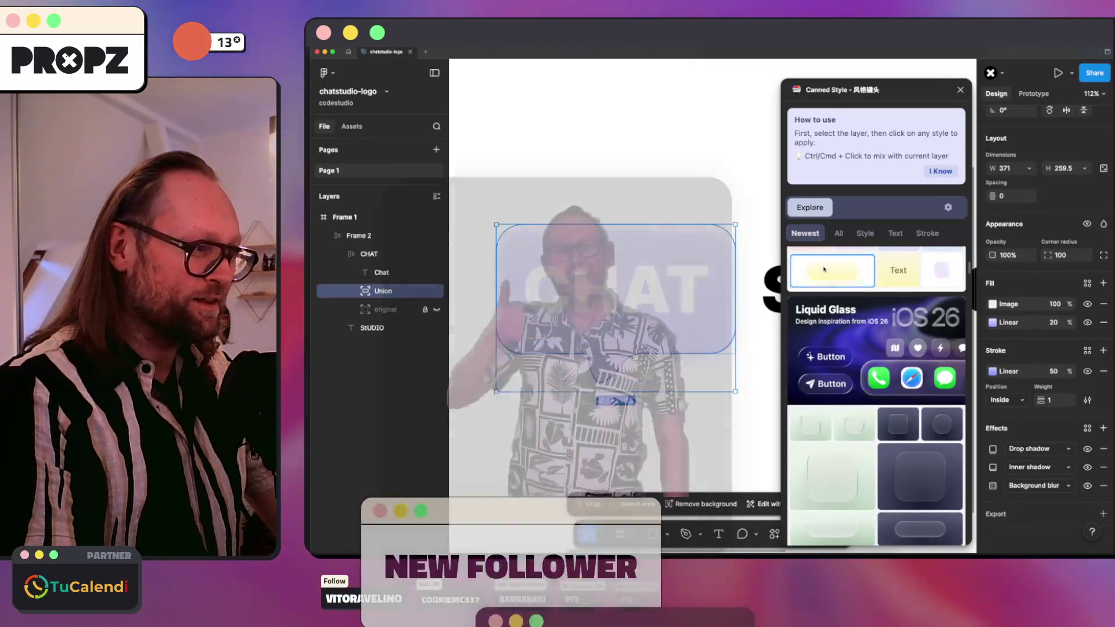
pyautogui.click(823, 468)
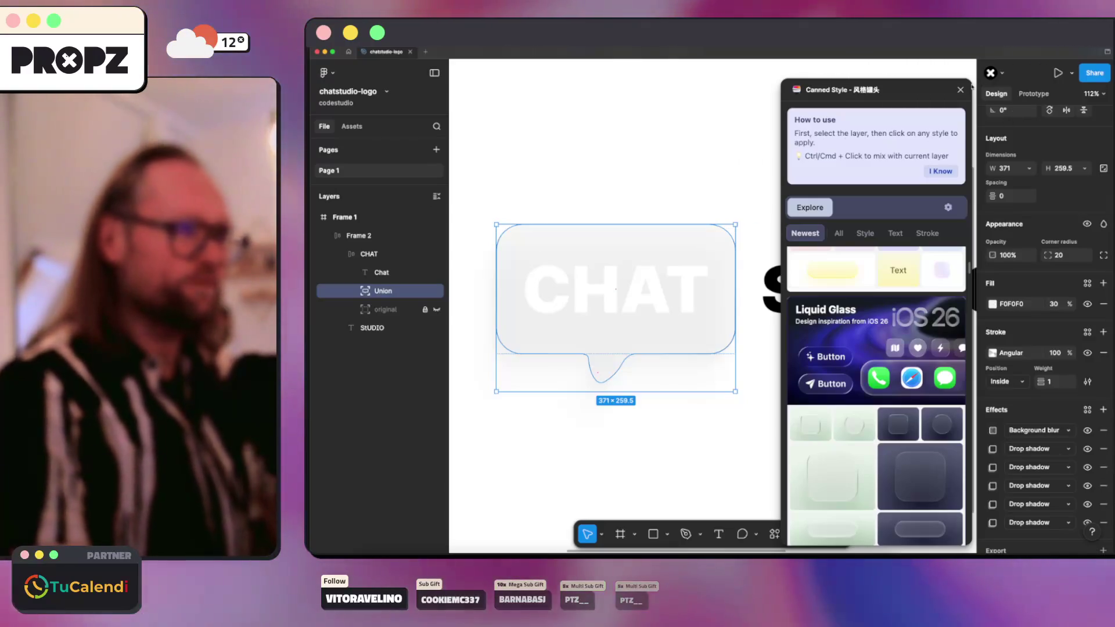
# Step: Undo the glass and pink styles to return to the plain black Union bubble
pyautogui.click(648, 177)
pyautogui.hotkey('ctrl', 'z')
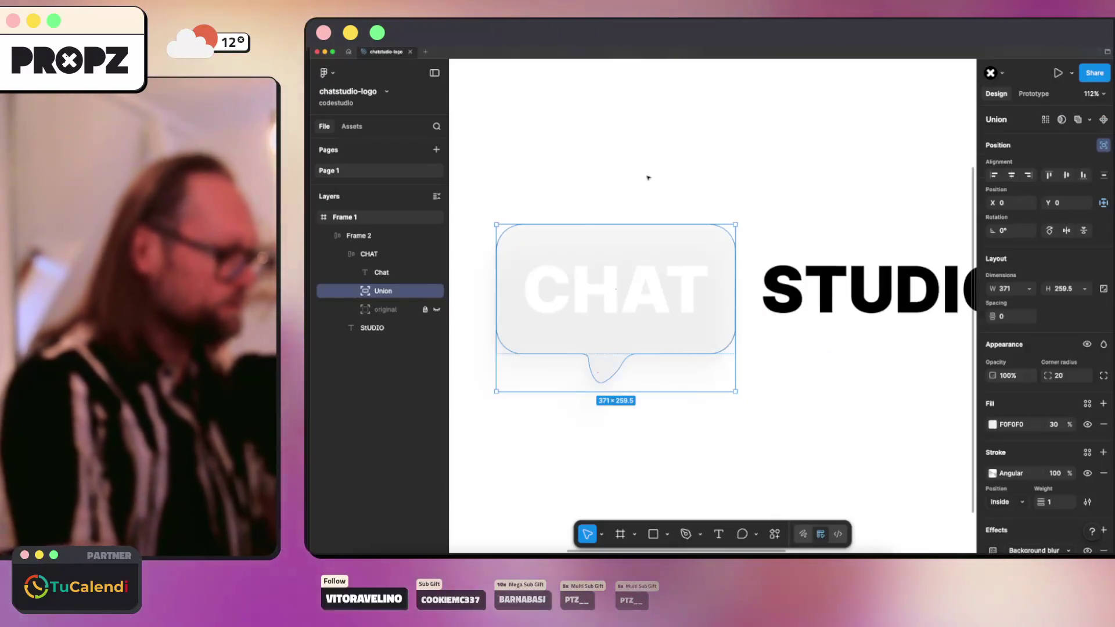
pyautogui.hotkey('ctrl', 'z')
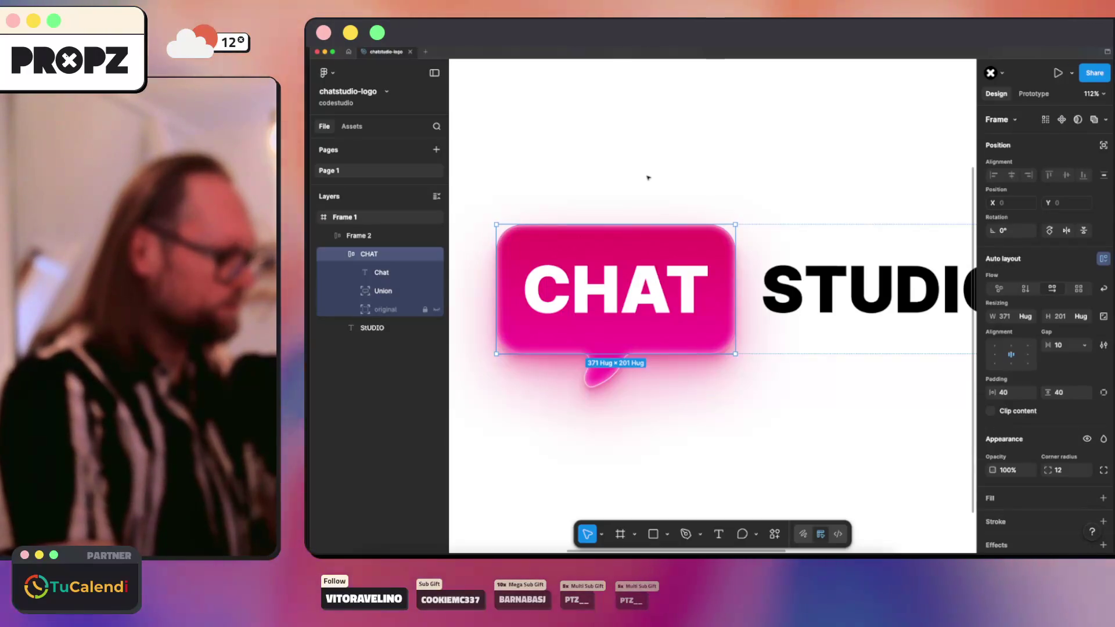
pyautogui.hotkey('ctrl', 'shift', 'z')
pyautogui.hotkey('ctrl', 'shift', 'z')
pyautogui.hotkey('ctrl', 'z')
pyautogui.hotkey('ctrl', 'z')
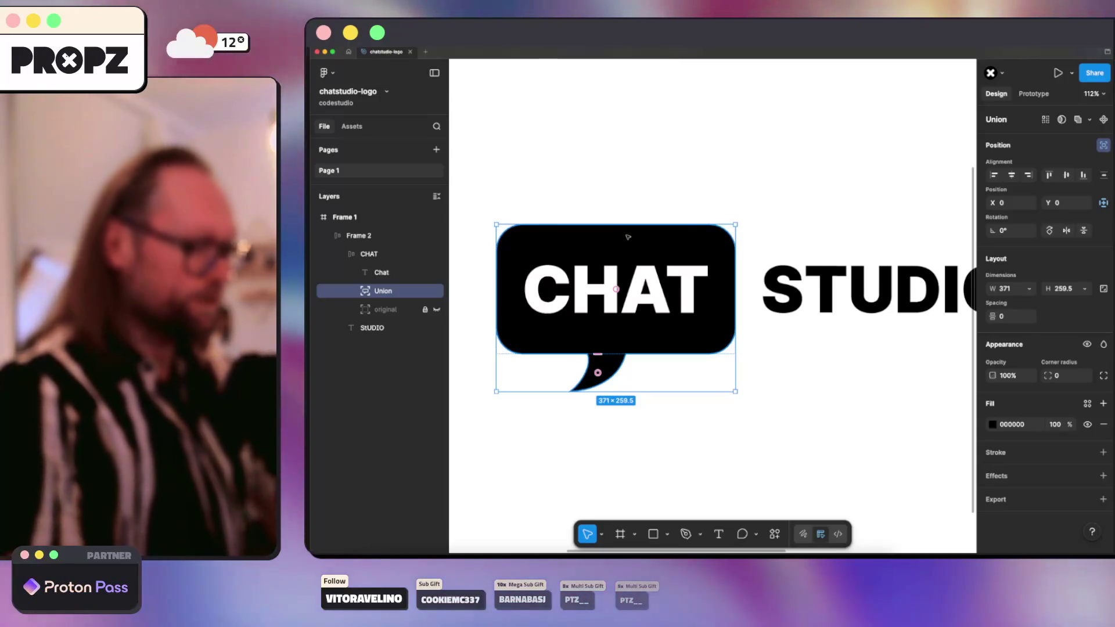
# Step: Try muted red, lavender glass and light-grey glass Canned Styles, undoing the glass trials
pyautogui.click(341, 51)
pyautogui.moveTo(365, 60)
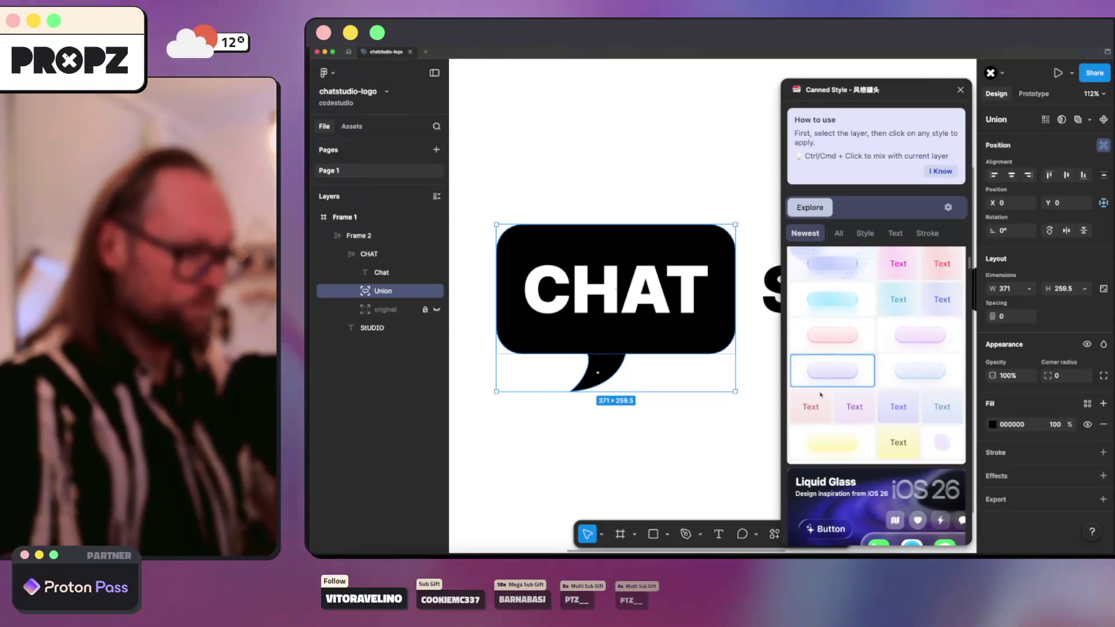
pyautogui.click(808, 409)
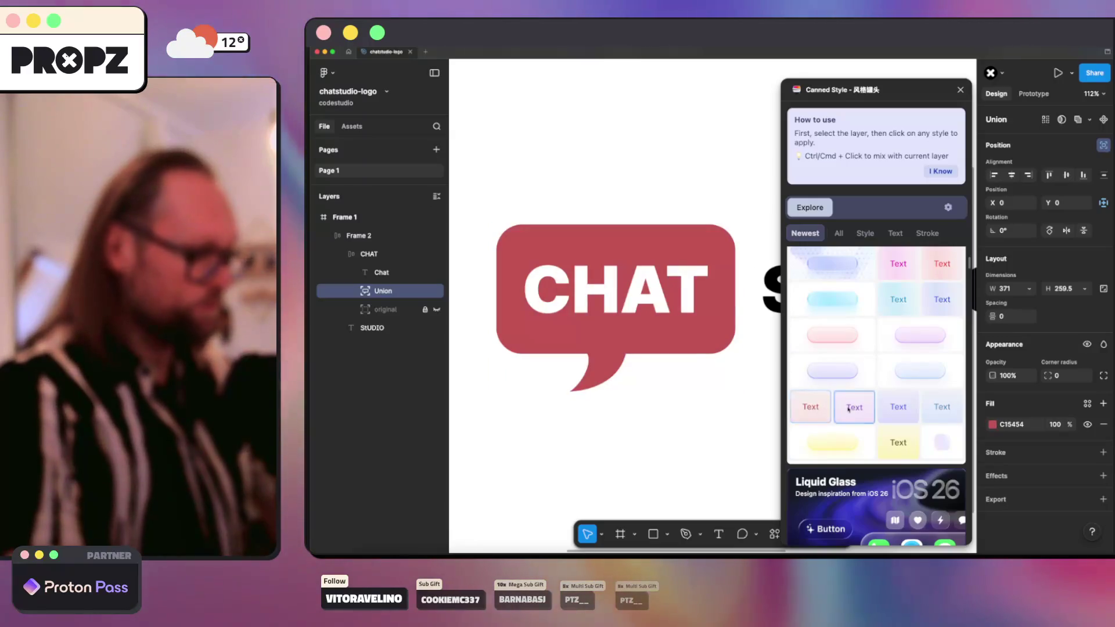
pyautogui.click(838, 381)
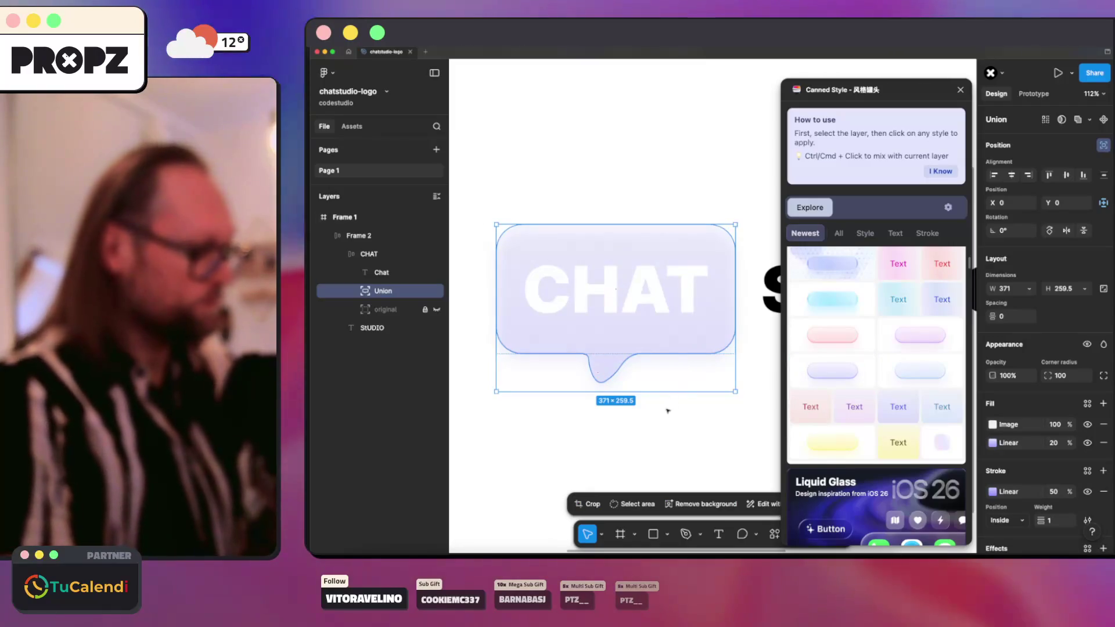
pyautogui.hotkey('ctrl', 'z')
pyautogui.hotkey('ctrl', 'z')
pyautogui.scroll(-5, 864, 382)
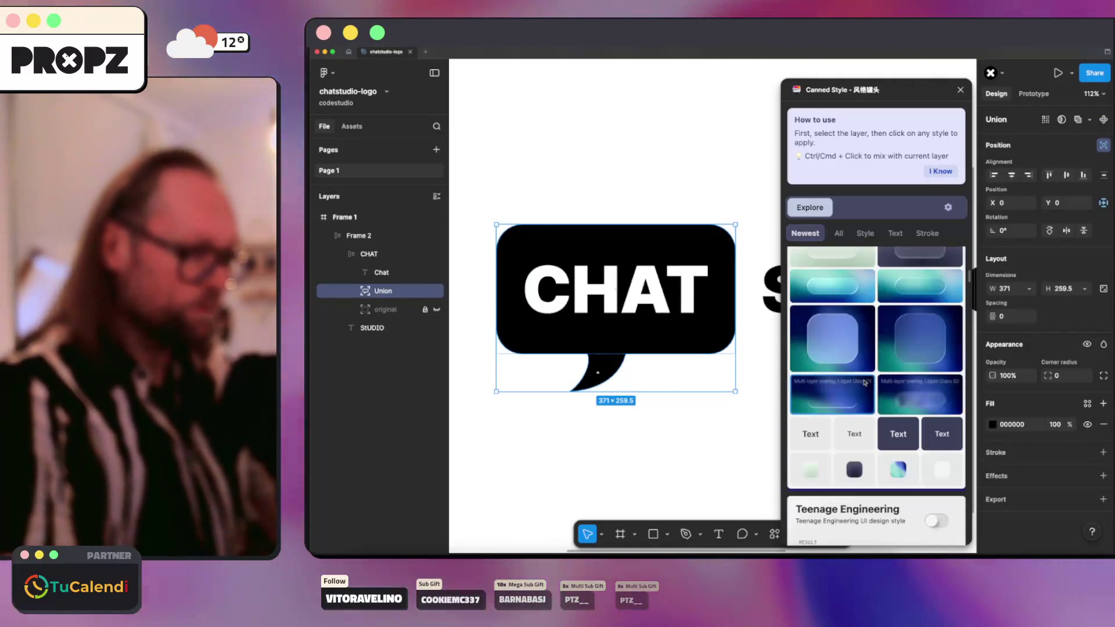
pyautogui.click(865, 382)
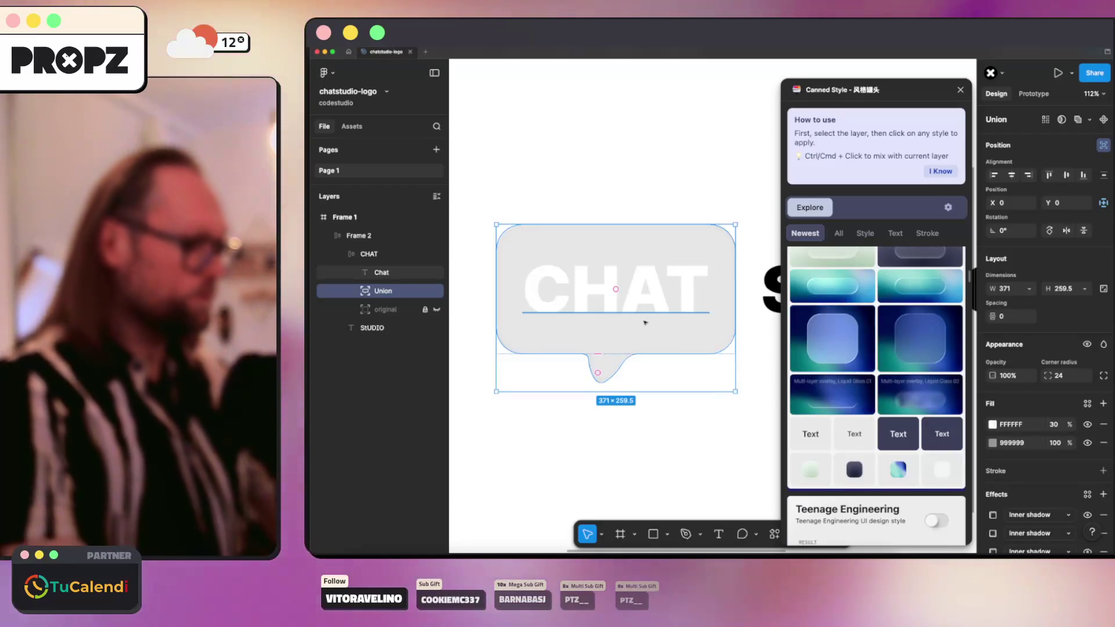
pyautogui.hotkey('ctrl', 'z')
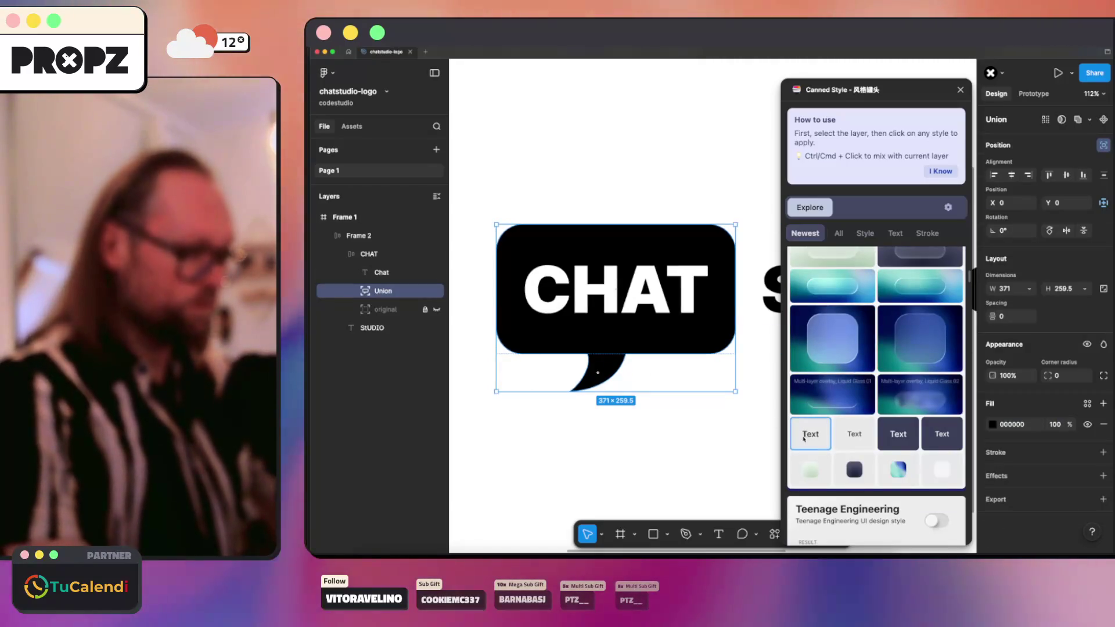
pyautogui.scroll(-3, 809, 440)
# Step: Apply the teal-to-navy gradient style to the bubble and zoom to preview it
pyautogui.click(899, 367)
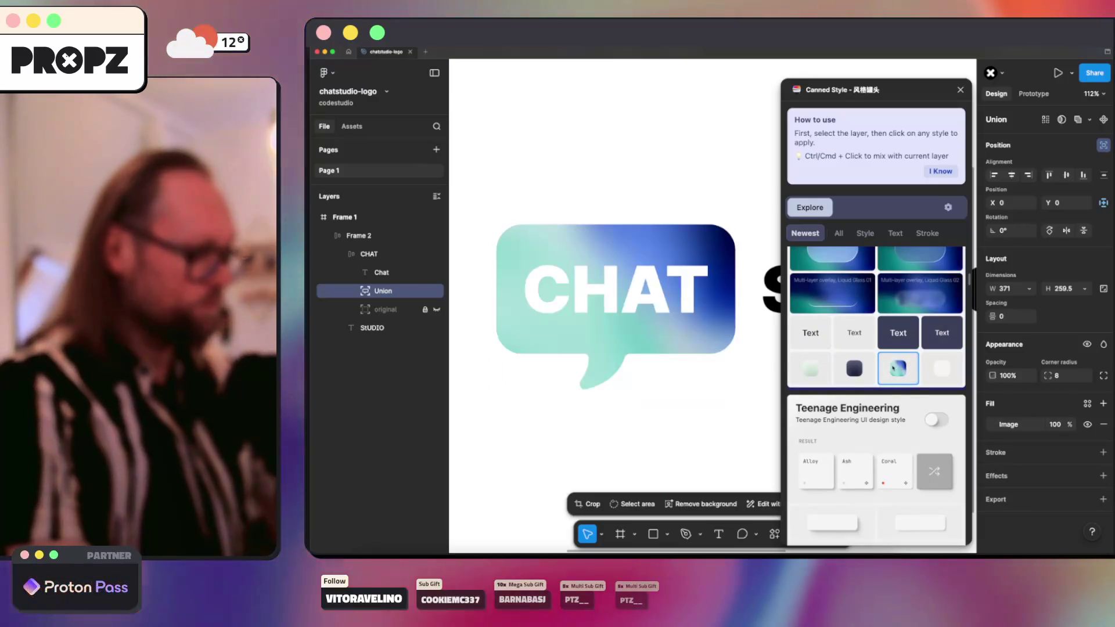
pyautogui.click(639, 450)
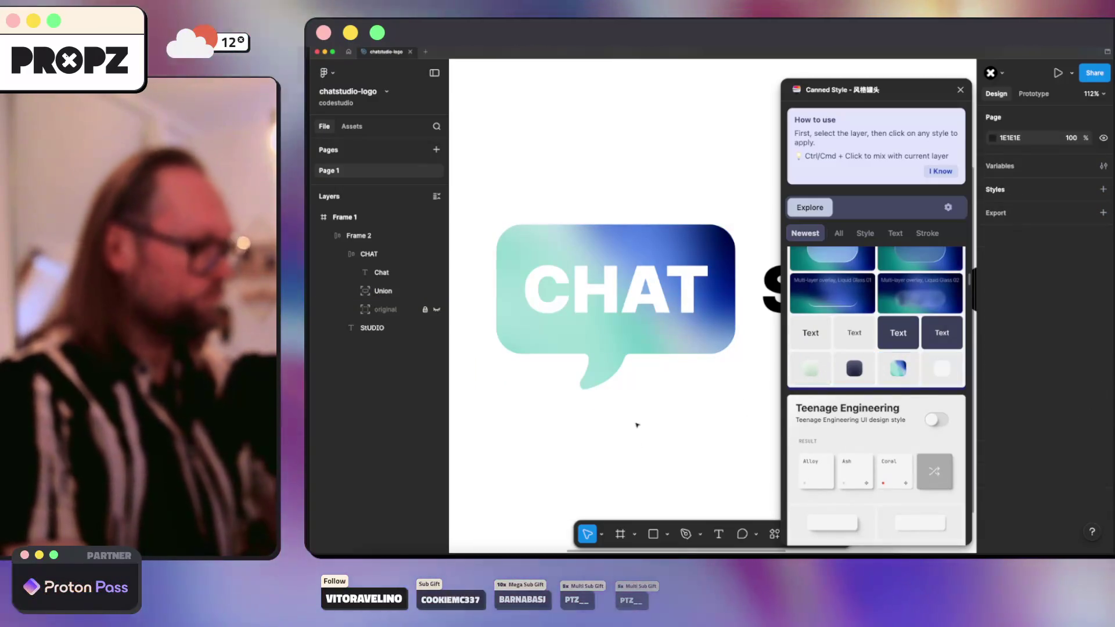
pyautogui.scroll(-5, 650, 441)
pyautogui.scroll(2, 661, 447)
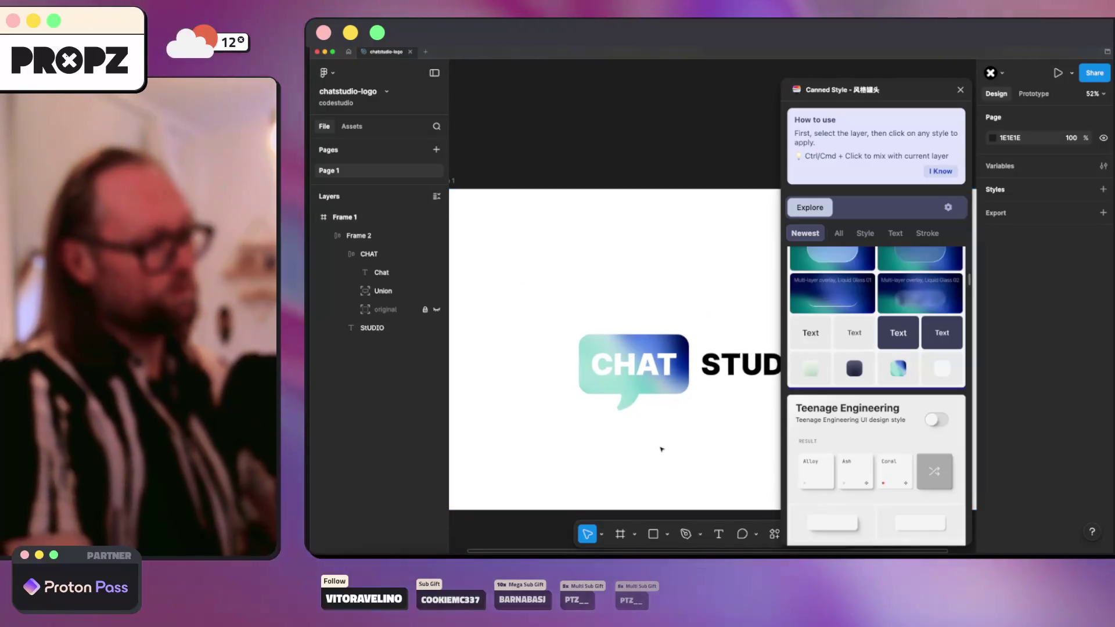
pyautogui.scroll(10, 643, 396)
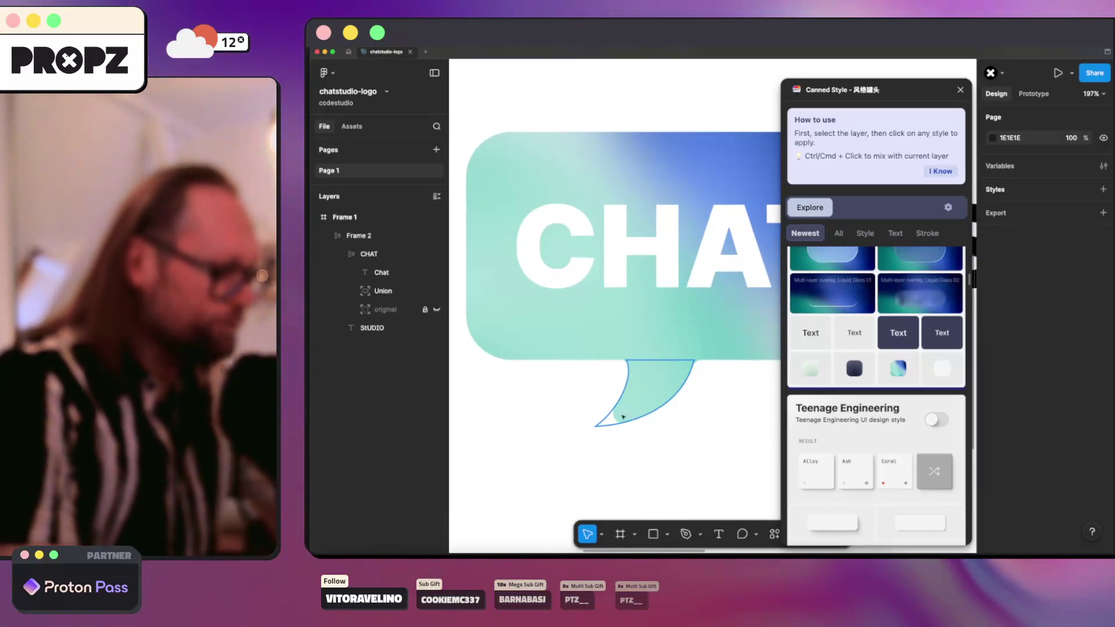
pyautogui.scroll(-5, 639, 394)
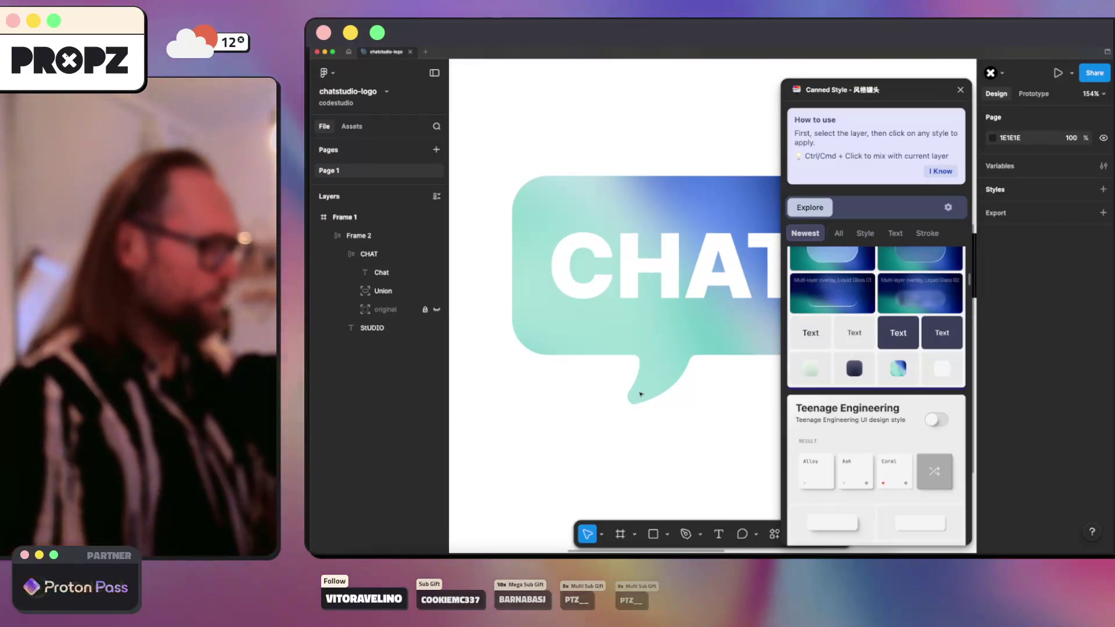
pyautogui.scroll(-2, 676, 402)
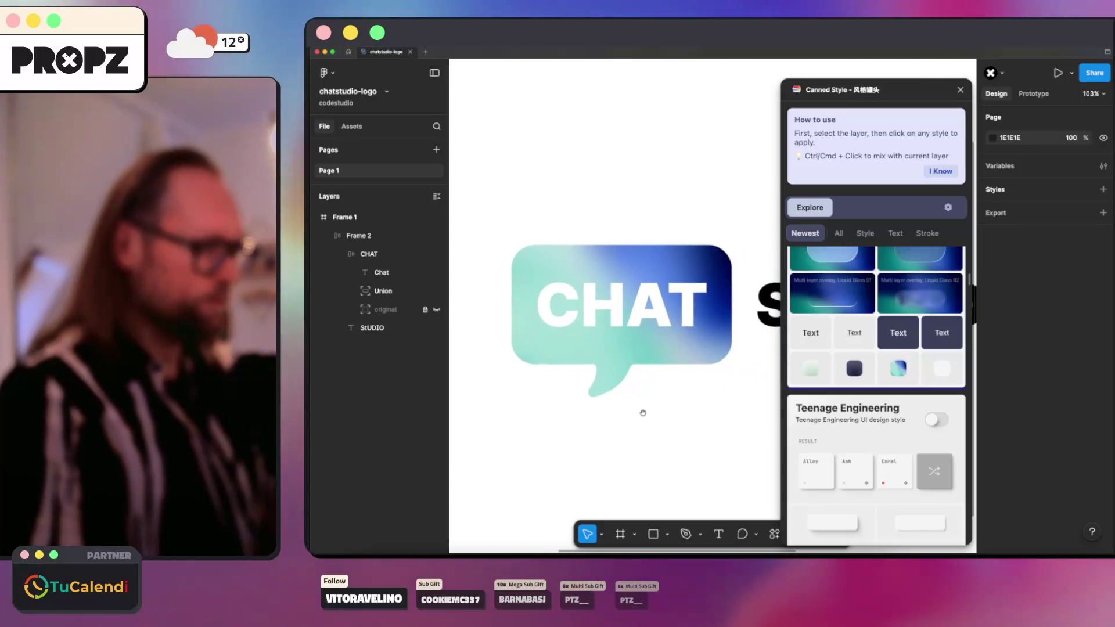
pyautogui.scroll(-3, 851, 390)
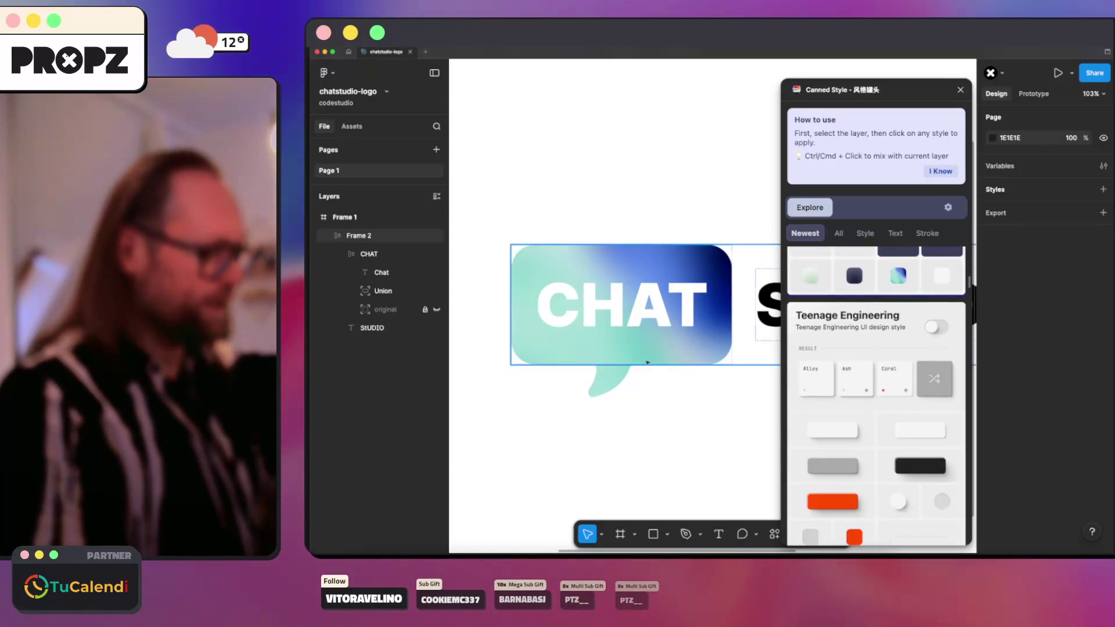
# Step: Try the white Alloy and orange-red styles on the Union bubble, previewing each
pyautogui.click(381, 292)
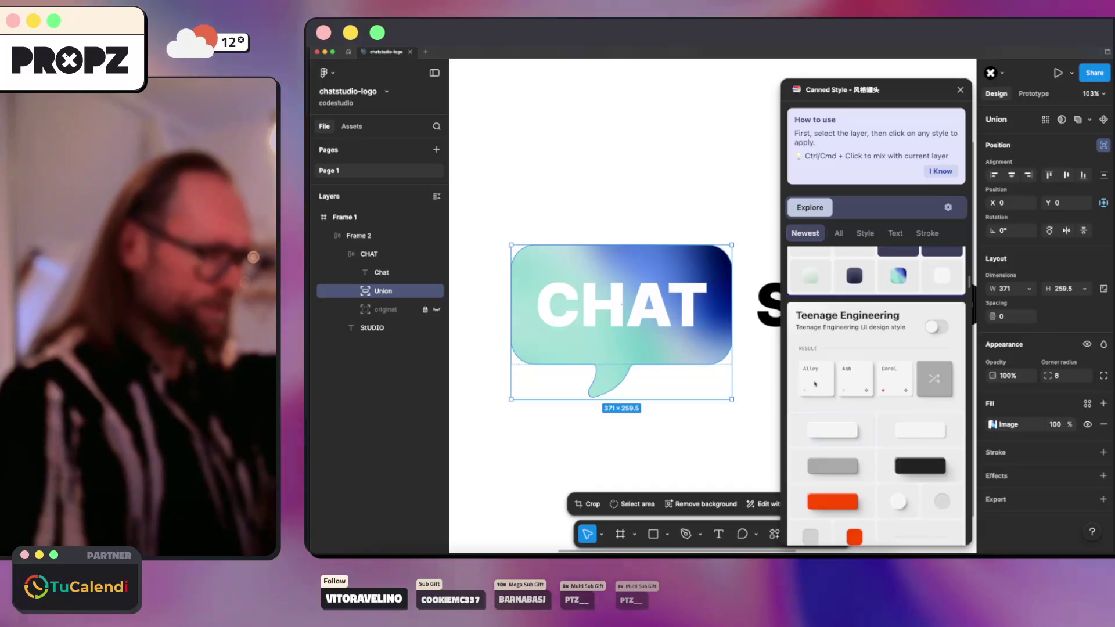
pyautogui.click(819, 384)
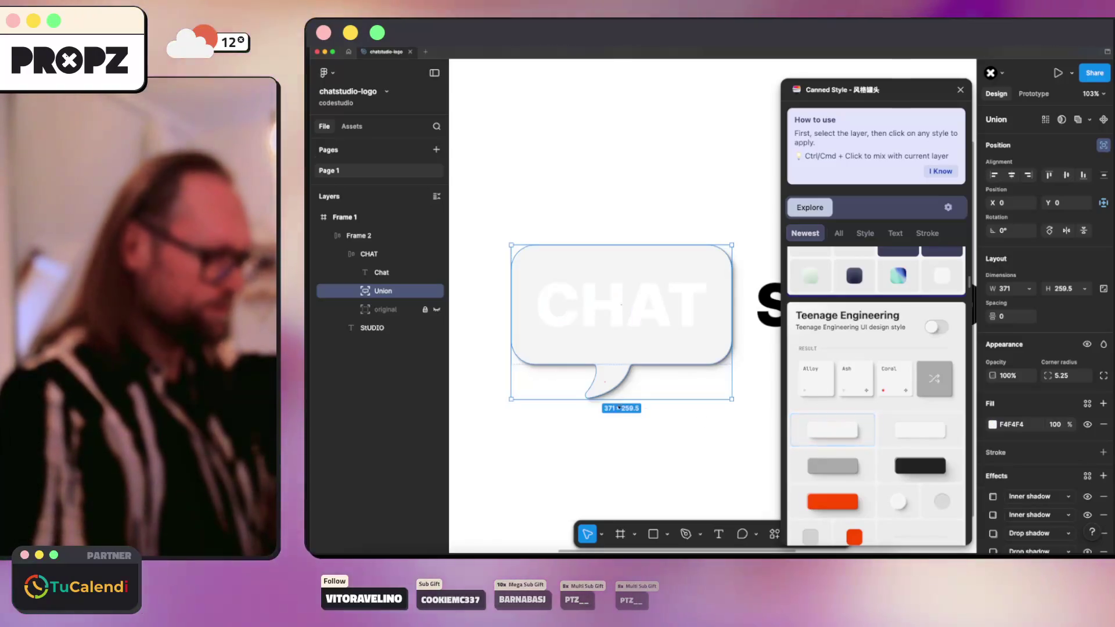
pyautogui.click(619, 443)
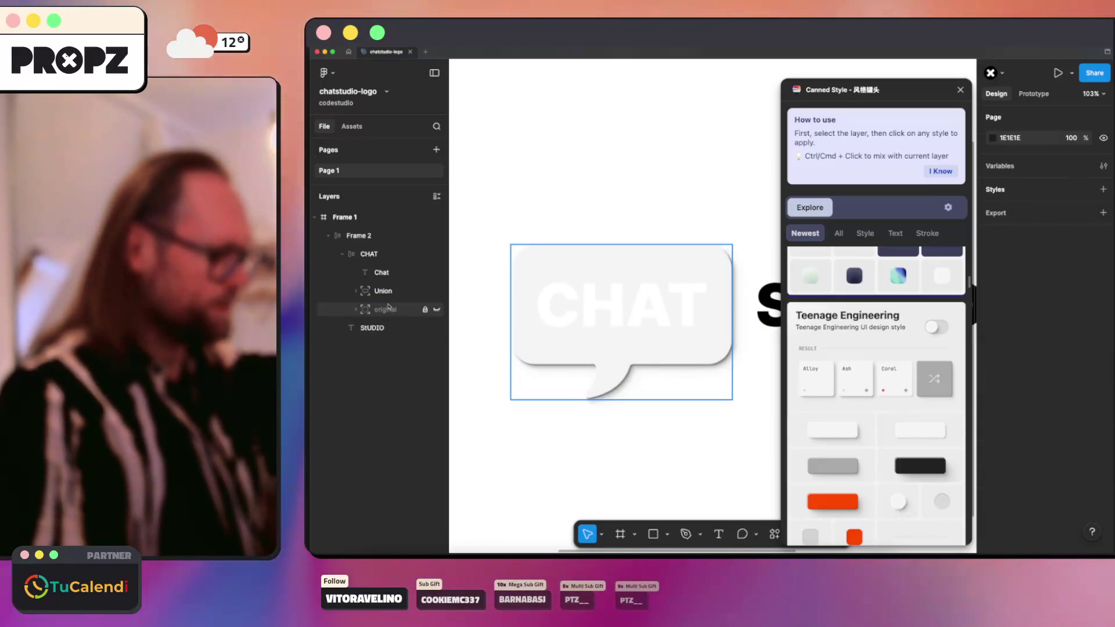
pyautogui.click(398, 293)
pyautogui.click(832, 501)
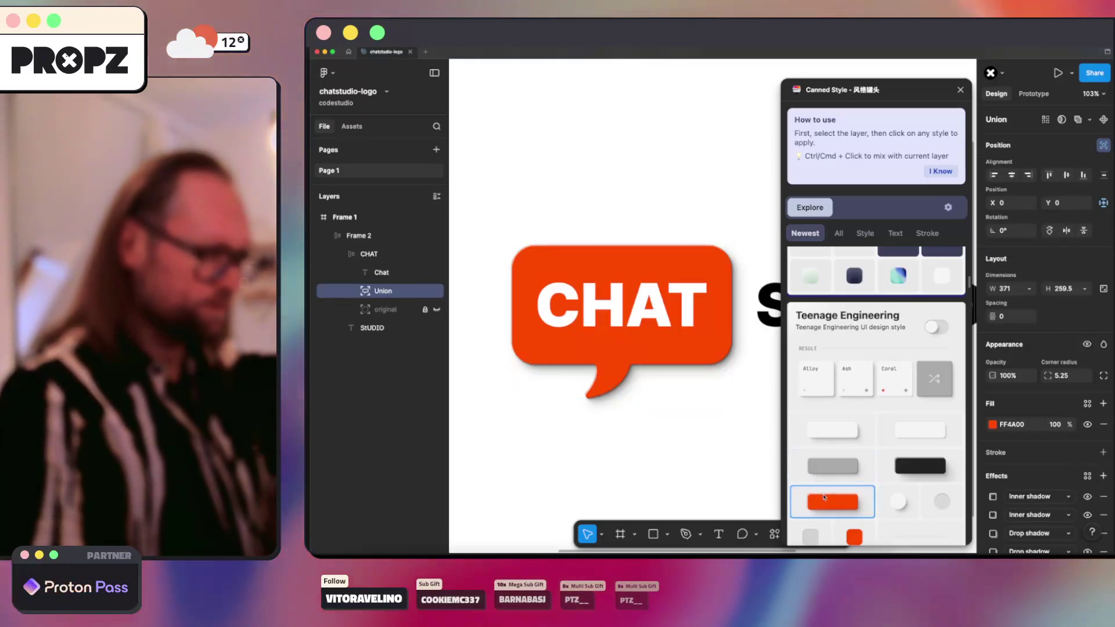
pyautogui.click(637, 460)
pyautogui.keyDown('ctrl'); pyautogui.scroll(-3, 656, 472); pyautogui.keyUp('ctrl')
pyautogui.keyDown('ctrl'); pyautogui.scroll(3, 653, 469); pyautogui.keyUp('ctrl')
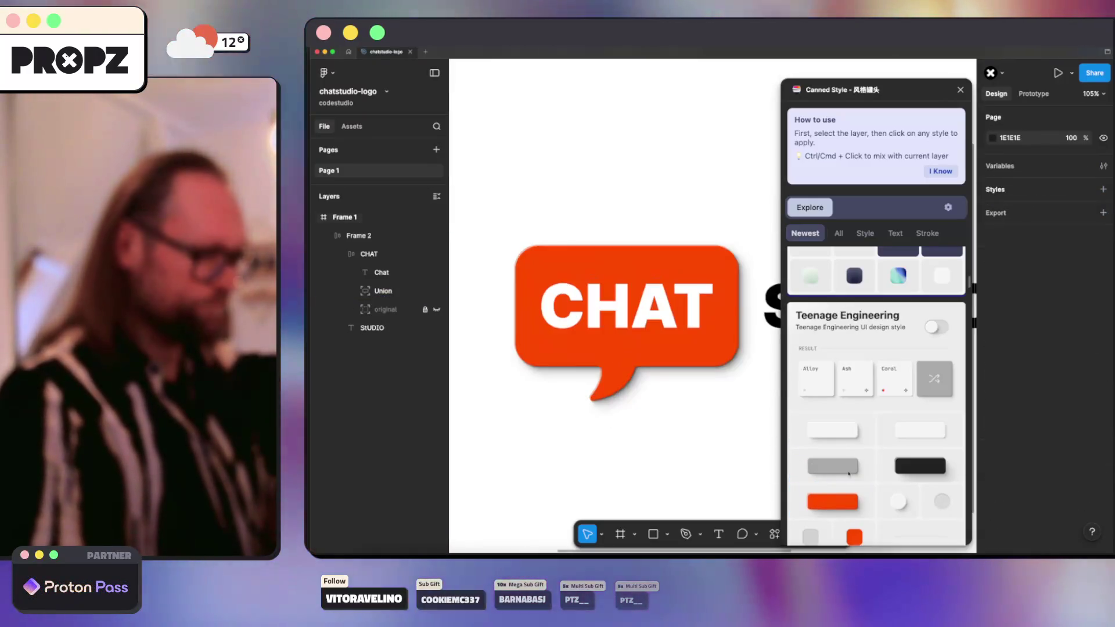
pyautogui.scroll(-5, 848, 433)
pyautogui.scroll(-5, 847, 433)
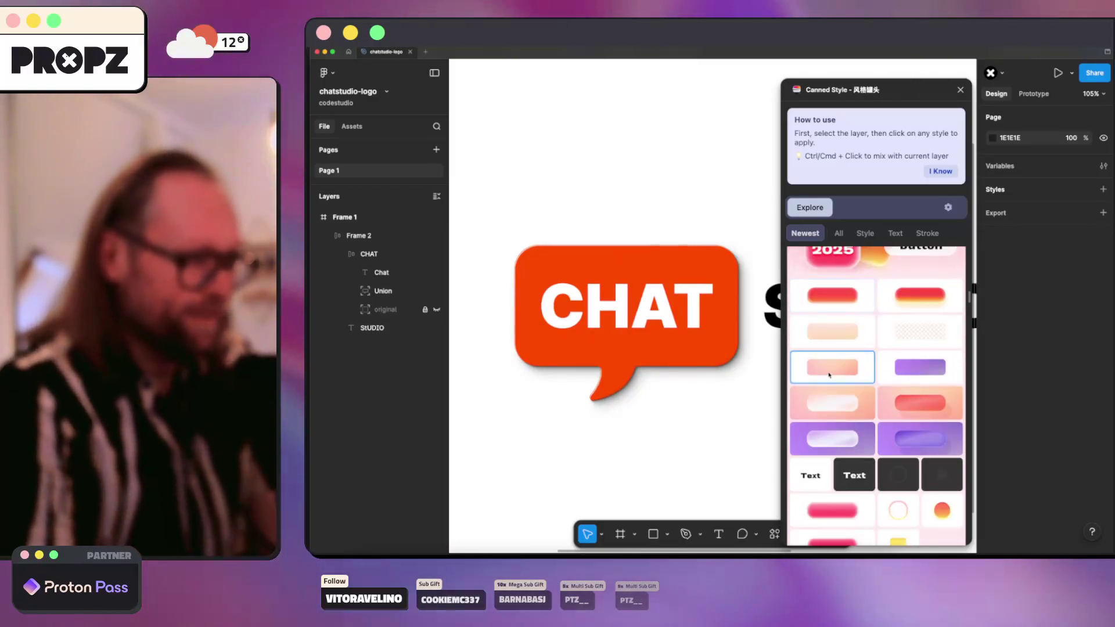
# Step: Try a white outlined gradient, then apply the purple gradient style and preview it
pyautogui.click(394, 291)
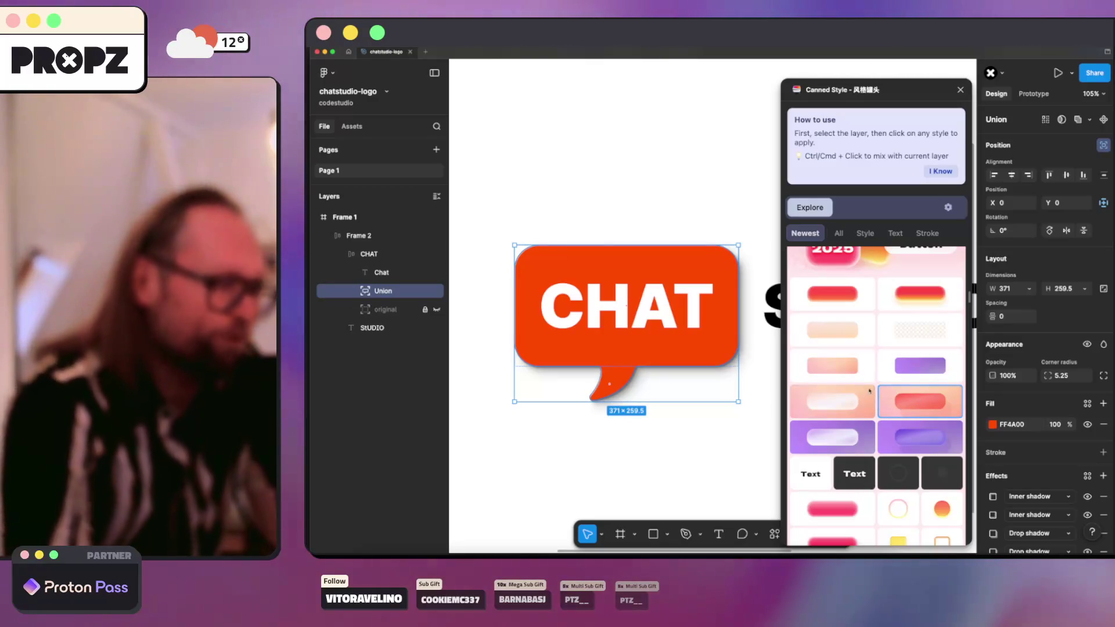
pyautogui.click(829, 409)
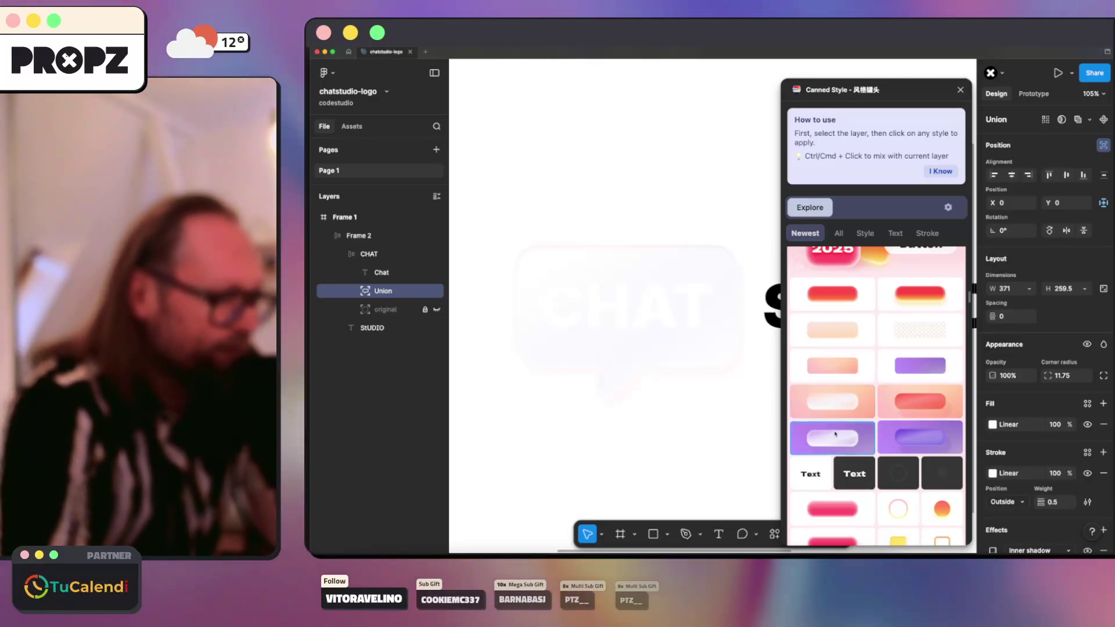
pyautogui.click(909, 439)
pyautogui.click(717, 445)
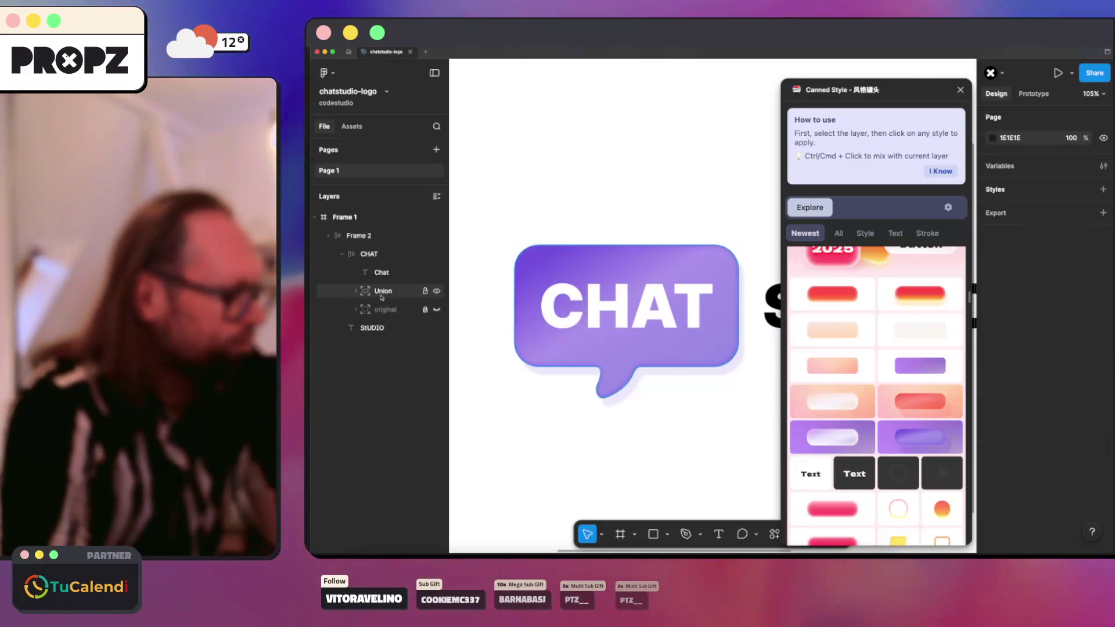
# Step: Try pink pill, yellow and grey soft-shadow styles, then undo back to the purple gradient
pyautogui.click(626, 304)
pyautogui.scroll(-4, 871, 407)
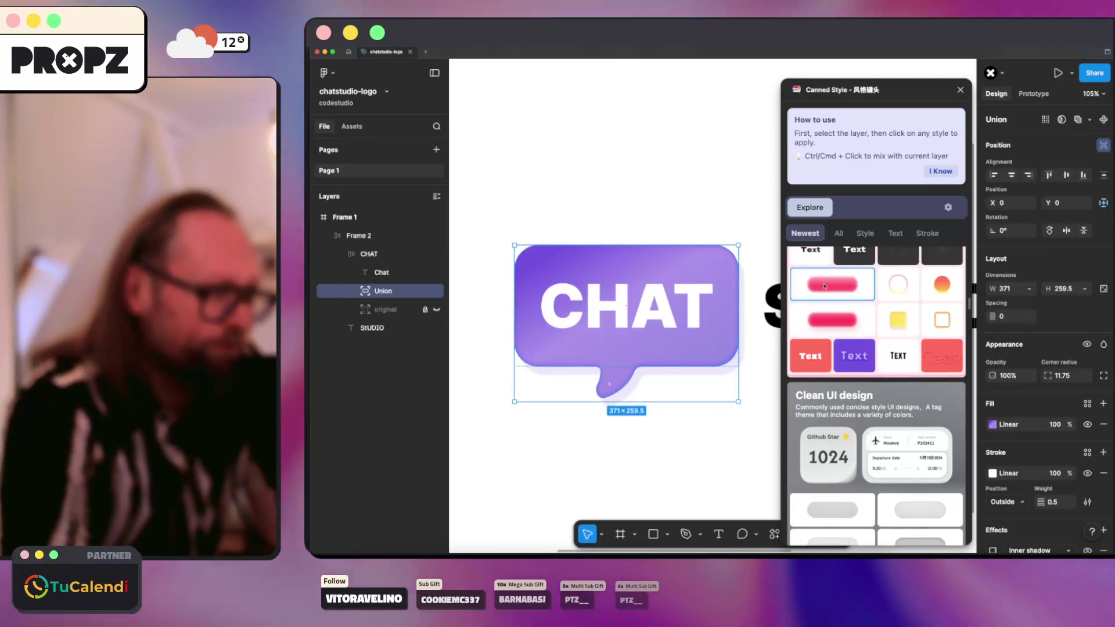
pyautogui.click(834, 320)
pyautogui.click(903, 322)
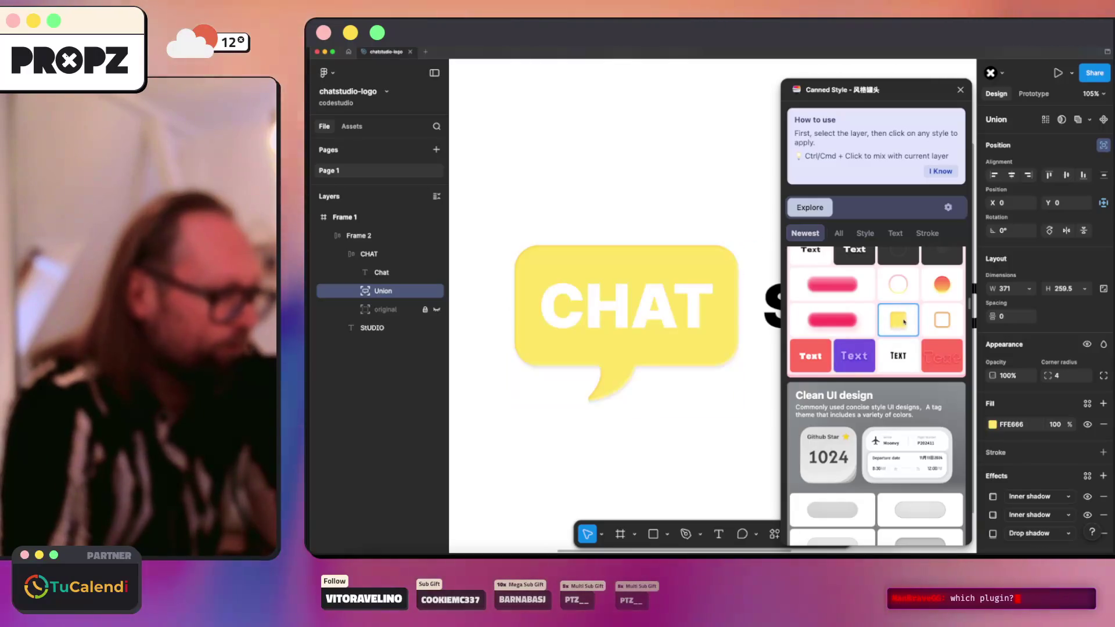
pyautogui.scroll(-5, 879, 332)
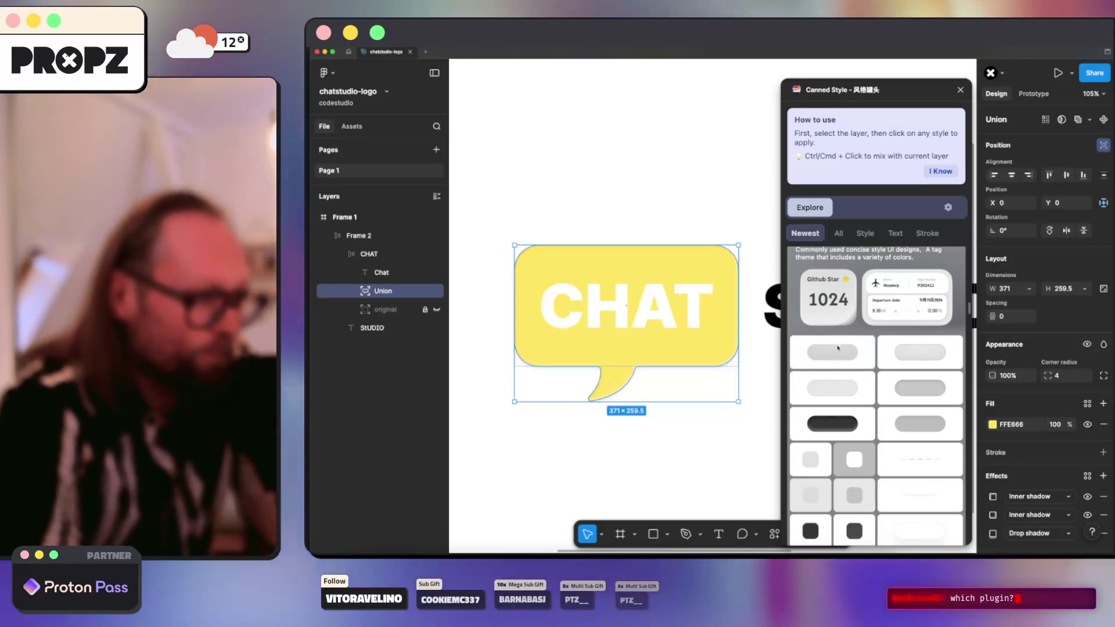
pyautogui.click(834, 316)
pyautogui.scroll(-3, 832, 348)
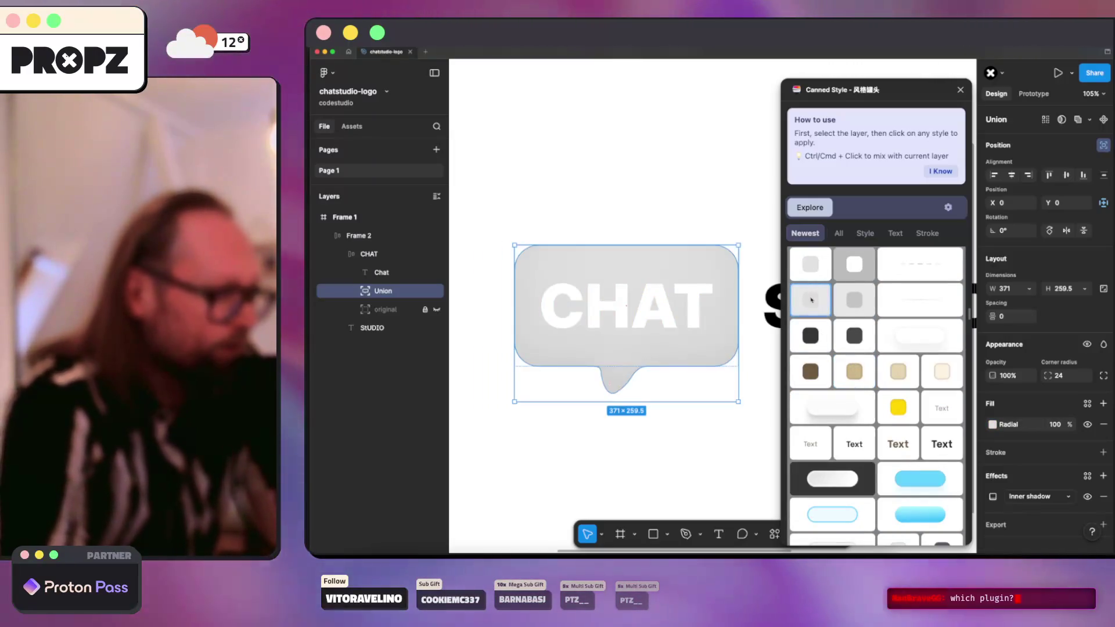
pyautogui.scroll(3, 831, 357)
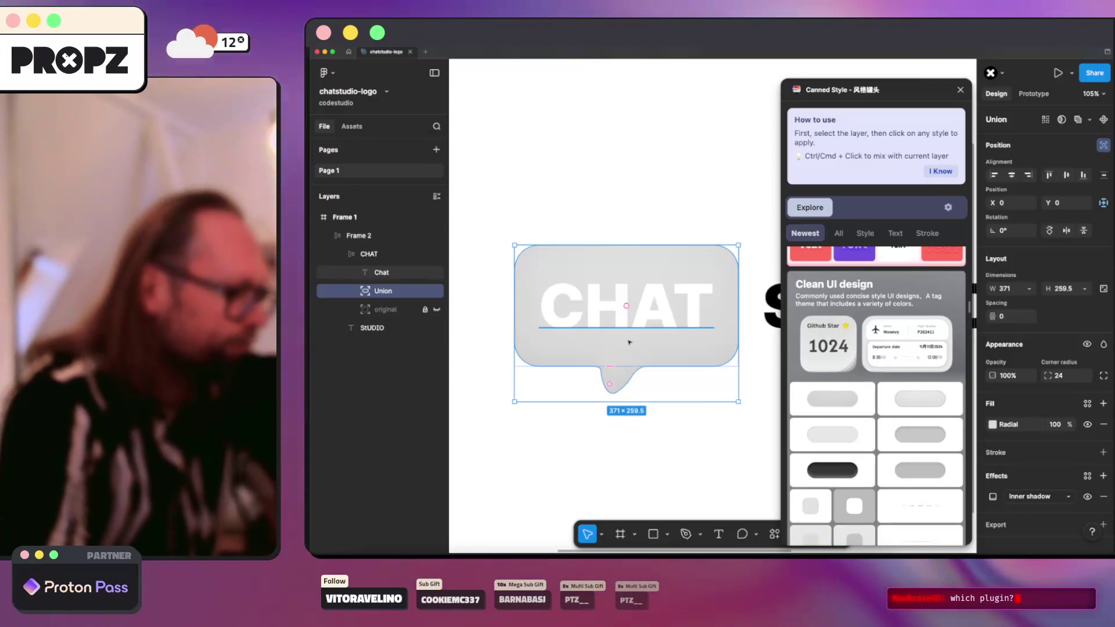
pyautogui.hotkey('ctrl', 'z')
pyautogui.hotkey('ctrl', 'z')
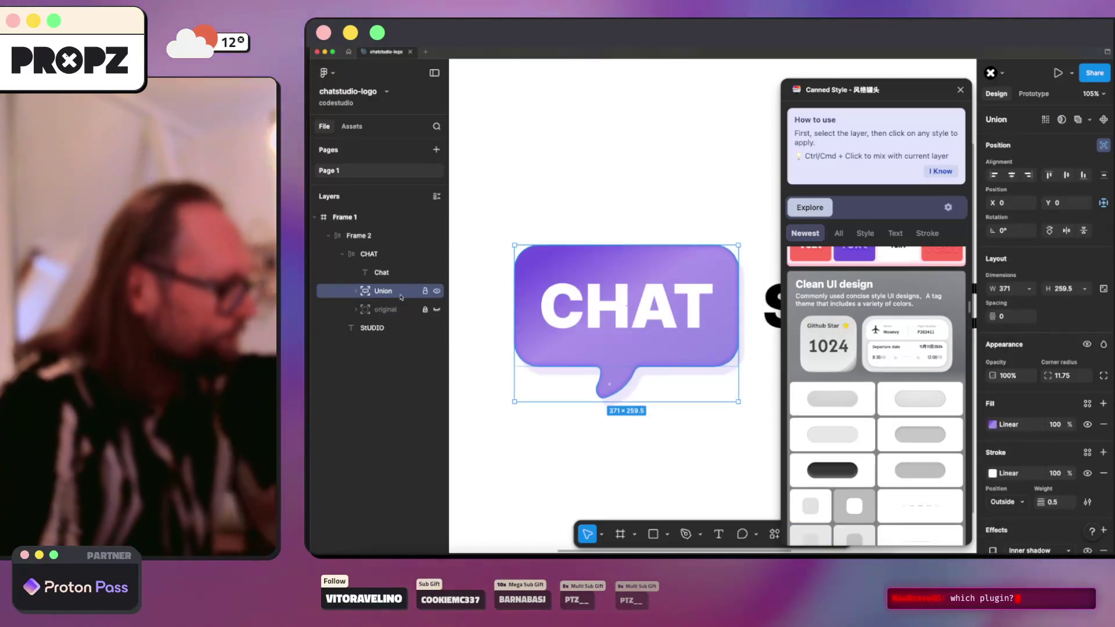
pyautogui.scroll(-5, 795, 369)
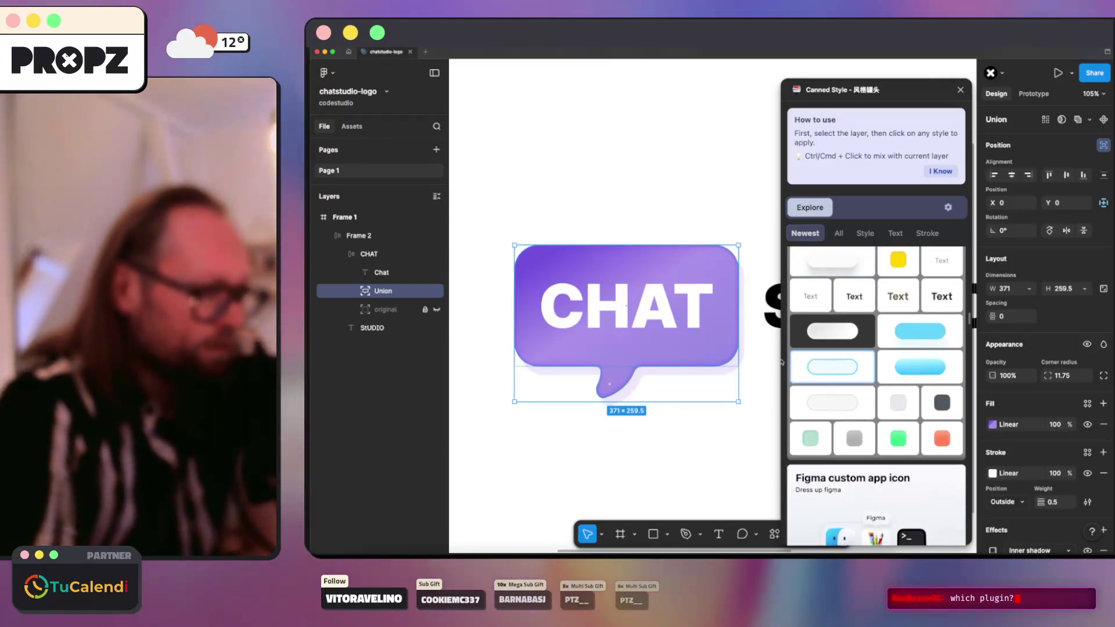
pyautogui.scroll(-3, 804, 367)
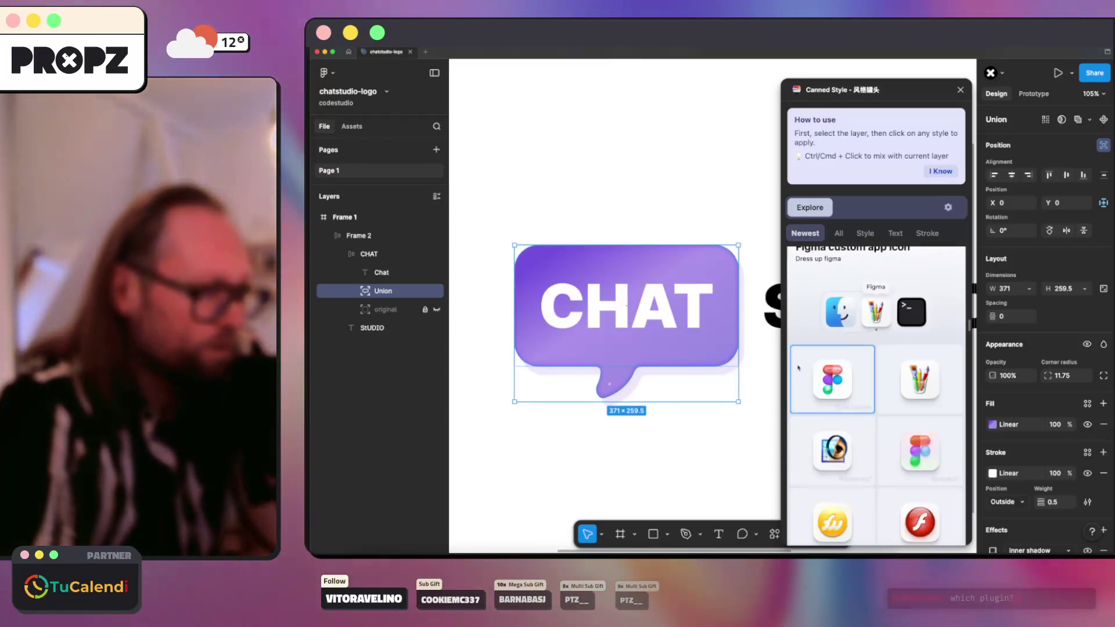
pyautogui.click(826, 386)
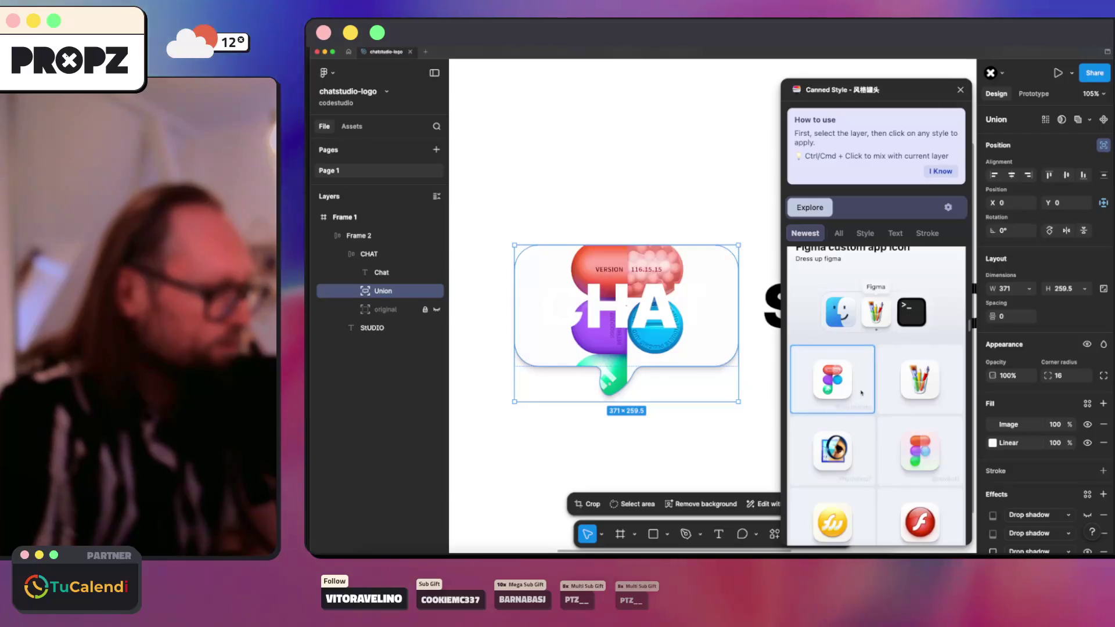
pyautogui.click(923, 388)
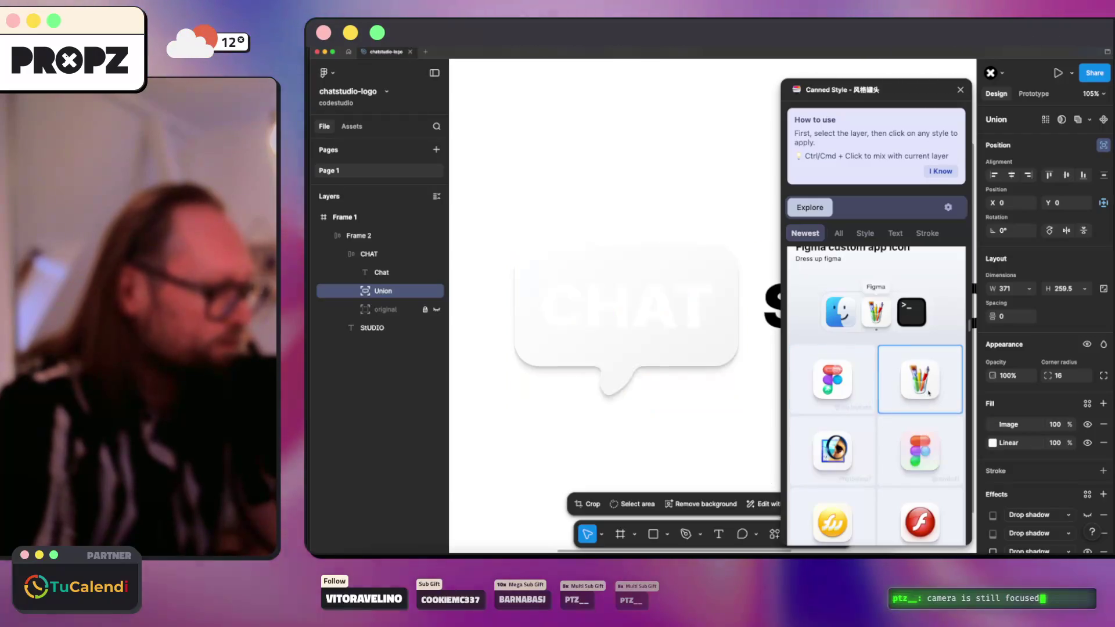
pyautogui.click(832, 450)
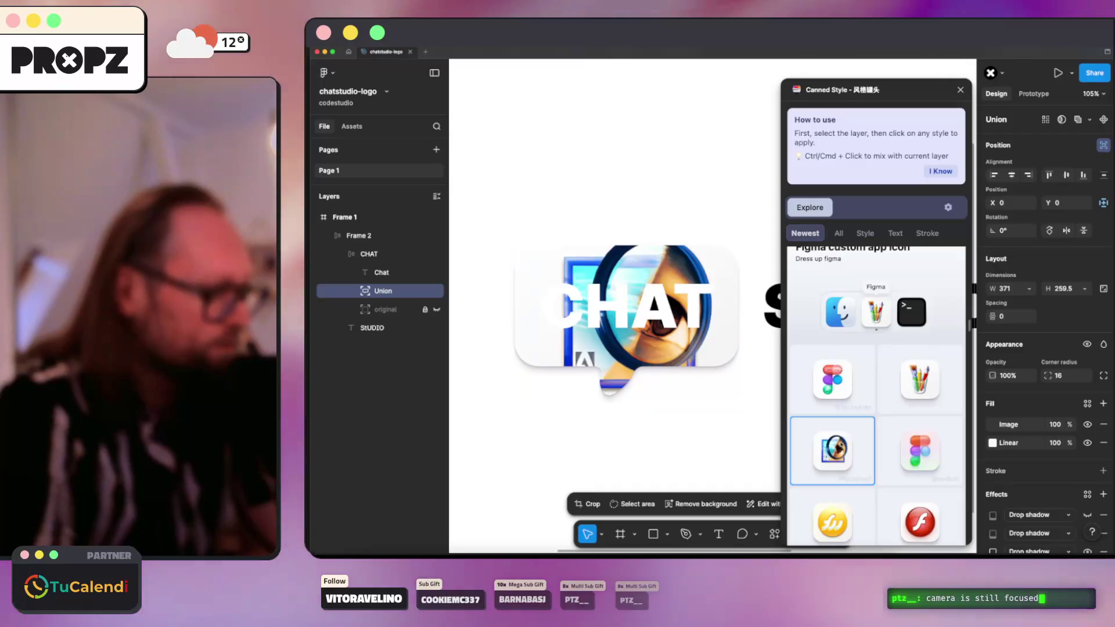
pyautogui.scroll(-2, 871, 406)
pyautogui.click(912, 396)
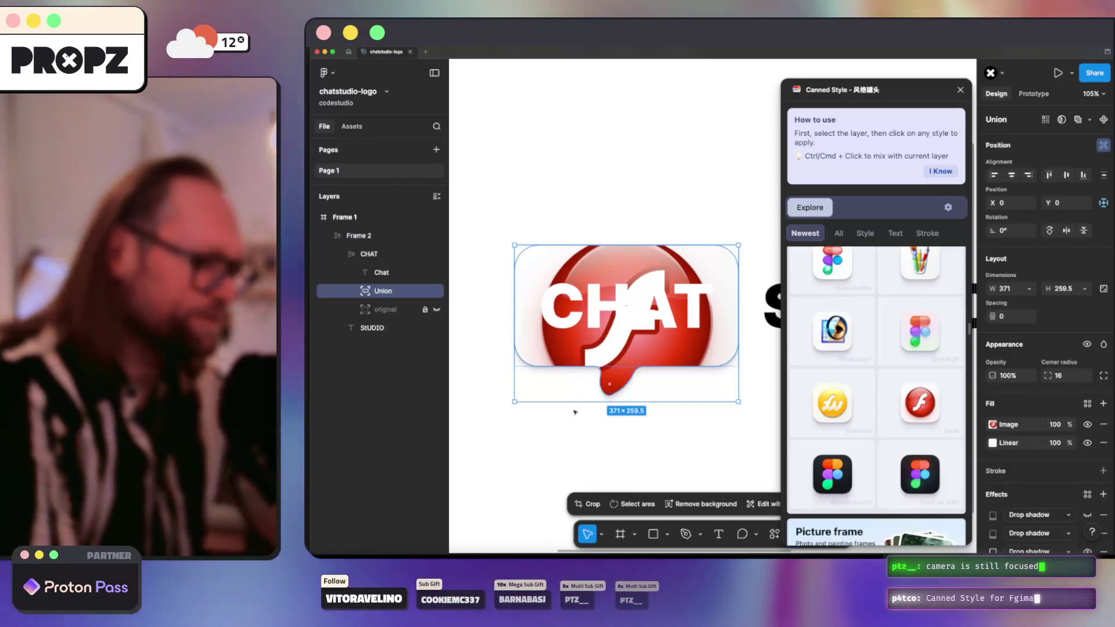
pyautogui.scroll(-2, 870, 362)
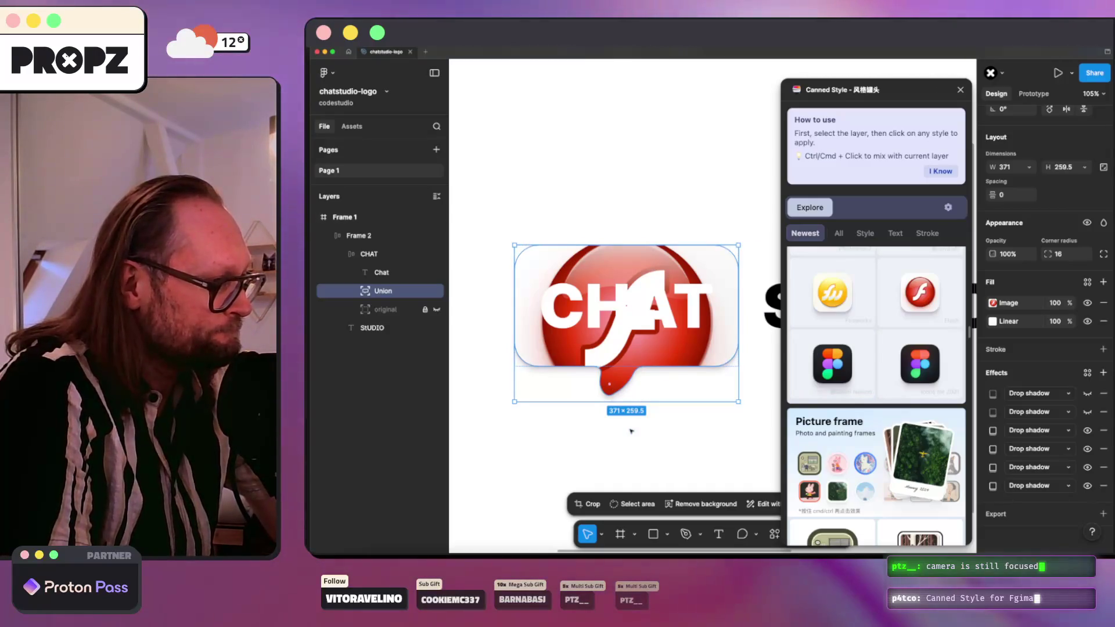
pyautogui.hotkey('ctrl', 'z')
pyautogui.hotkey('ctrl', 'z')
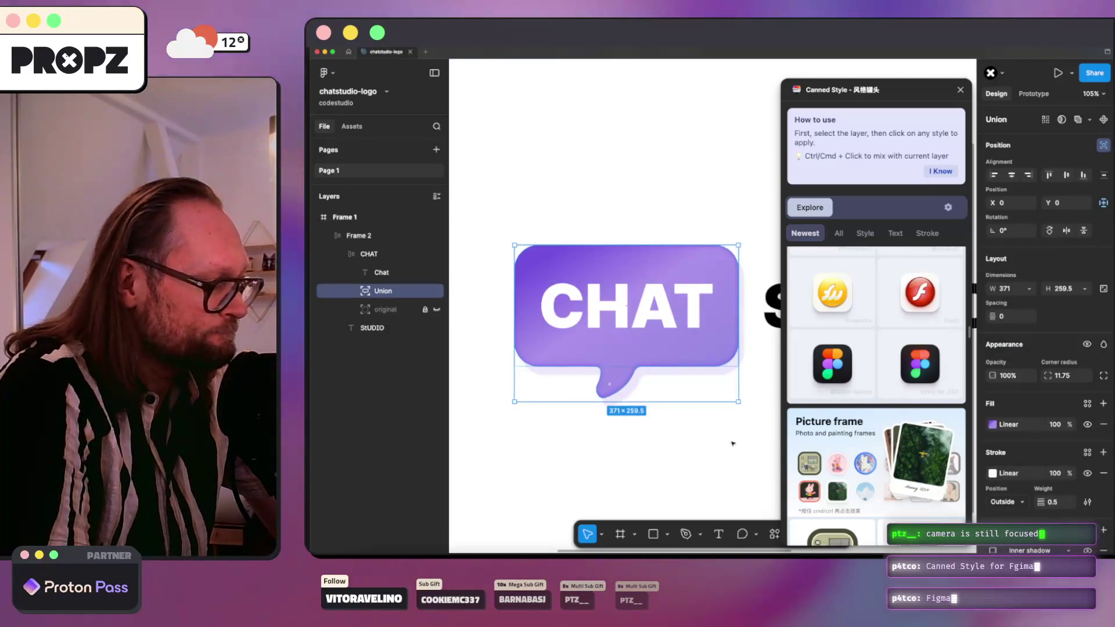
pyautogui.scroll(-10, 838, 430)
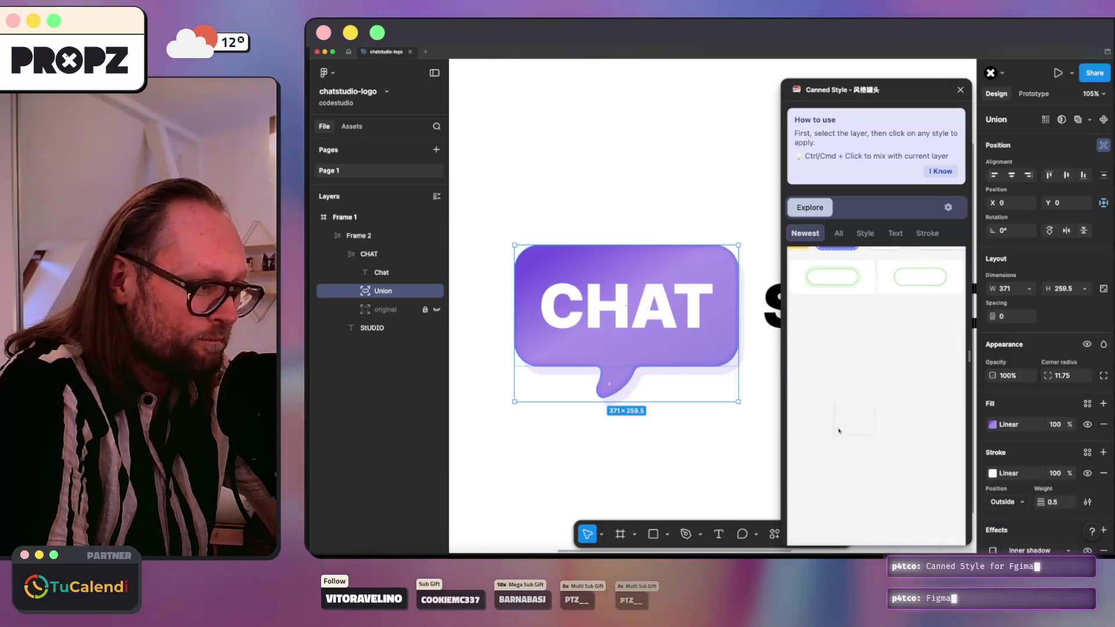
# Step: Try tag, solid blue, dashed outline and solid black styles on the bubble
pyautogui.click(829, 396)
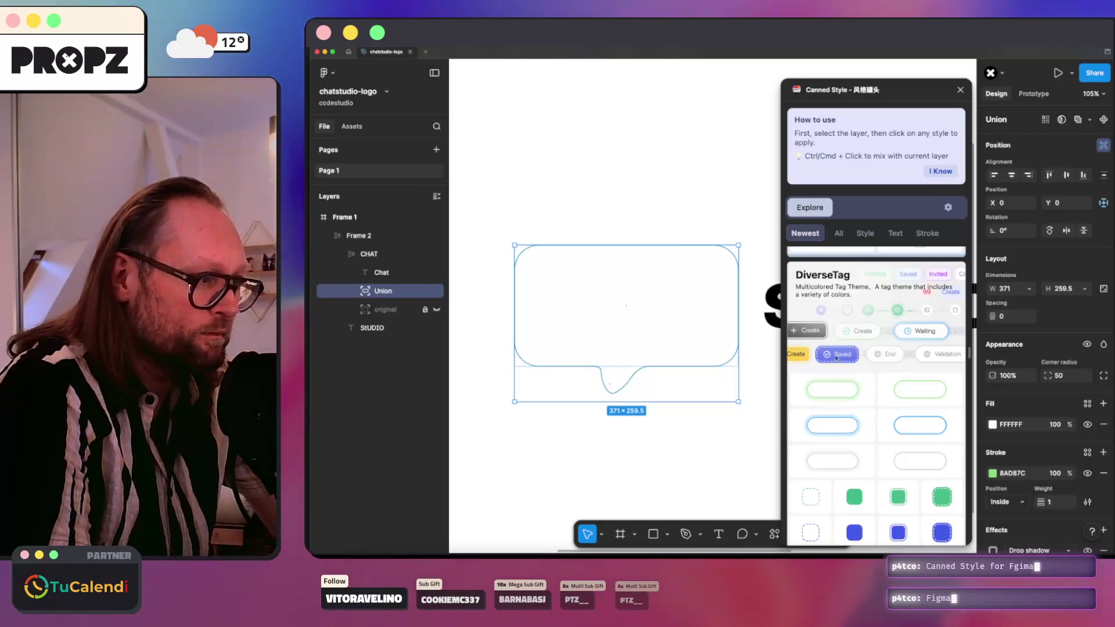
pyautogui.hotkey('ctrl', 'z')
pyautogui.scroll(-3, 873, 413)
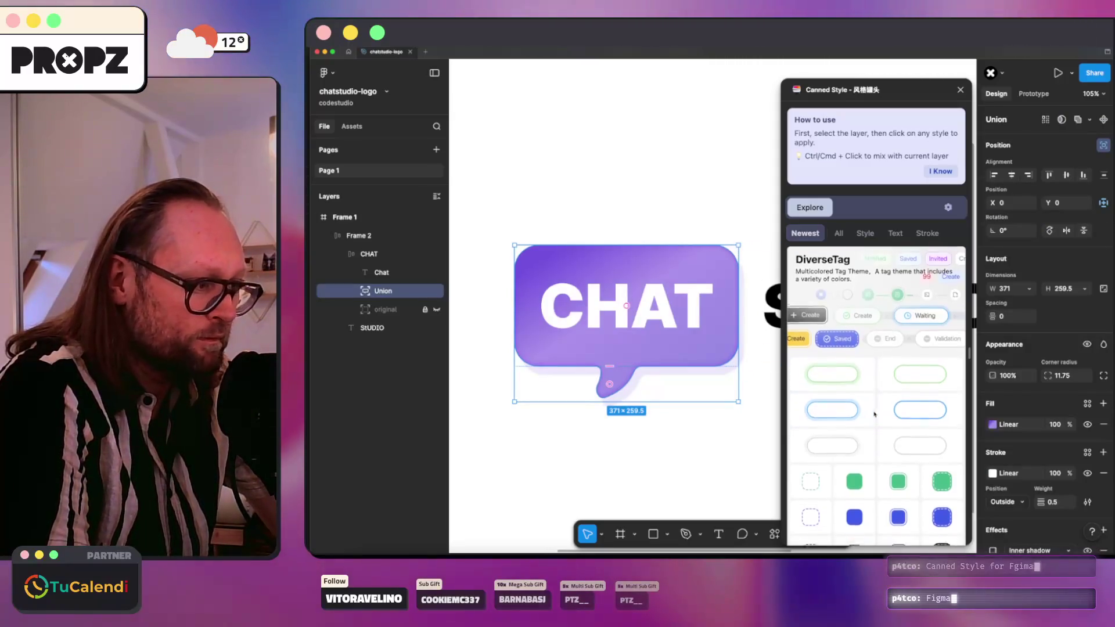
pyautogui.click(943, 391)
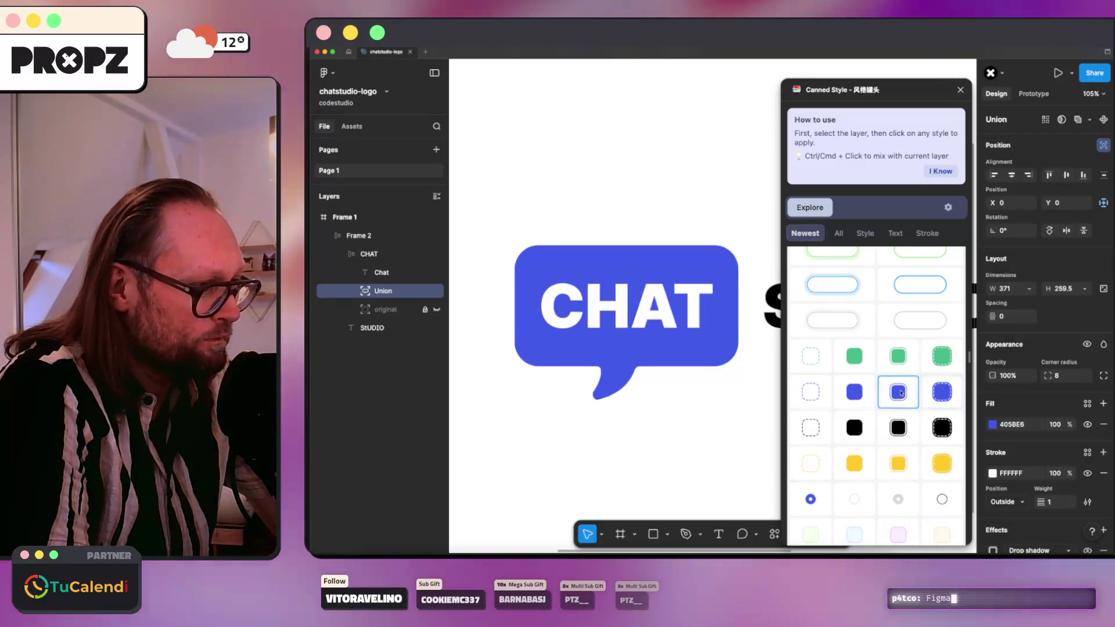
pyautogui.click(813, 392)
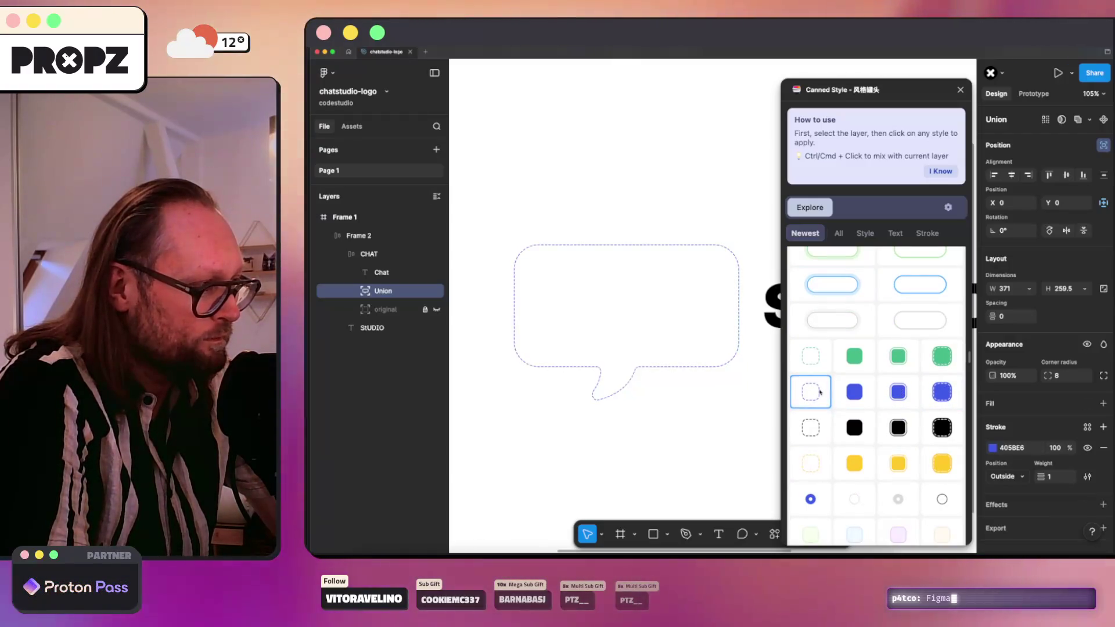
pyautogui.click(896, 428)
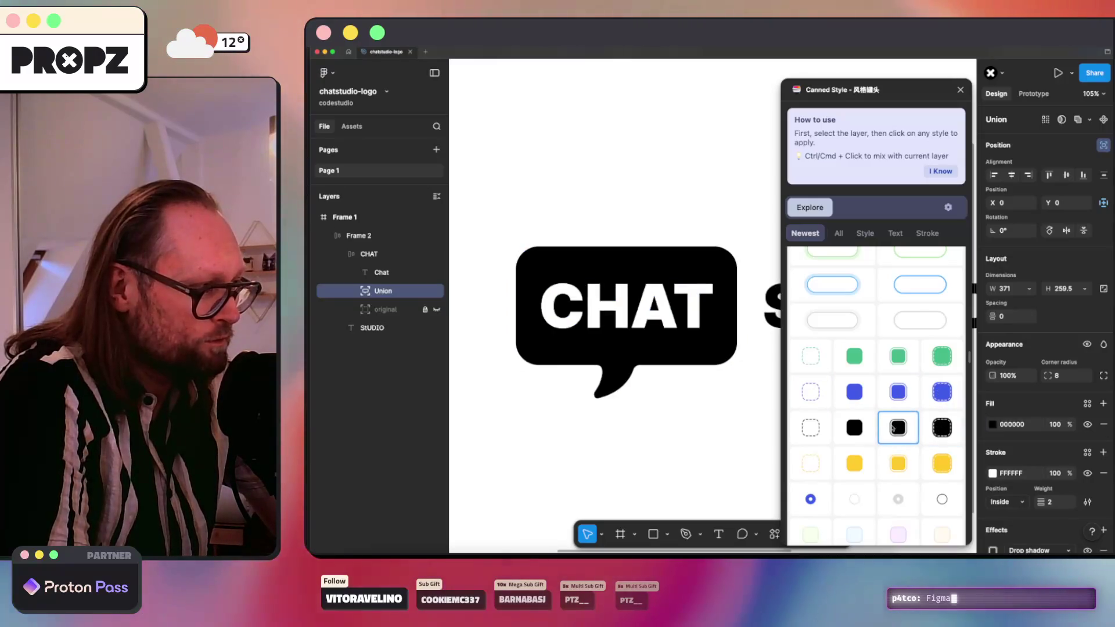
pyautogui.click(854, 427)
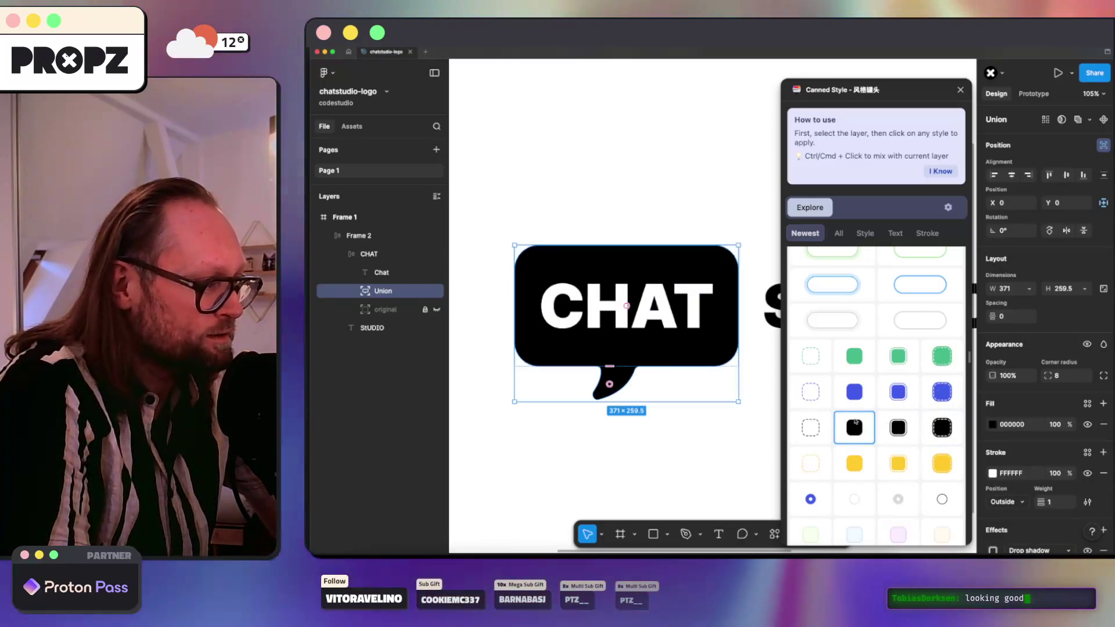
# Step: Try soft and vivid purple looks, ending on an unfilled 6295F7 glowing outline, weight 2
pyautogui.scroll(-10, 865, 435)
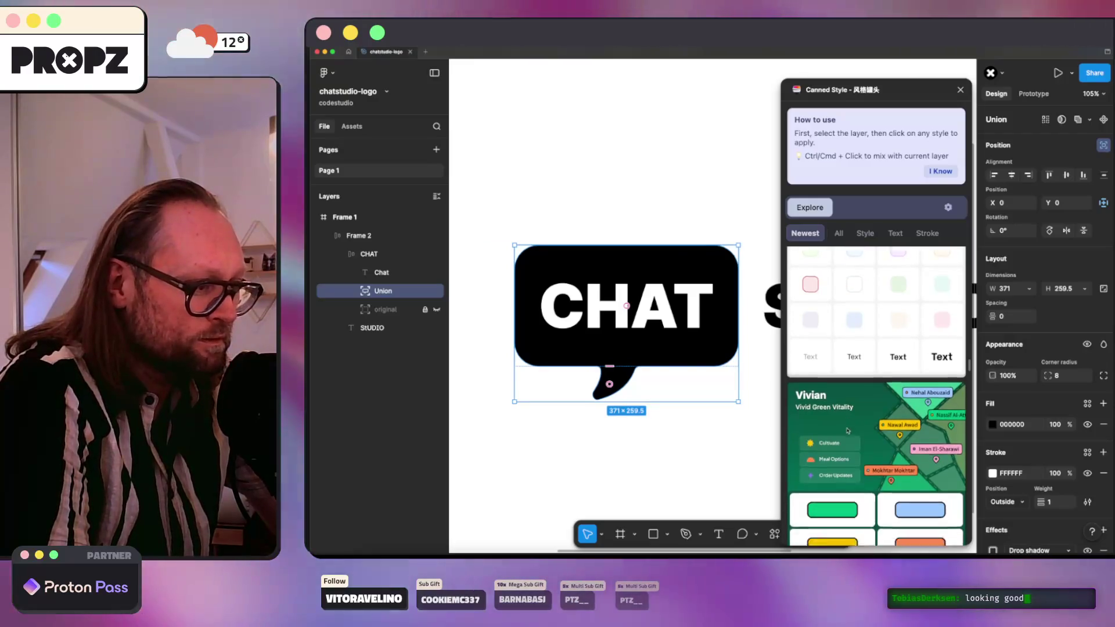
pyautogui.click(843, 323)
pyautogui.scroll(-8, 865, 348)
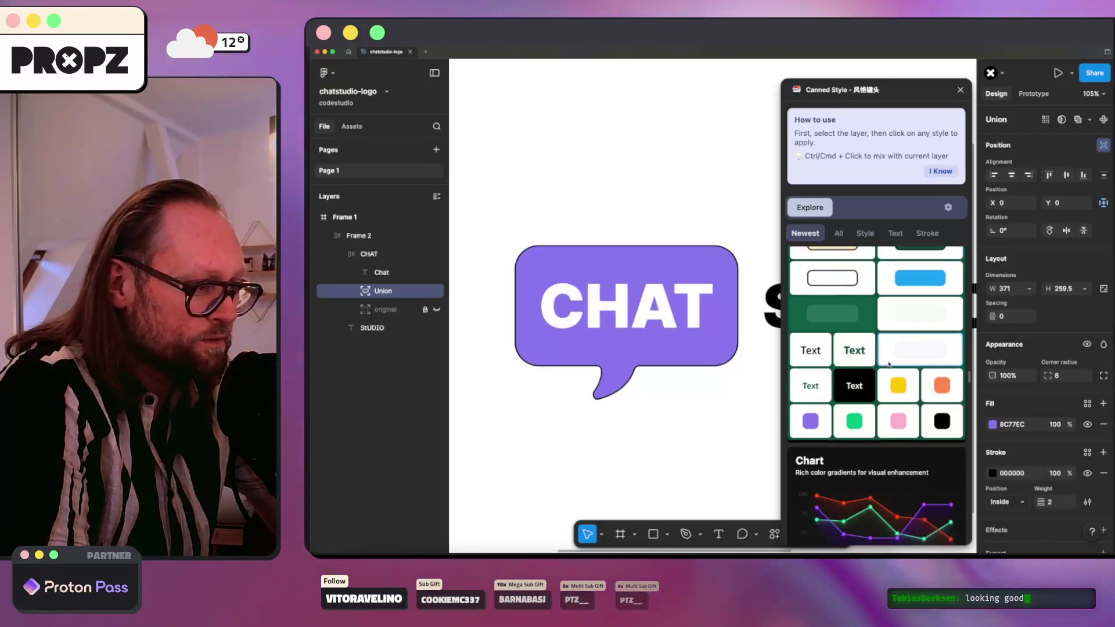
pyautogui.scroll(-2, 871, 348)
pyautogui.click(843, 276)
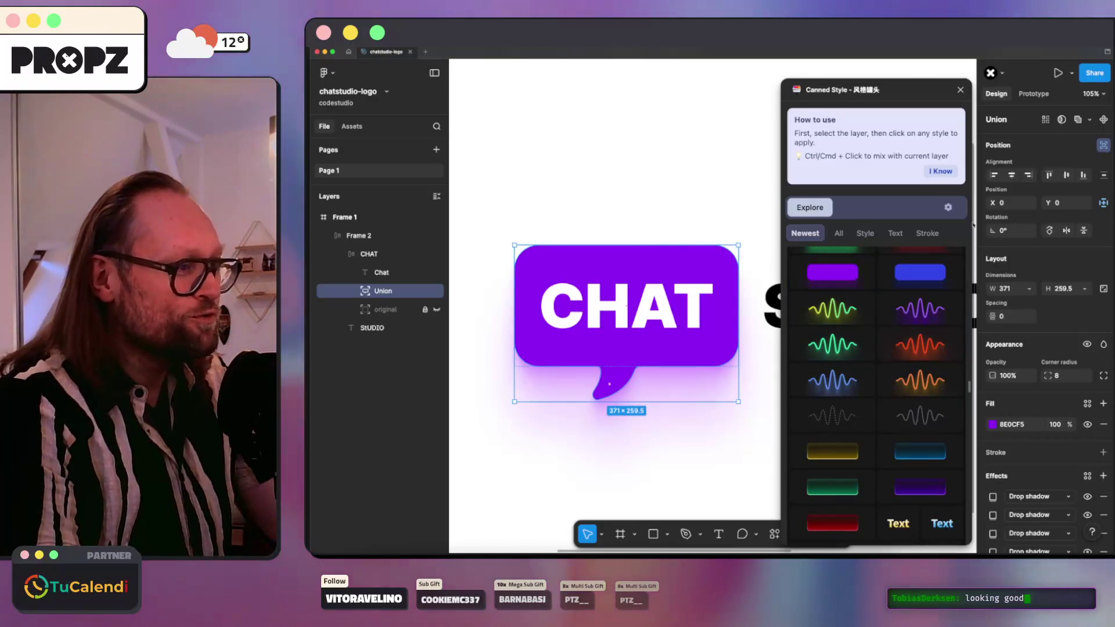
pyautogui.click(848, 312)
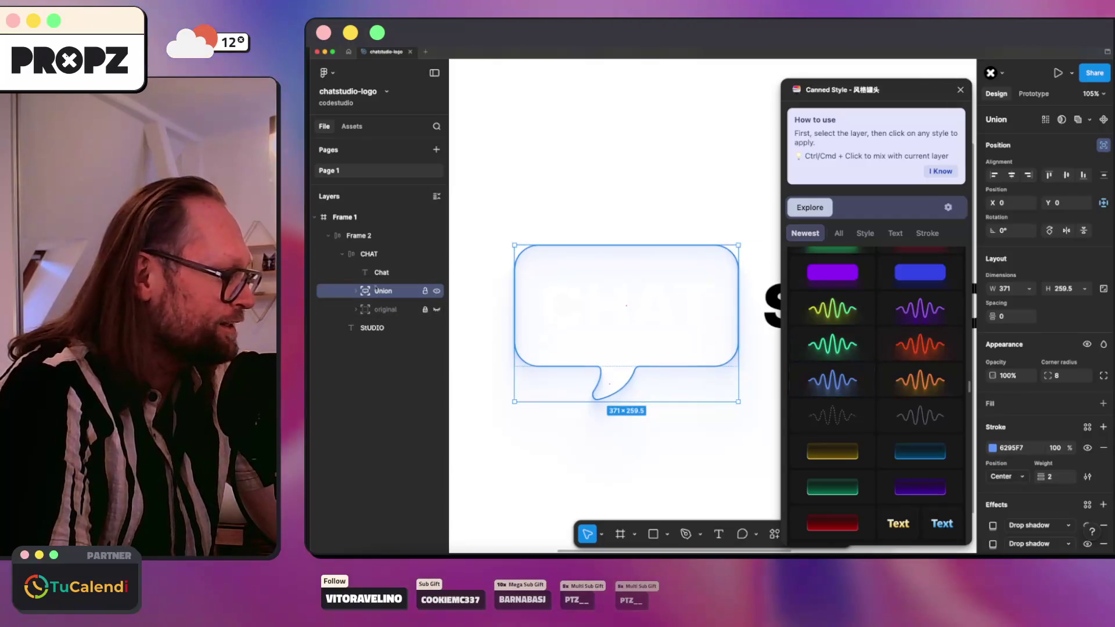
# Step: Change the Chat text layer fill from white to black 000000, then deselect
pyautogui.click(378, 272)
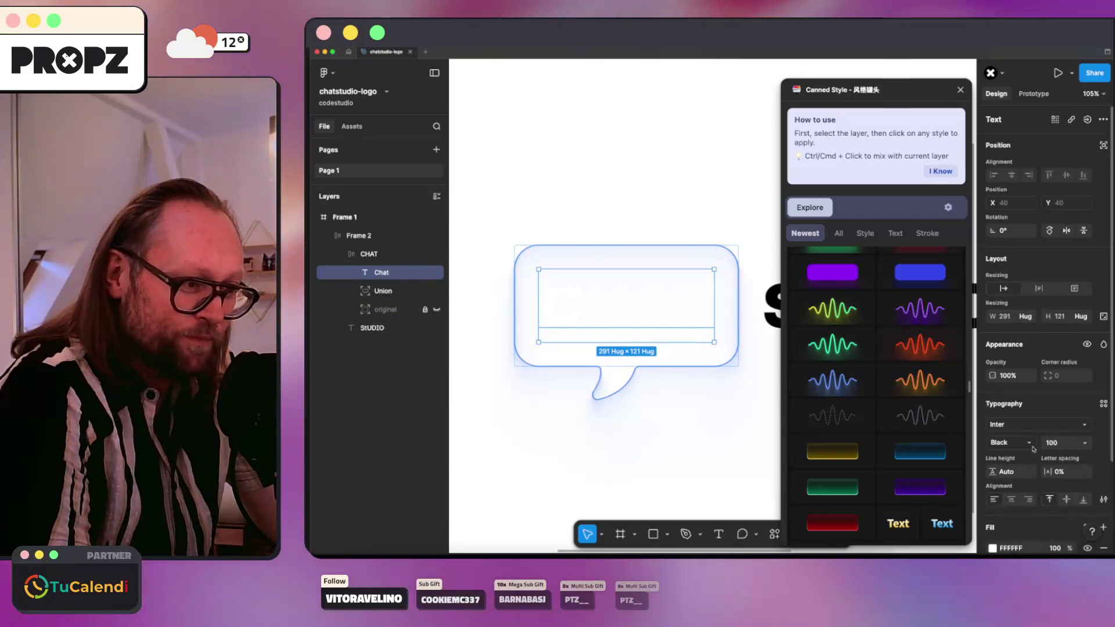
pyautogui.scroll(-3, 1033, 449)
pyautogui.click(992, 439)
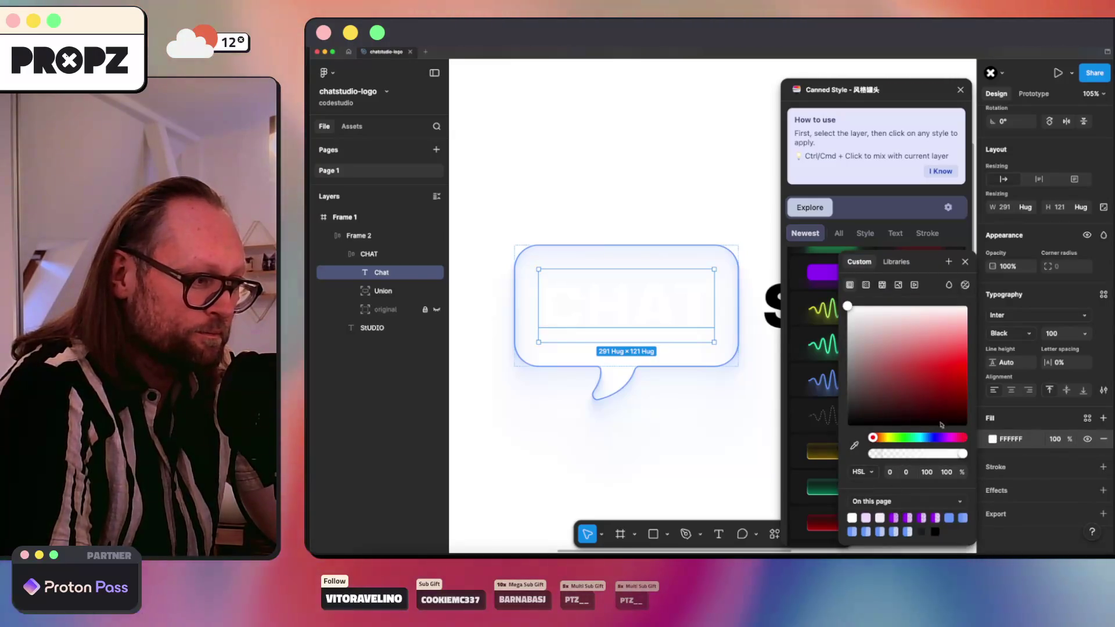
pyautogui.click(941, 425)
pyautogui.click(706, 403)
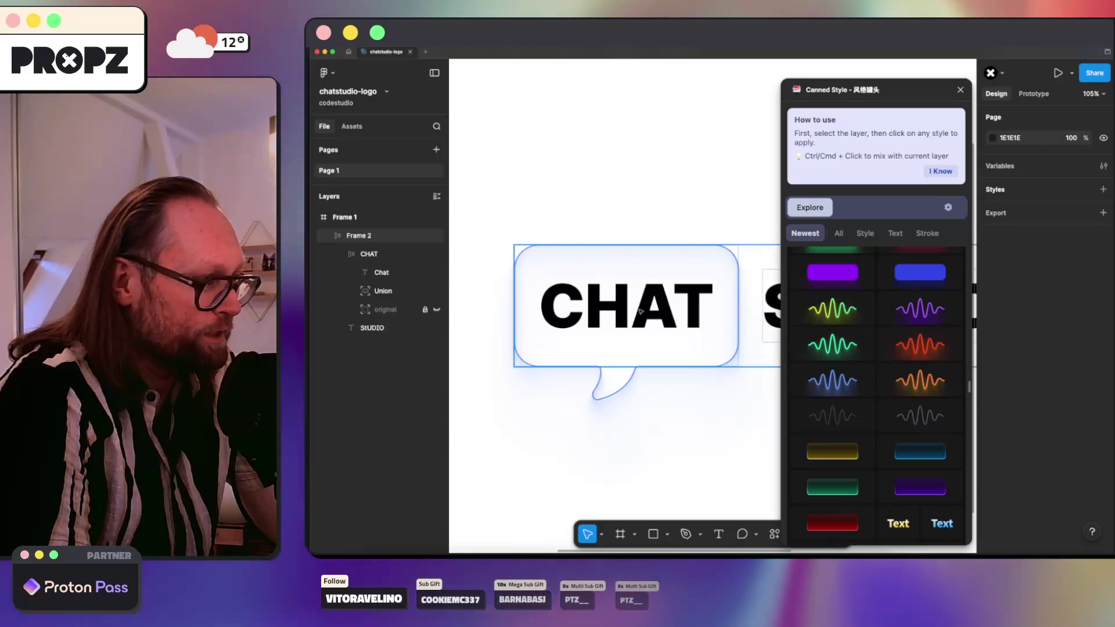
pyautogui.doubleClick(634, 309)
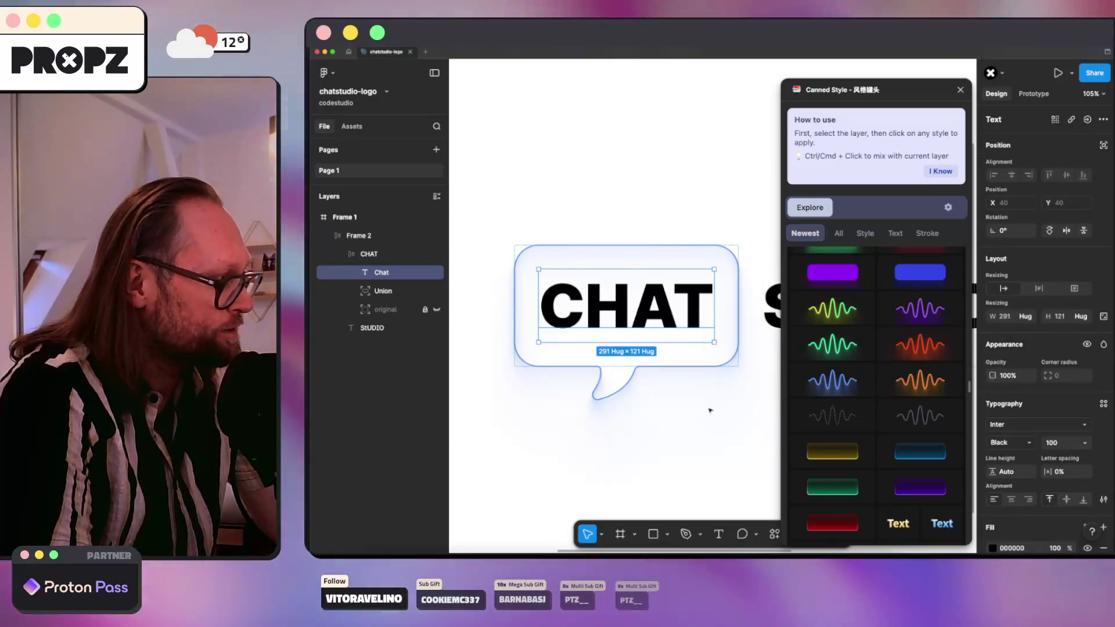
pyautogui.click(611, 433)
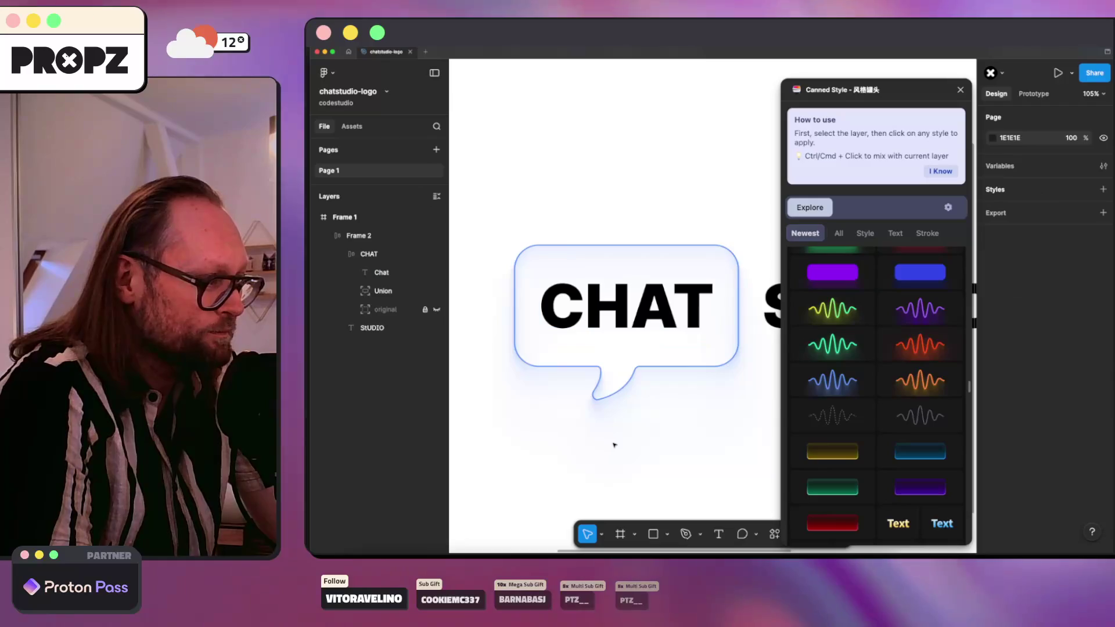
pyautogui.scroll(-5, 641, 437)
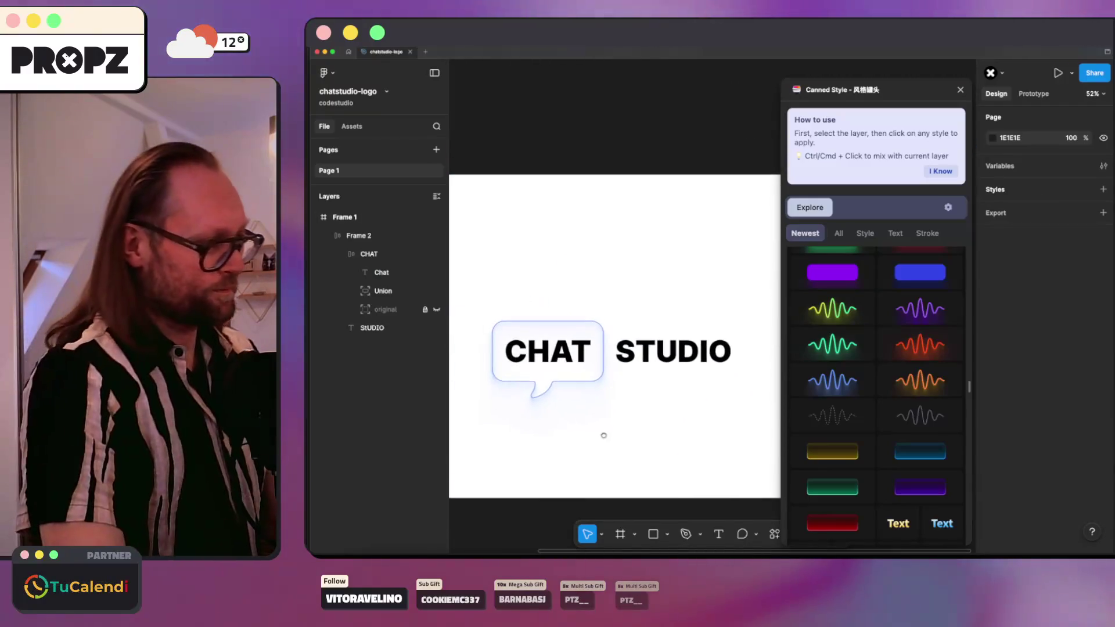
# Step: Select the Union bubble inside the CHAT STUDIO frame and try a gold gradient style
pyautogui.click(554, 330)
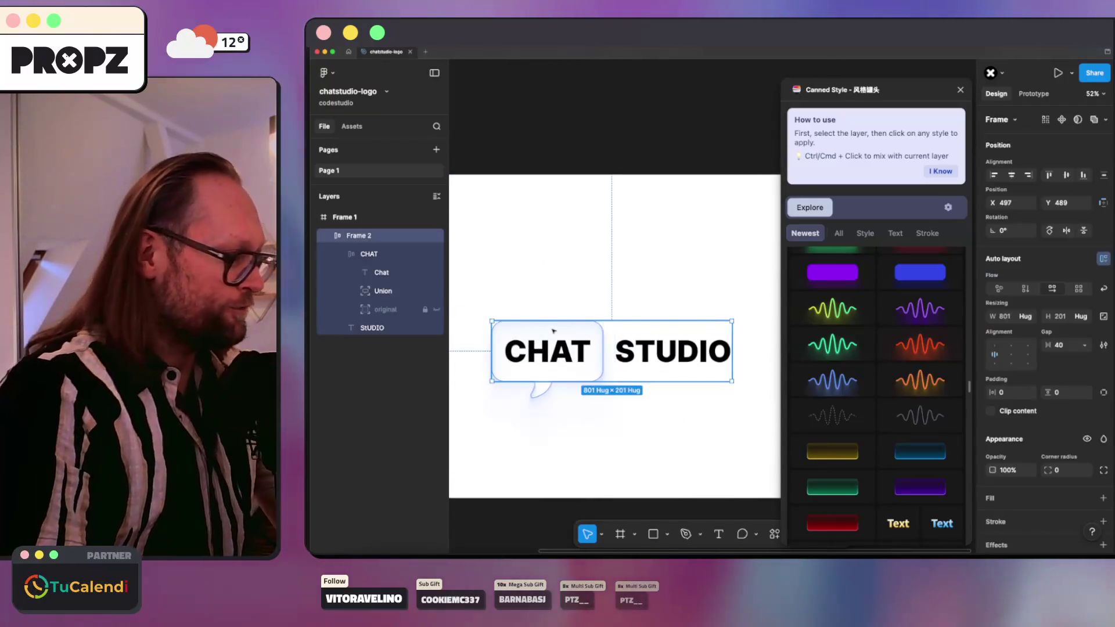
pyautogui.click(382, 290)
pyautogui.scroll(-4, 836, 401)
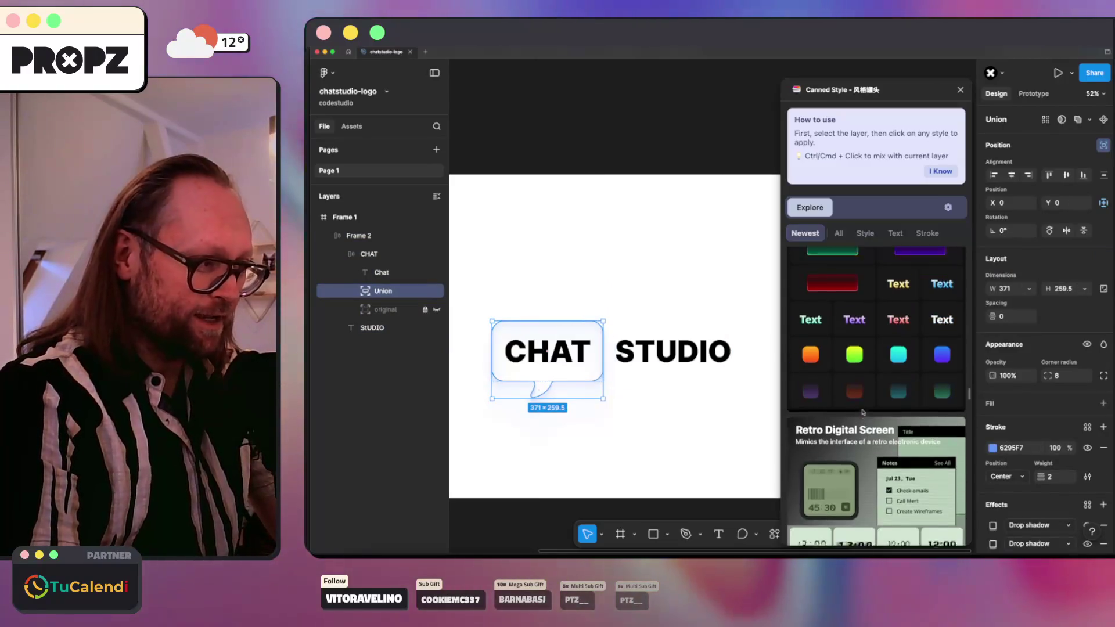
pyautogui.scroll(2, 836, 348)
pyautogui.click(836, 325)
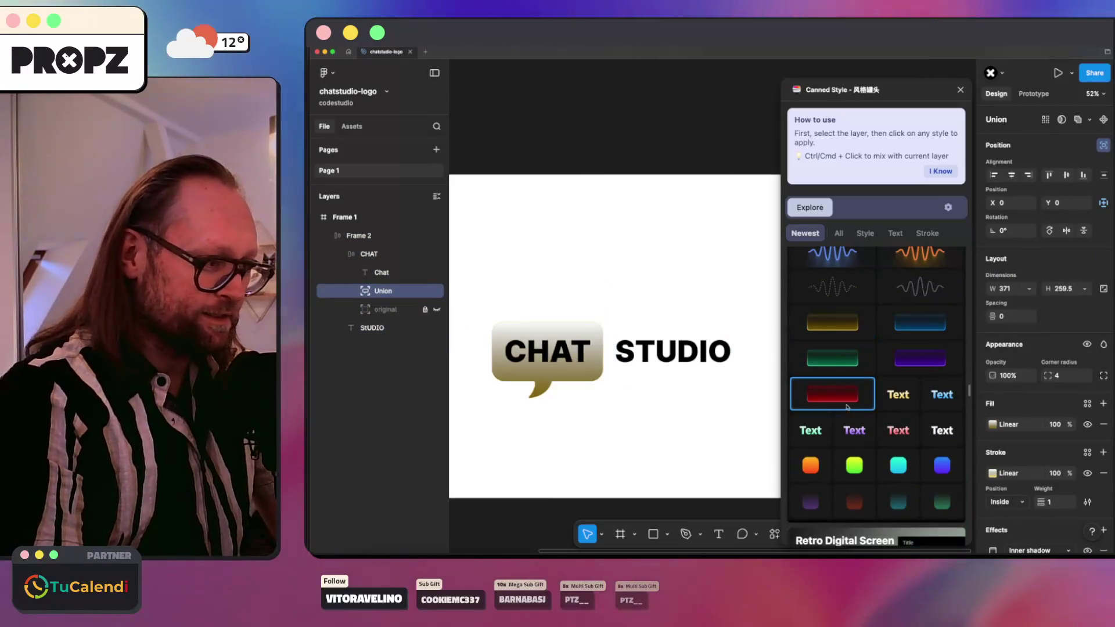
# Step: Browse further through the Canned Style tiles toward the glossy light-blue button style
pyautogui.scroll(-5, 900, 434)
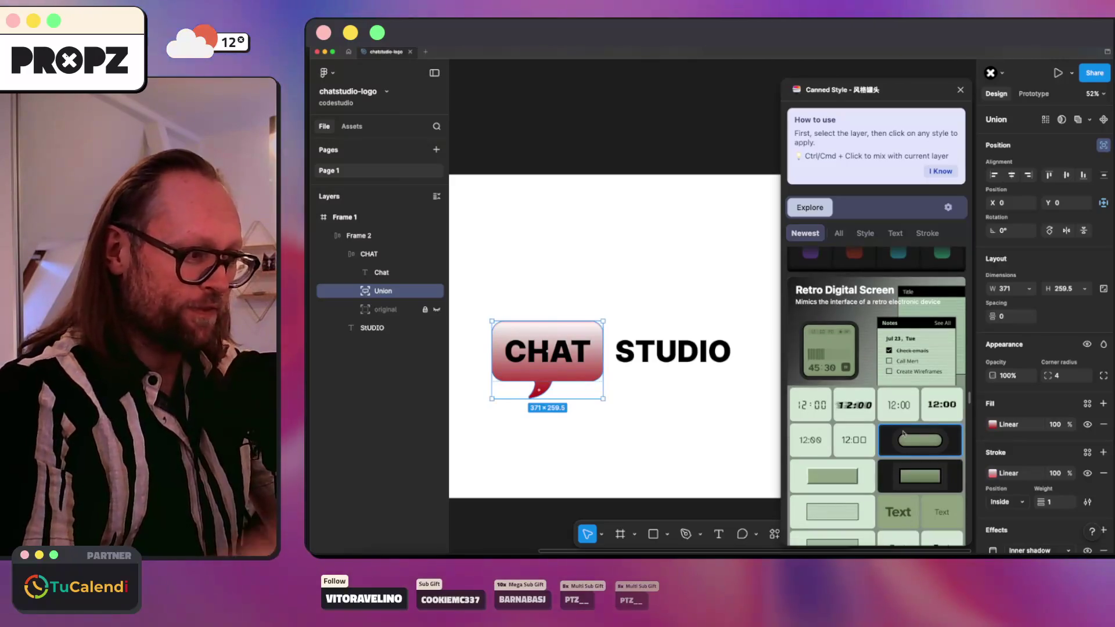
pyautogui.scroll(-2, 871, 447)
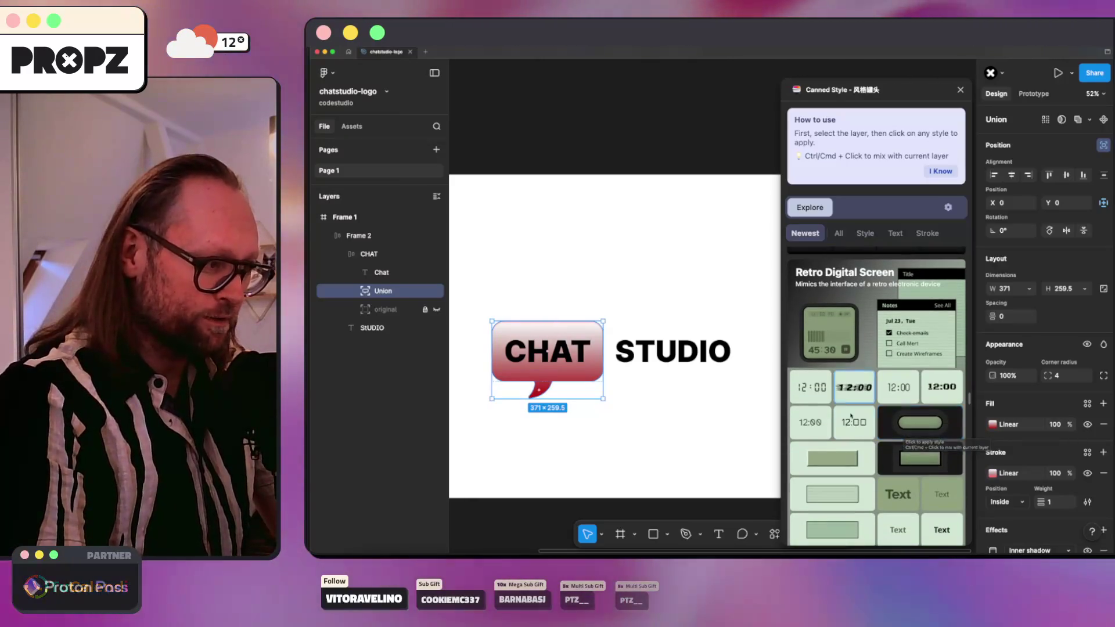
pyautogui.scroll(5, 856, 457)
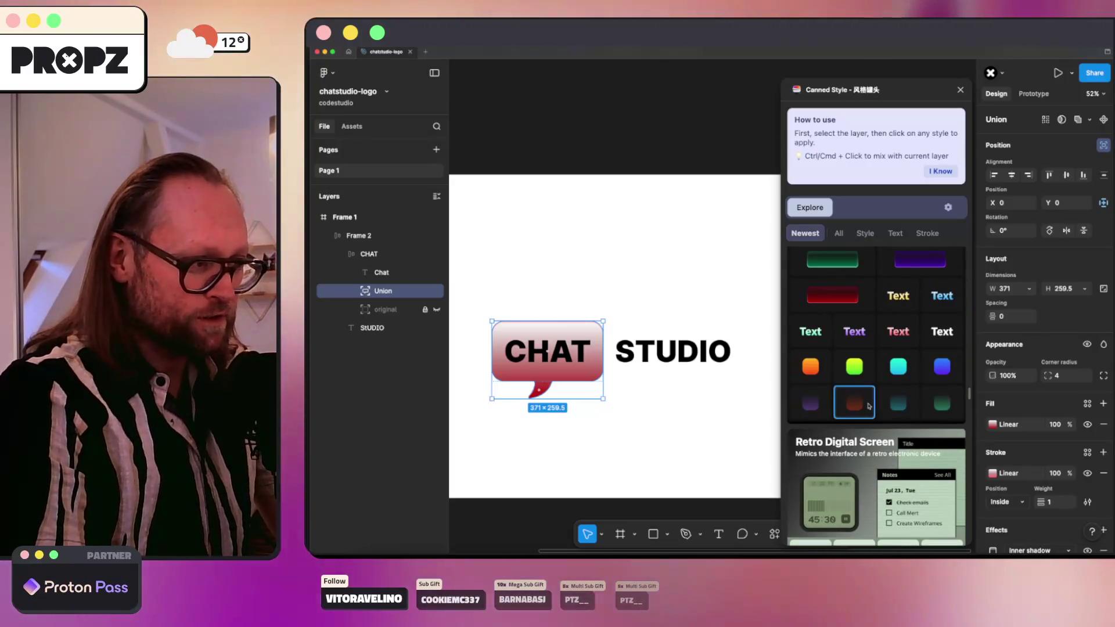
pyautogui.scroll(-2, 869, 404)
pyautogui.scroll(-7, 869, 405)
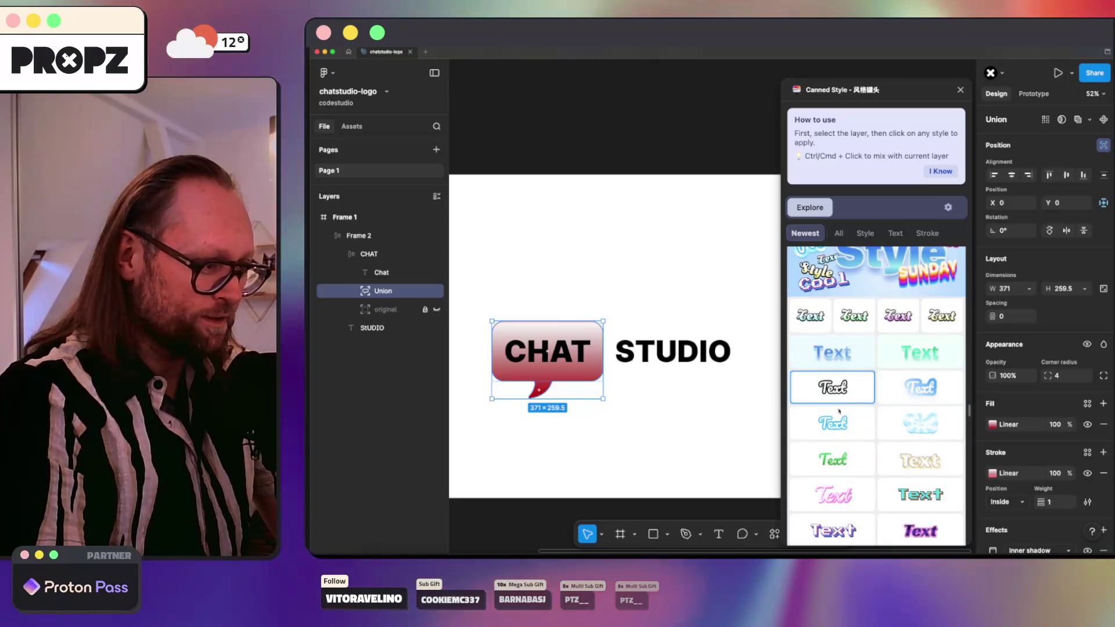
pyautogui.scroll(-2, 869, 405)
pyautogui.scroll(-5, 842, 414)
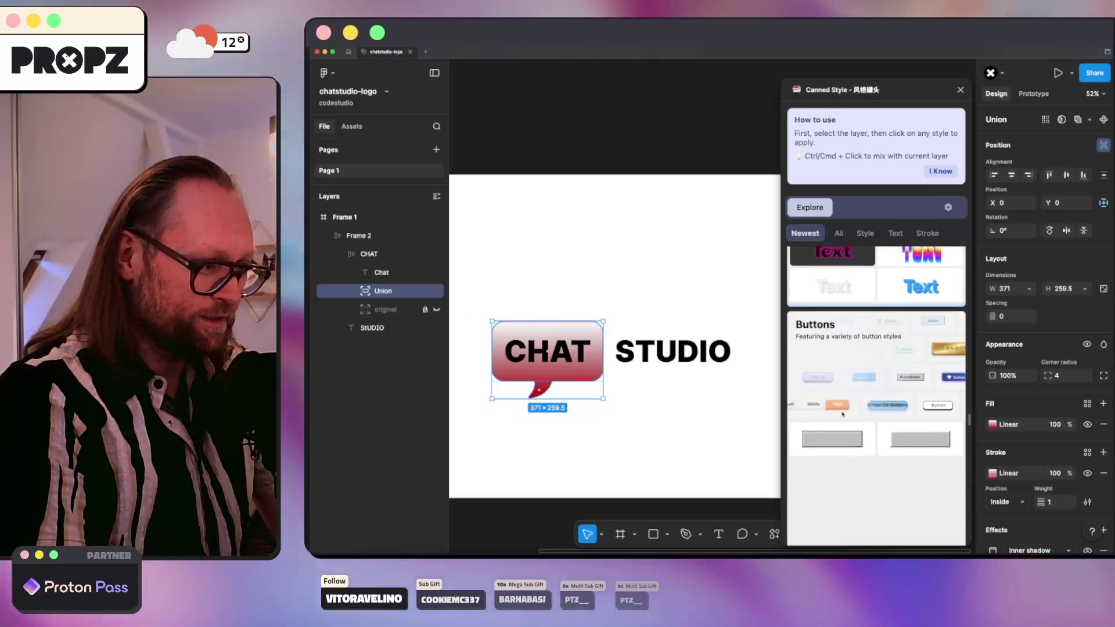
pyautogui.scroll(-2, 842, 414)
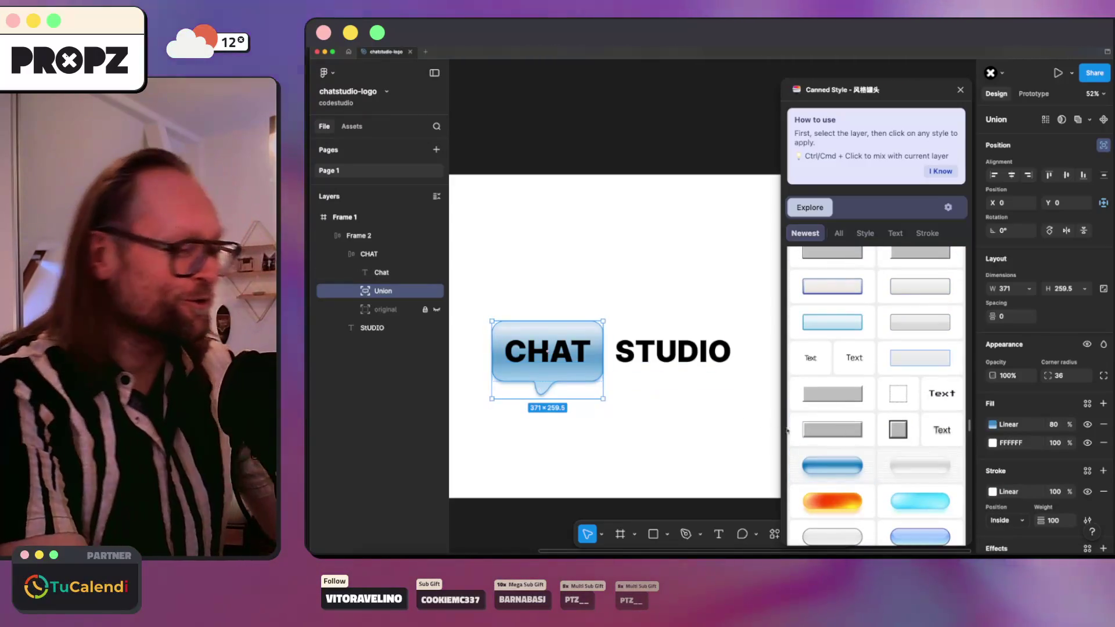
pyautogui.scroll(5, 526, 368)
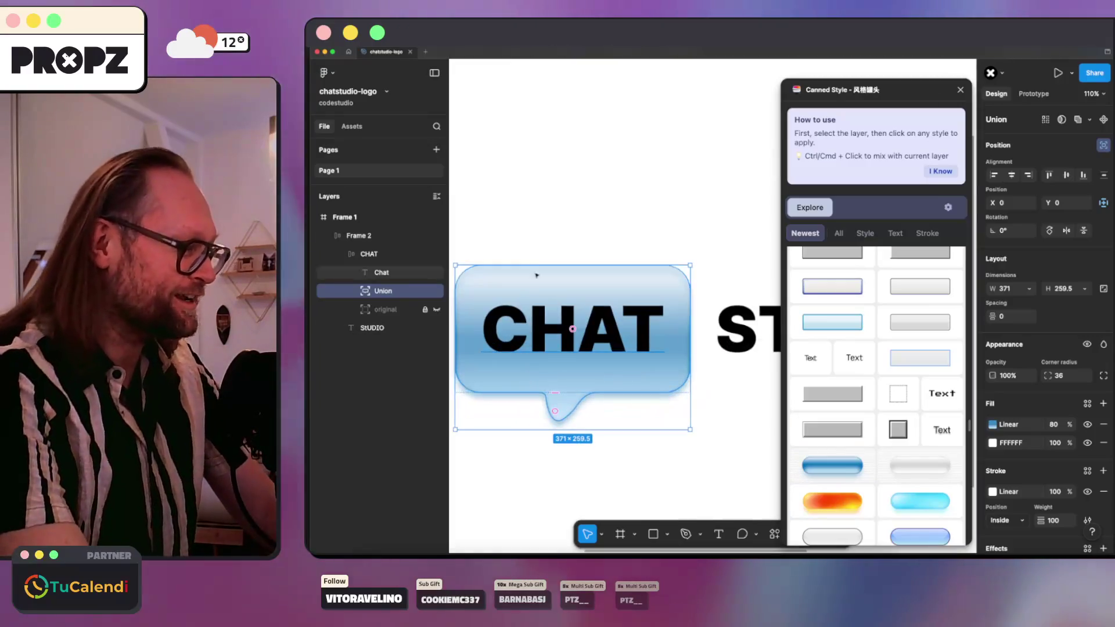
# Step: Try an orange-red radial style on the bubble, then undo it
pyautogui.click(845, 502)
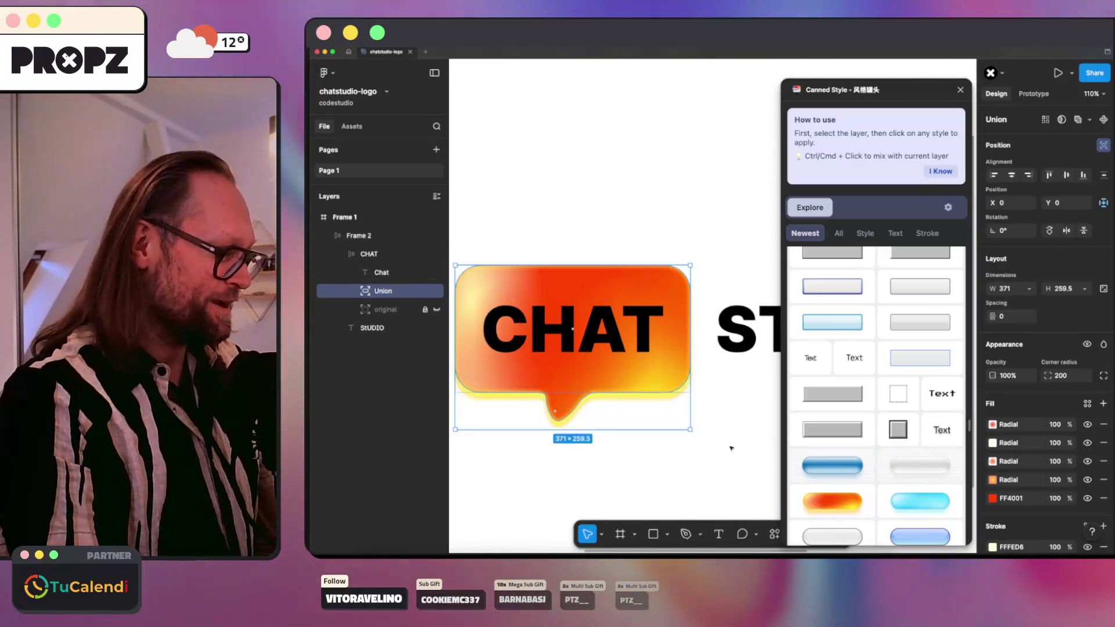
pyautogui.click(731, 448)
pyautogui.hotkey('ctrl', 'z')
pyautogui.press('Escape')
pyautogui.press('Escape')
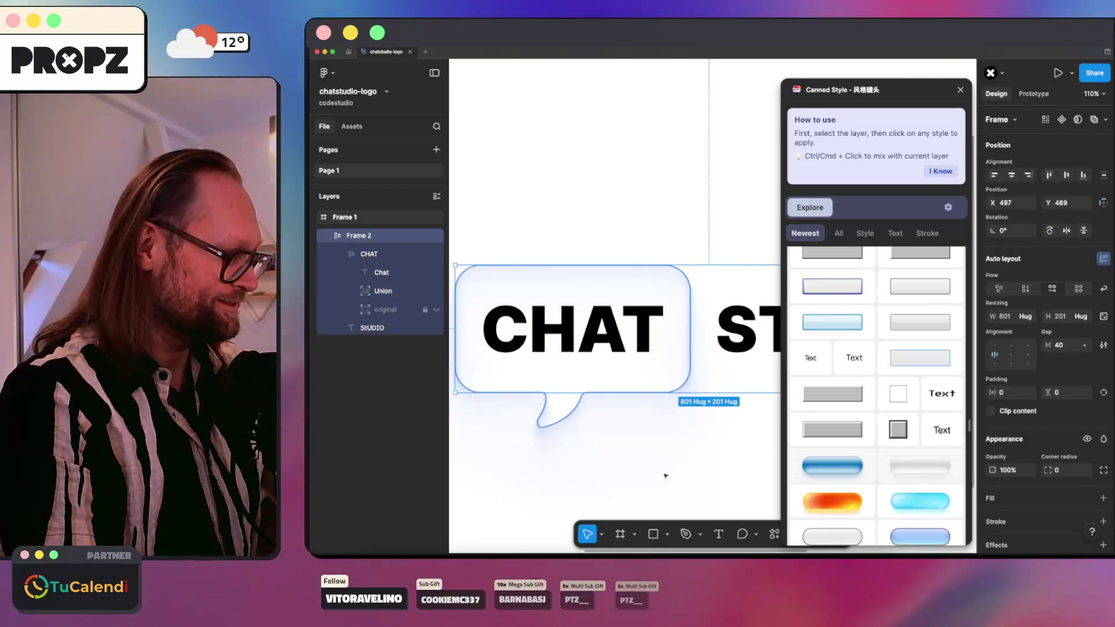
pyautogui.press('Escape')
pyautogui.scroll(-2, 869, 460)
pyautogui.scroll(-1, 869, 460)
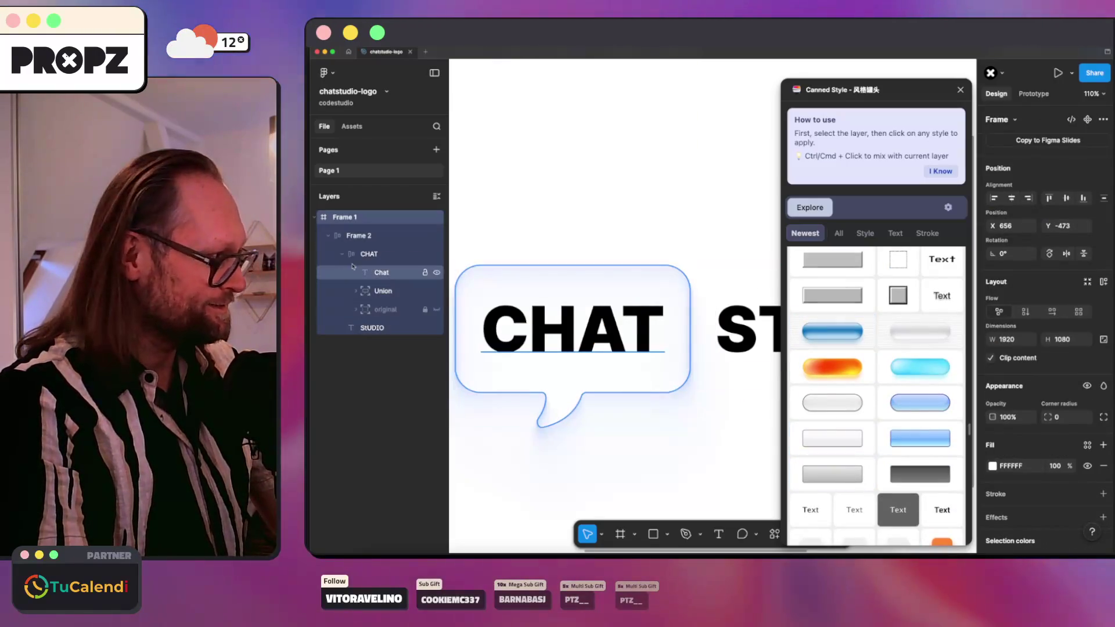
# Step: Reselect the bubble and try gold gradient, pink neon outline and blue gradient looks
pyautogui.click(381, 290)
pyautogui.scroll(-4, 862, 440)
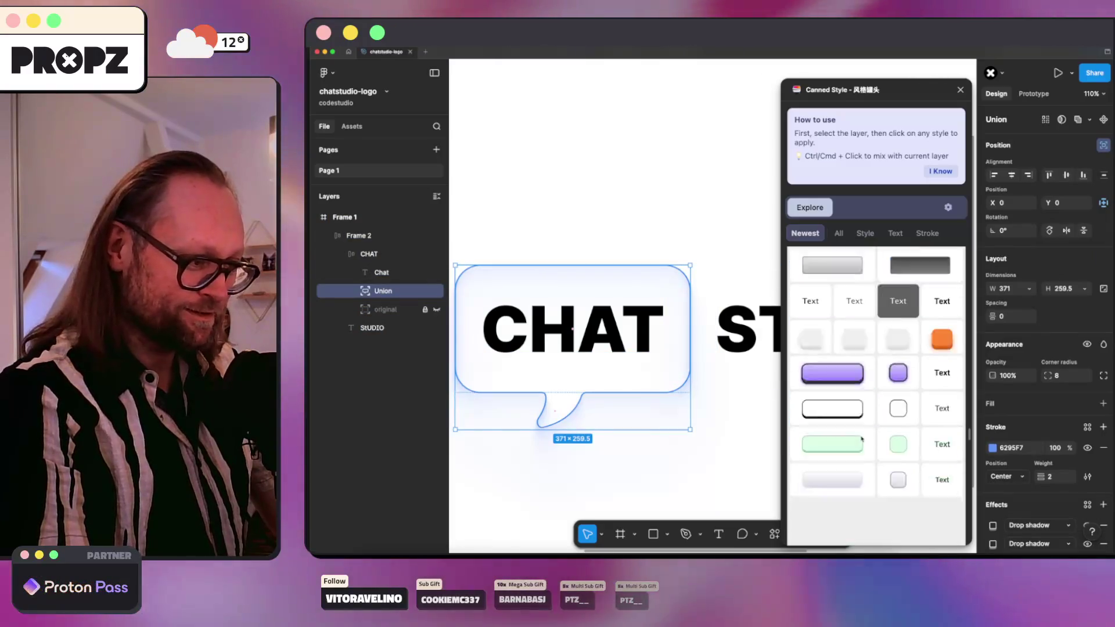
pyautogui.scroll(-10, 862, 439)
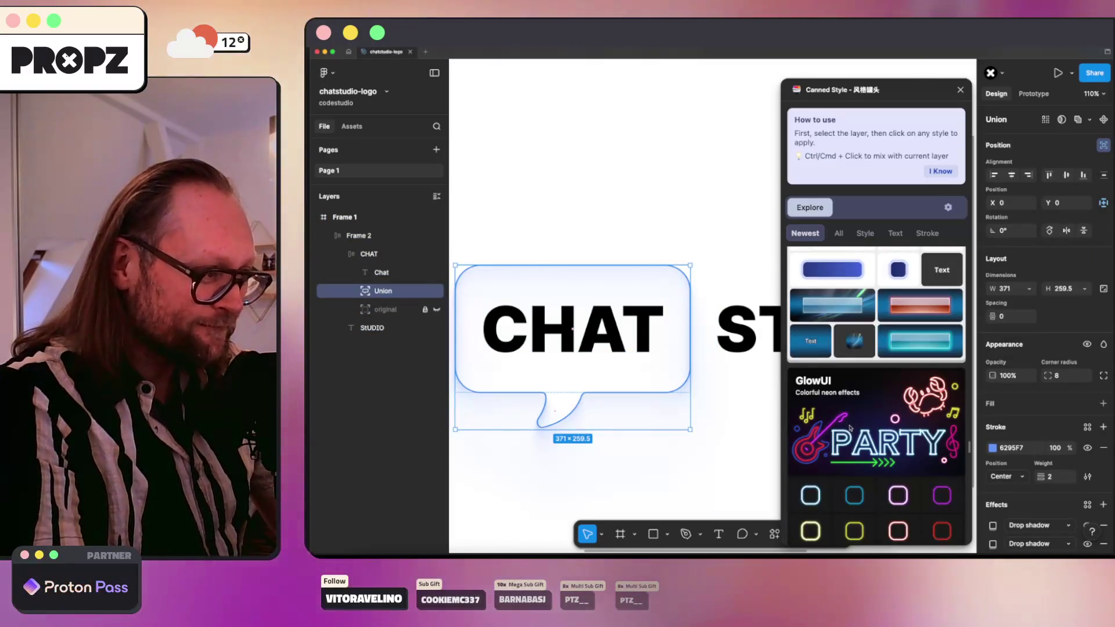
pyautogui.scroll(5, 849, 428)
pyautogui.click(829, 445)
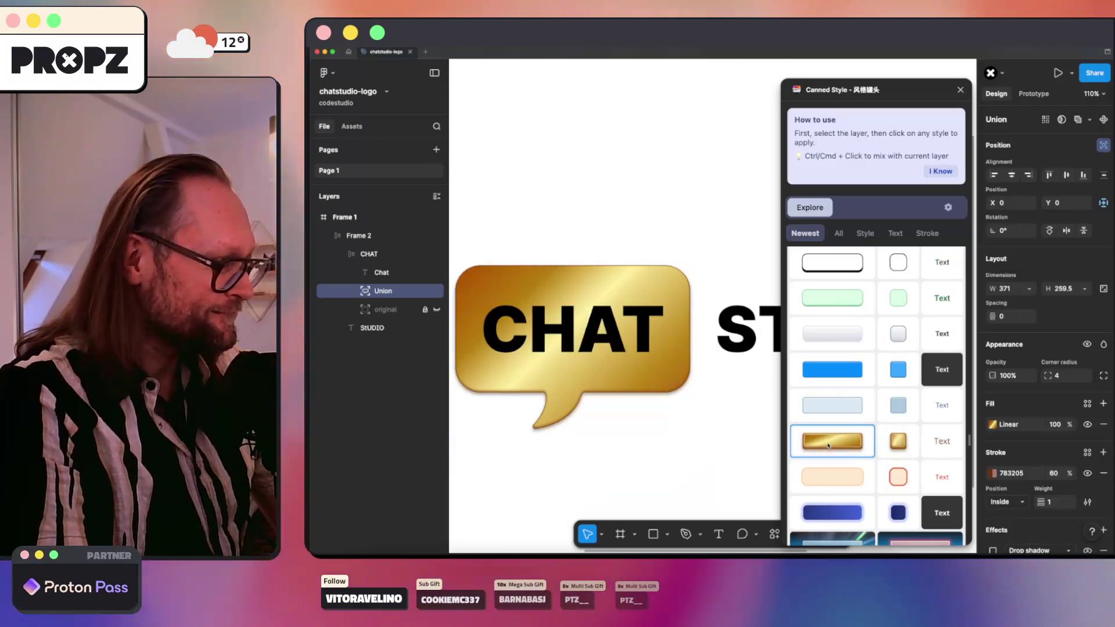
pyautogui.scroll(-7, 857, 449)
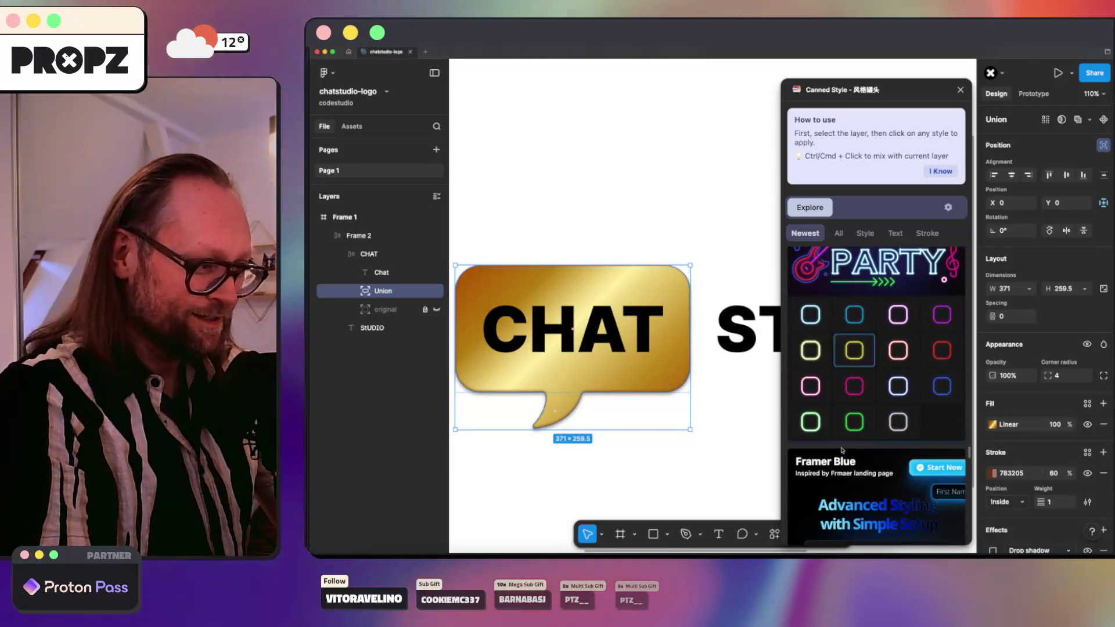
pyautogui.click(854, 385)
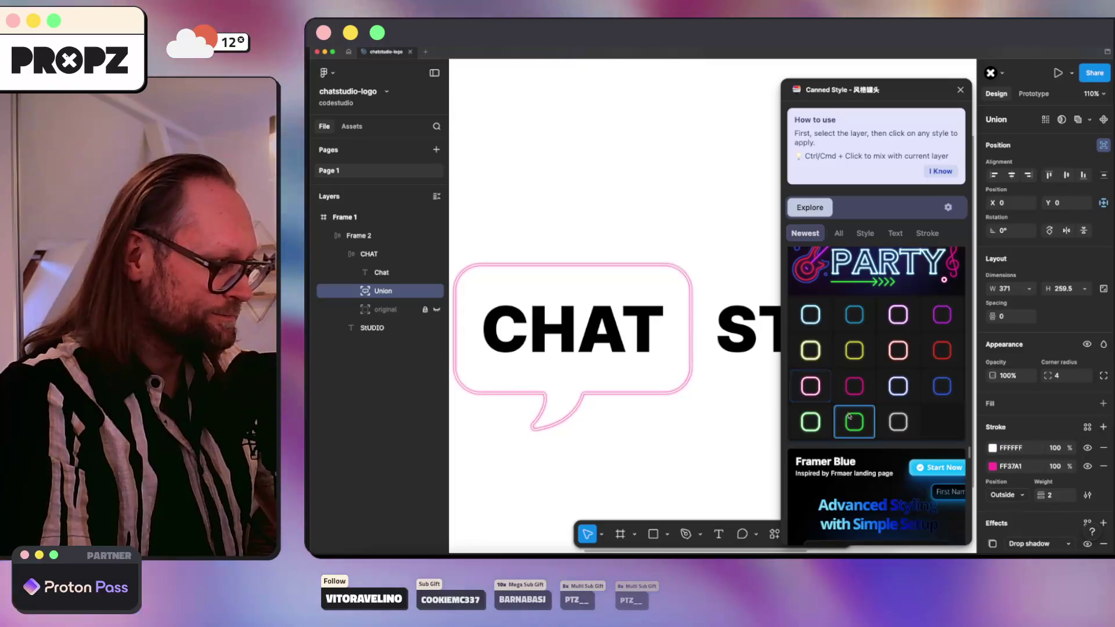
pyautogui.scroll(-5, 854, 416)
pyautogui.scroll(-2, 854, 416)
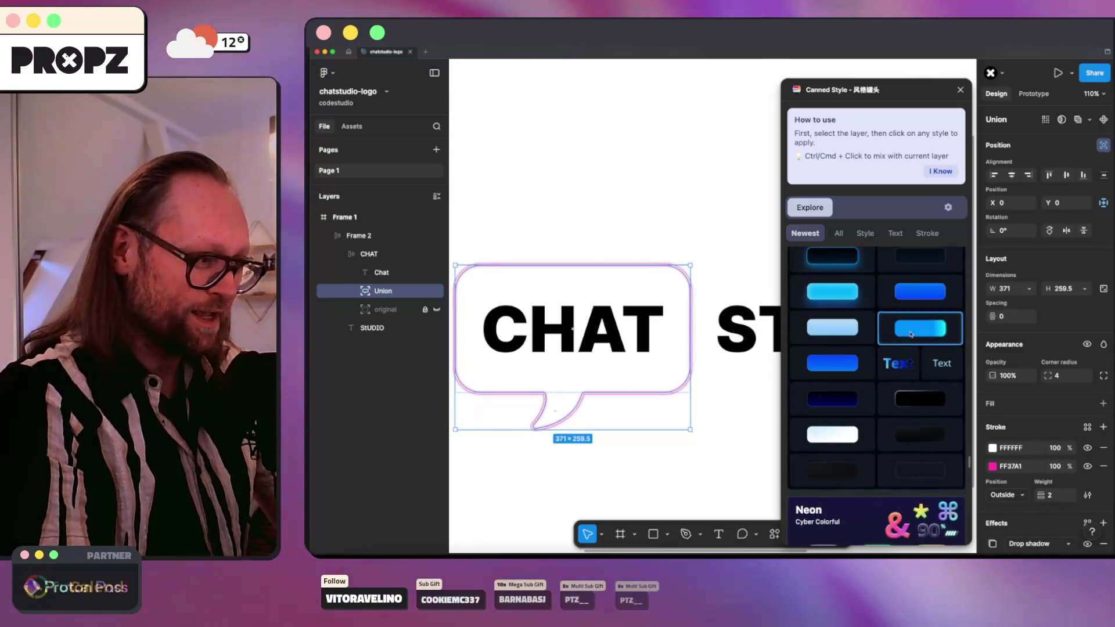
pyautogui.click(910, 335)
pyautogui.scroll(-5, 874, 394)
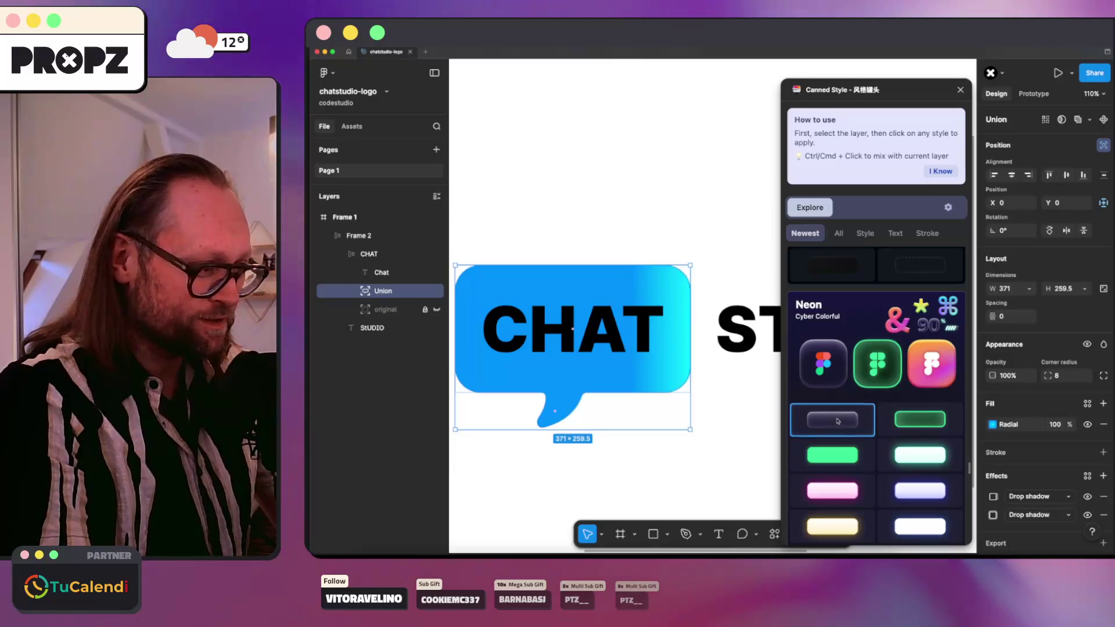
# Step: Try light lavender, dark green neon and flat bright green styles, then a light cyan glow
pyautogui.click(838, 421)
pyautogui.click(896, 422)
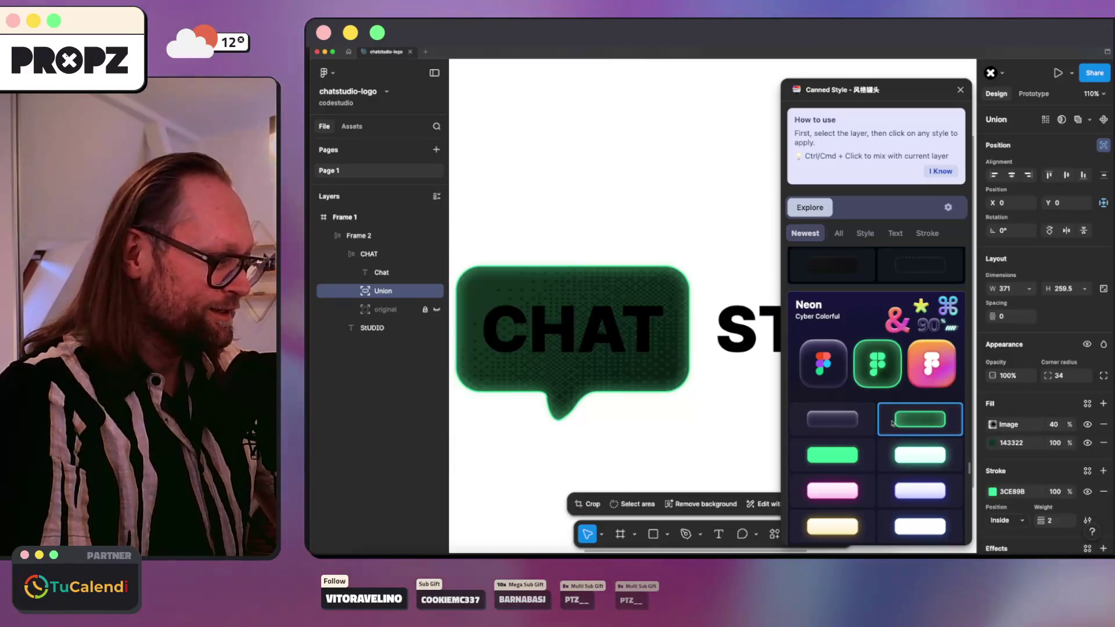
pyautogui.click(837, 457)
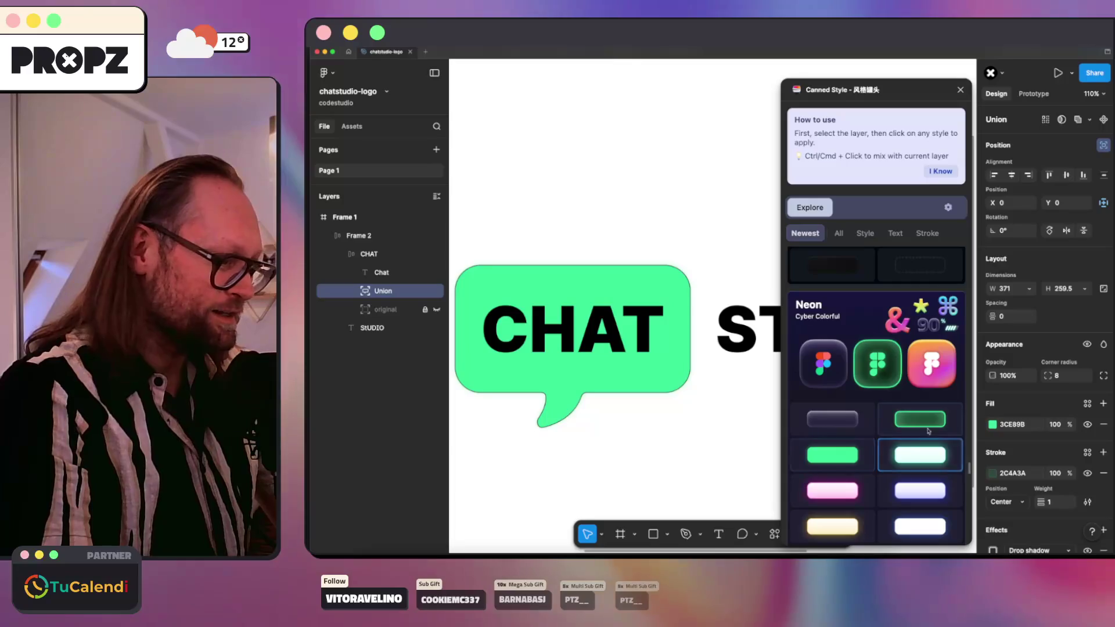
pyautogui.click(930, 424)
pyautogui.click(920, 455)
# Step: Try pink and cream-yellow glow styles and a rainbow gradient, undoing back to cream
pyautogui.scroll(-3, 860, 448)
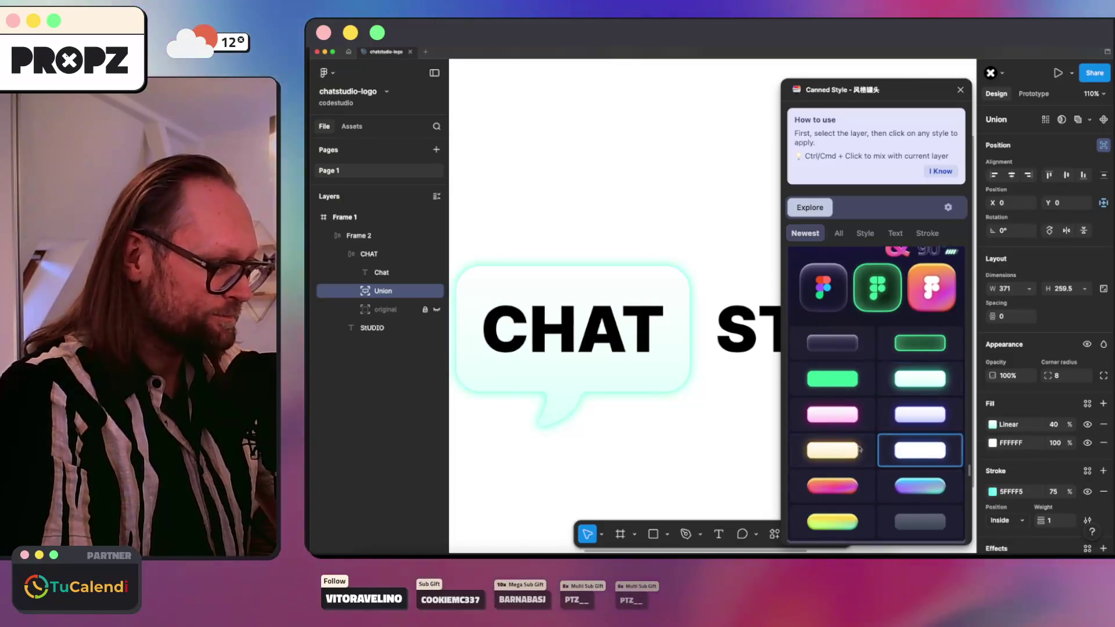
pyautogui.click(833, 416)
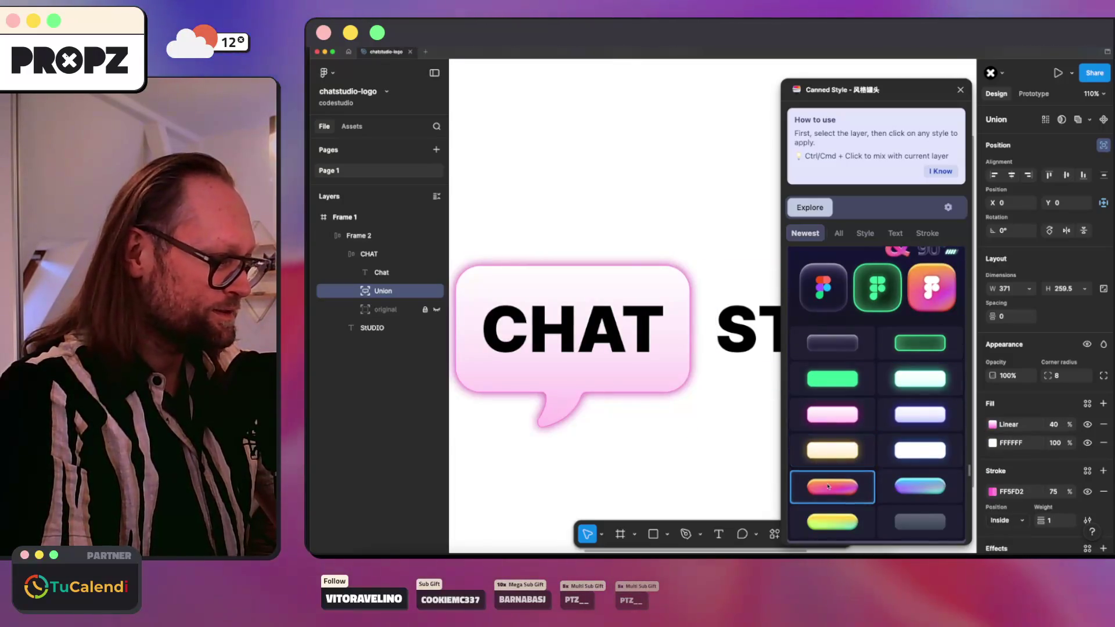
pyautogui.click(842, 453)
pyautogui.scroll(-1, 842, 455)
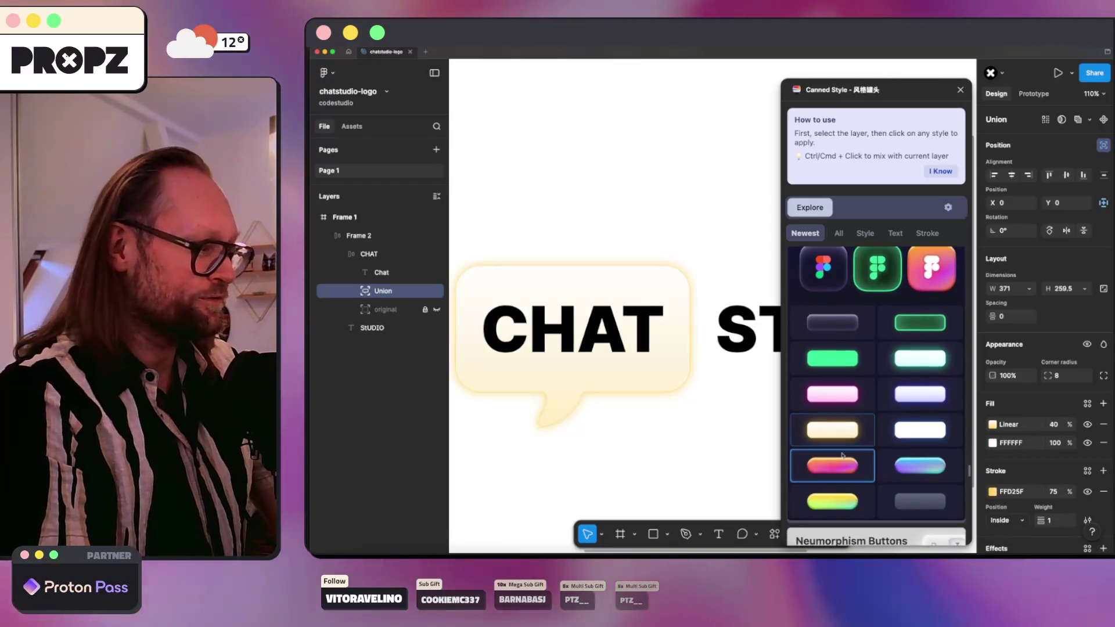
pyautogui.click(841, 456)
pyautogui.scroll(-4, 835, 452)
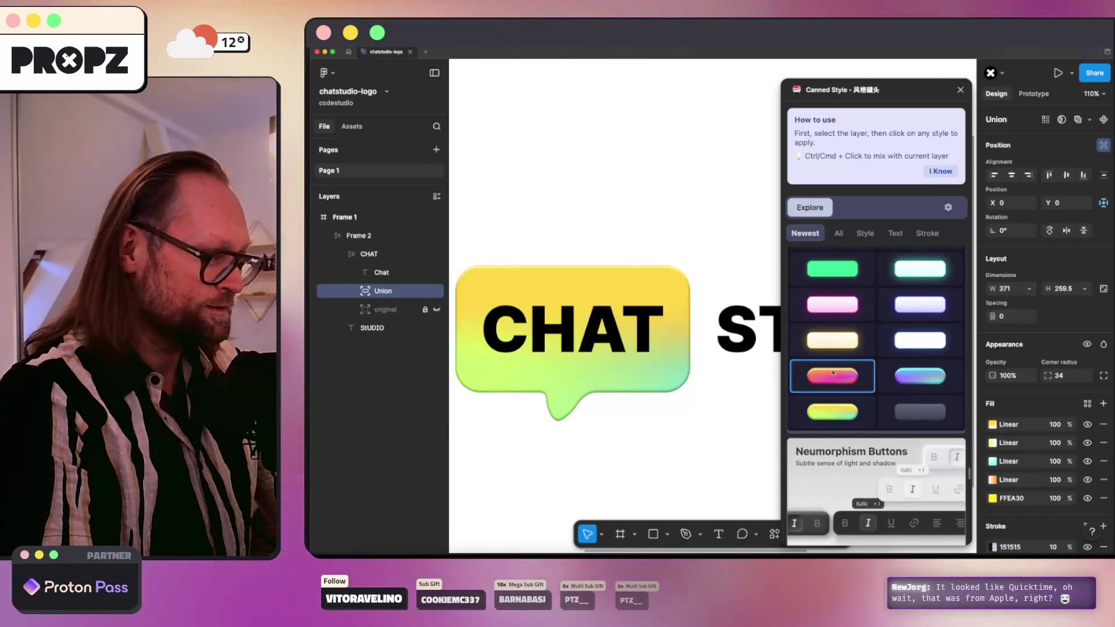
pyautogui.hotkey('ctrl', 'z')
pyautogui.scroll(-9, 835, 378)
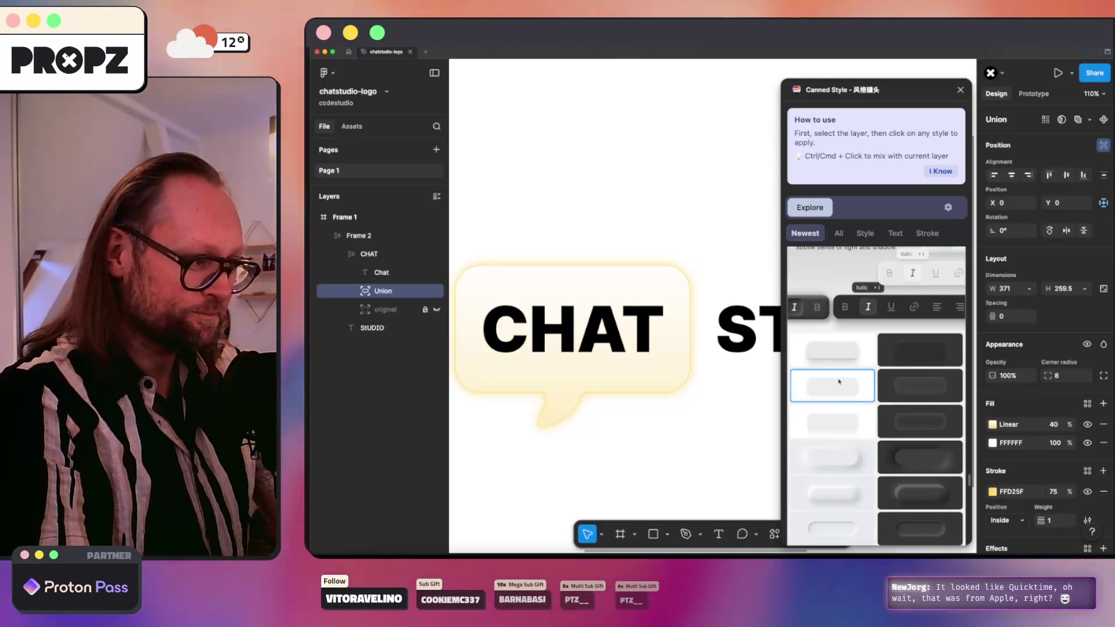
pyautogui.scroll(-3, 836, 378)
# Step: Try raised and inset neumorphism, then yellow and grey halftone, ending on light-grey textured fill
pyautogui.click(825, 360)
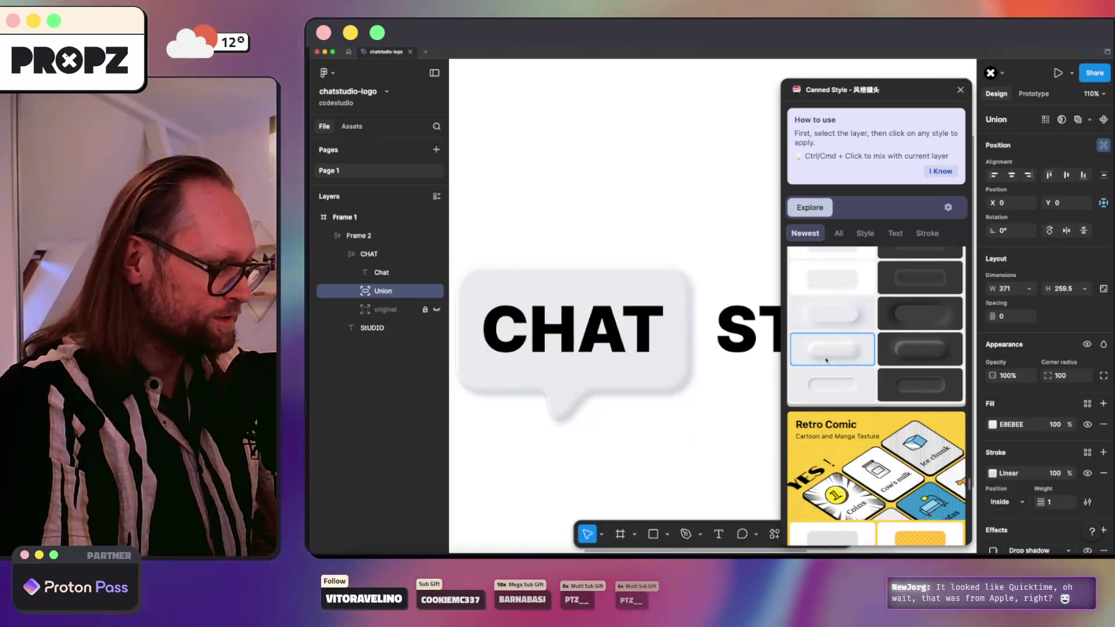
pyautogui.click(825, 386)
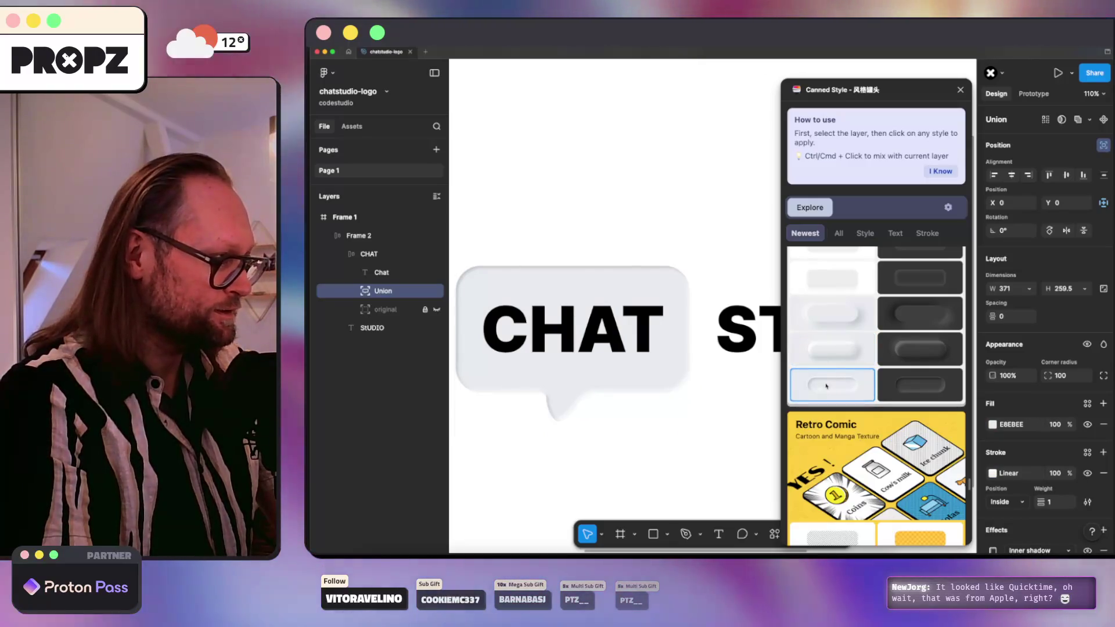
pyautogui.click(835, 320)
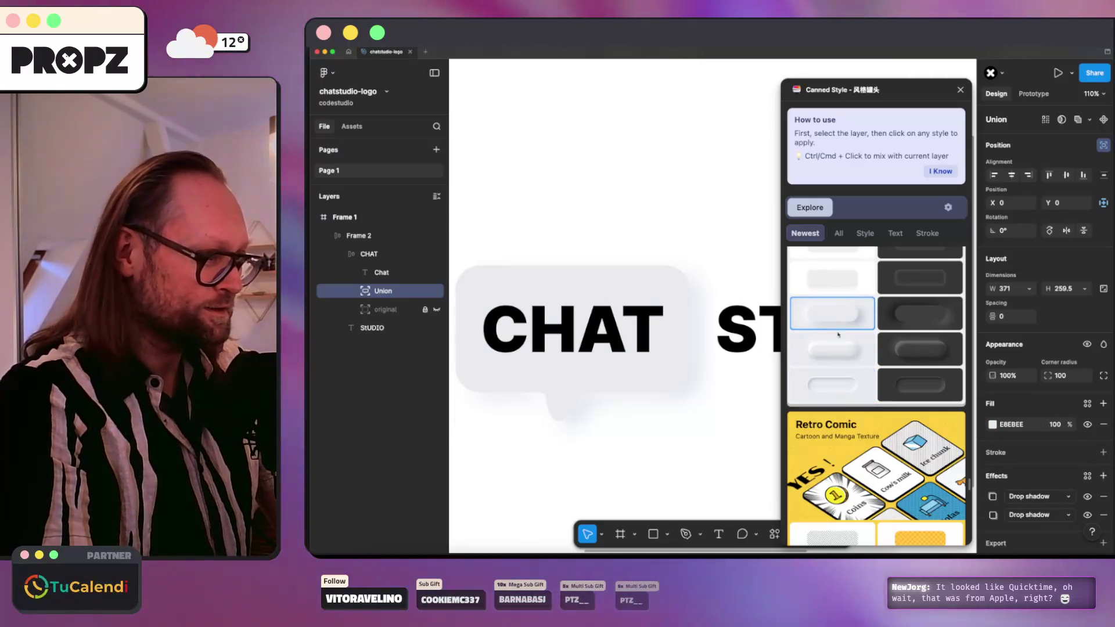
pyautogui.scroll(-8, 842, 348)
pyautogui.click(906, 355)
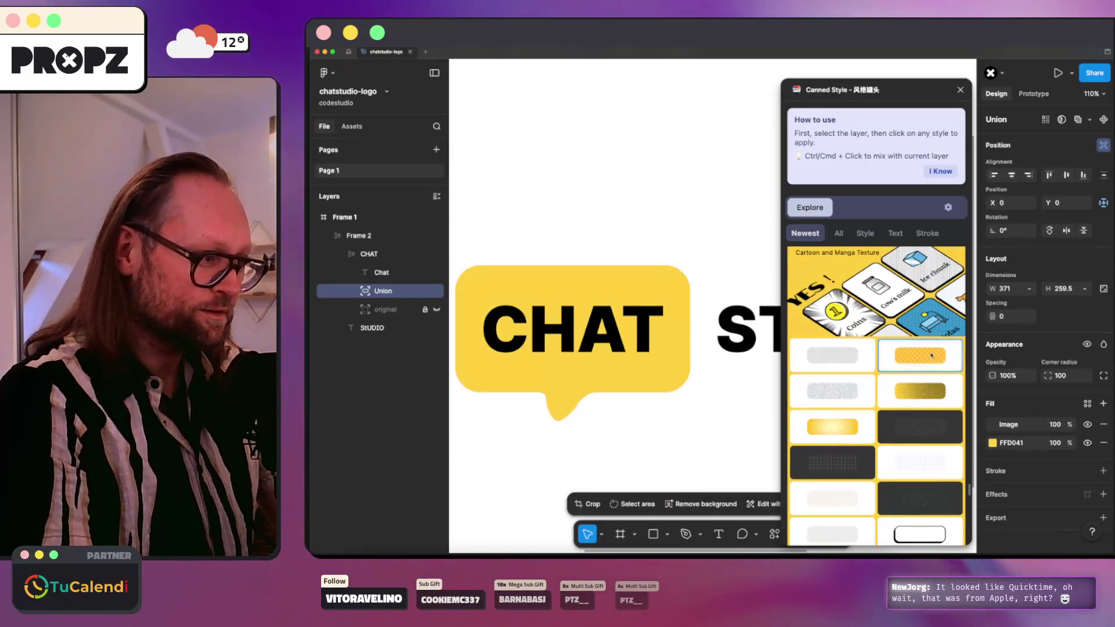
pyautogui.click(830, 358)
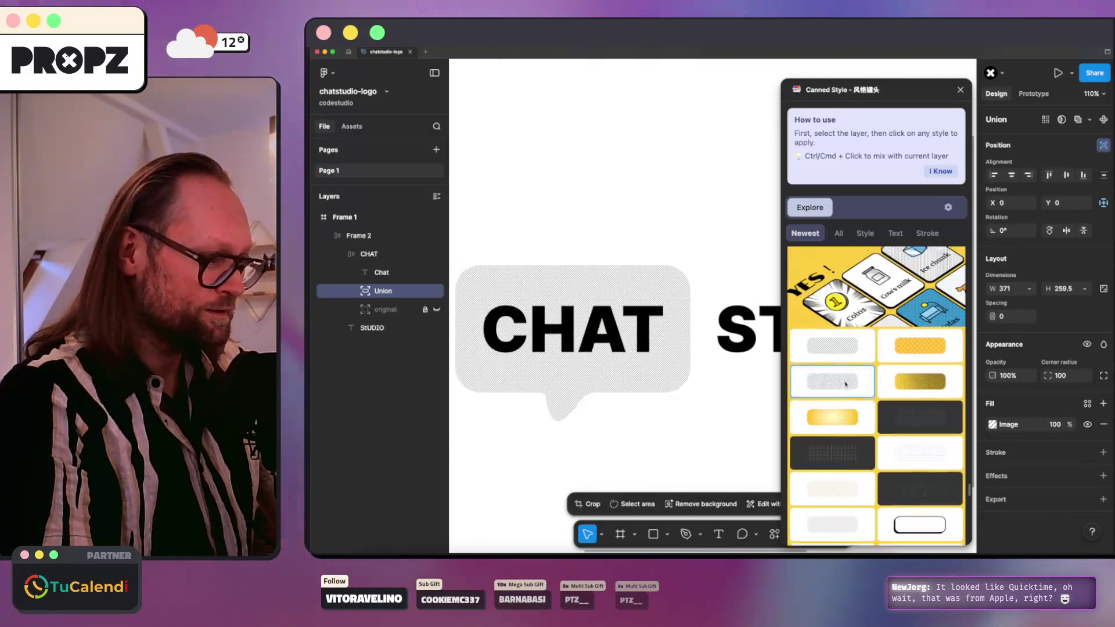
pyautogui.scroll(-5, 830, 358)
pyautogui.scroll(-5, 610, 377)
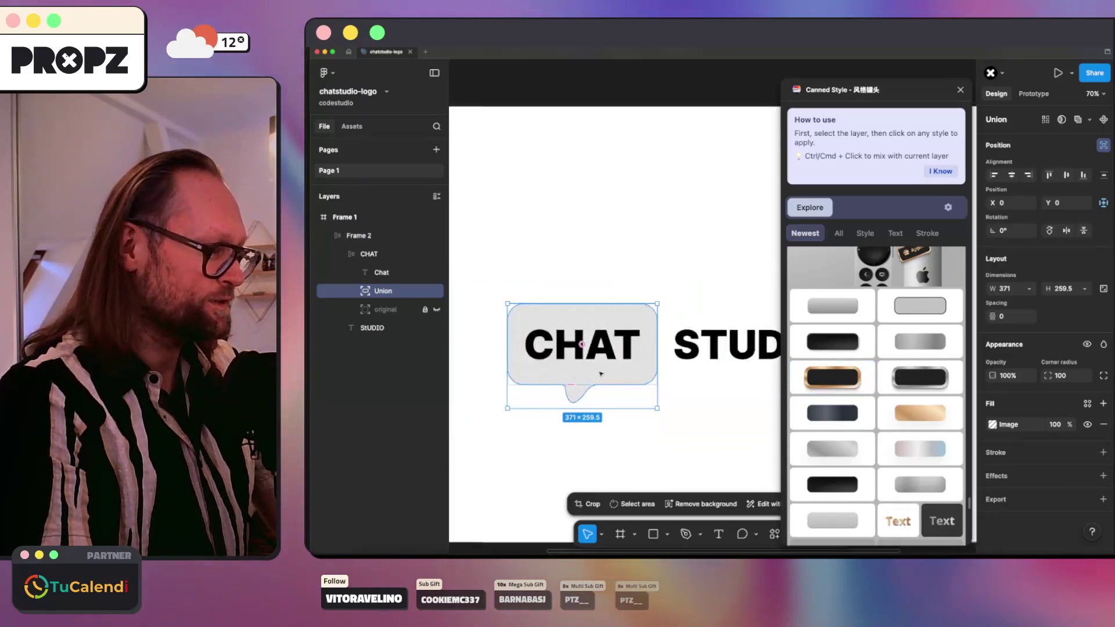
# Step: Revert the bubble to plain white, then try the black gold-rimmed and pink-blue gradient styles
pyautogui.click(644, 428)
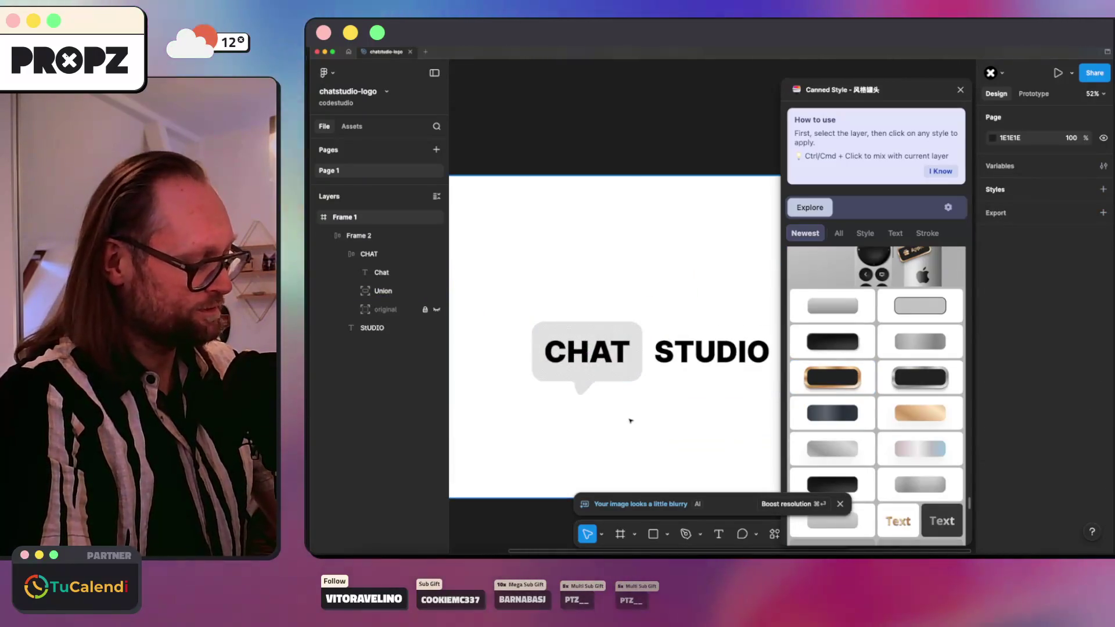
pyautogui.press('super+z')
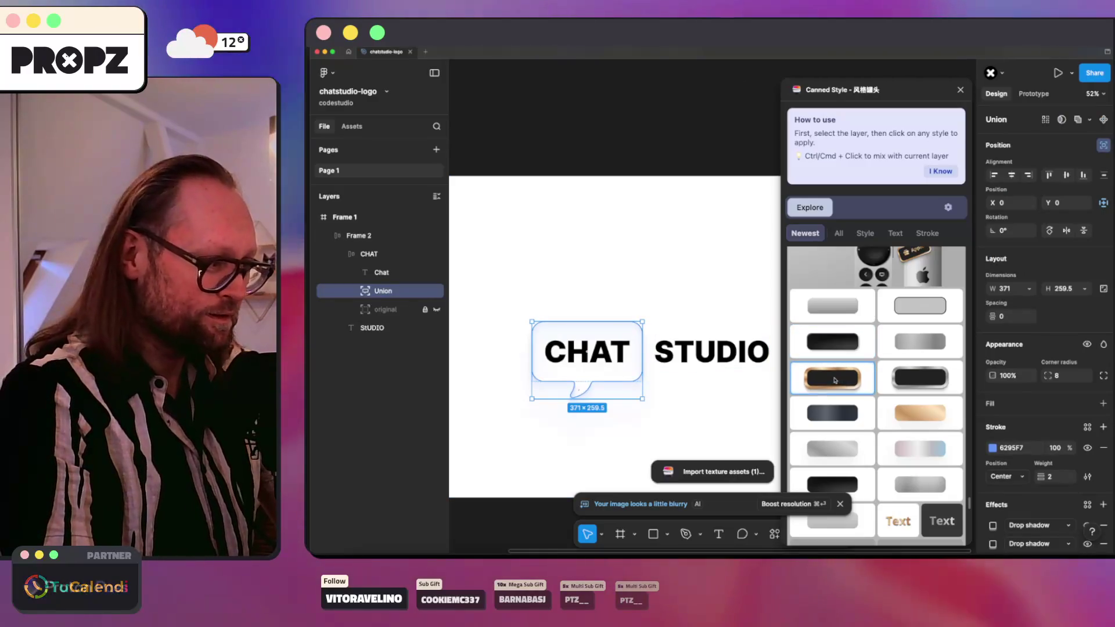
pyautogui.click(835, 380)
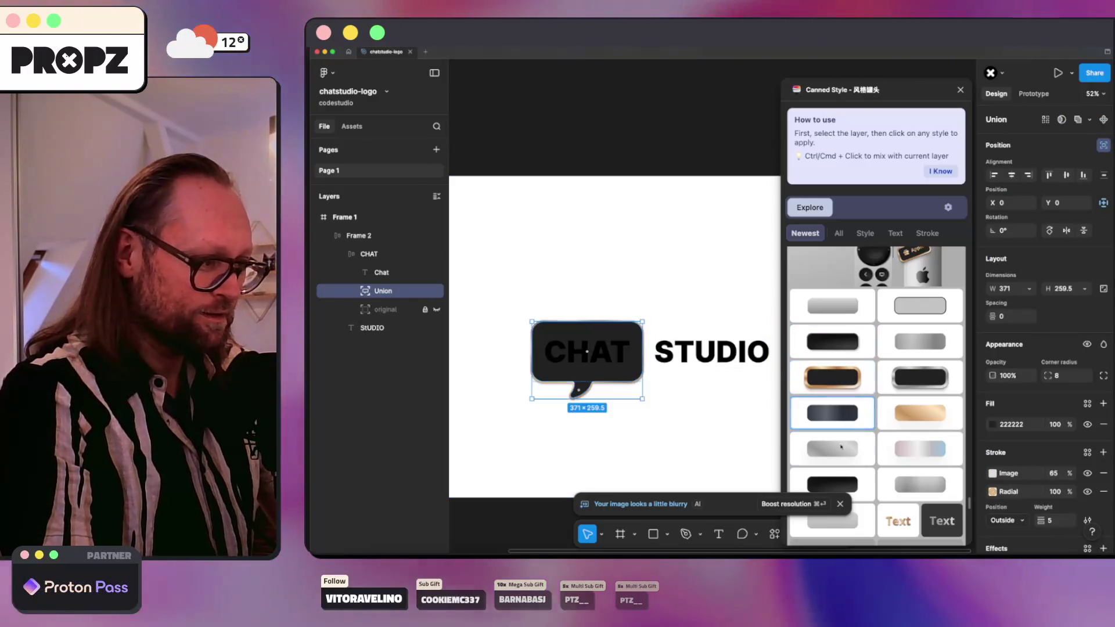
pyautogui.click(916, 451)
pyautogui.scroll(-10, 912, 441)
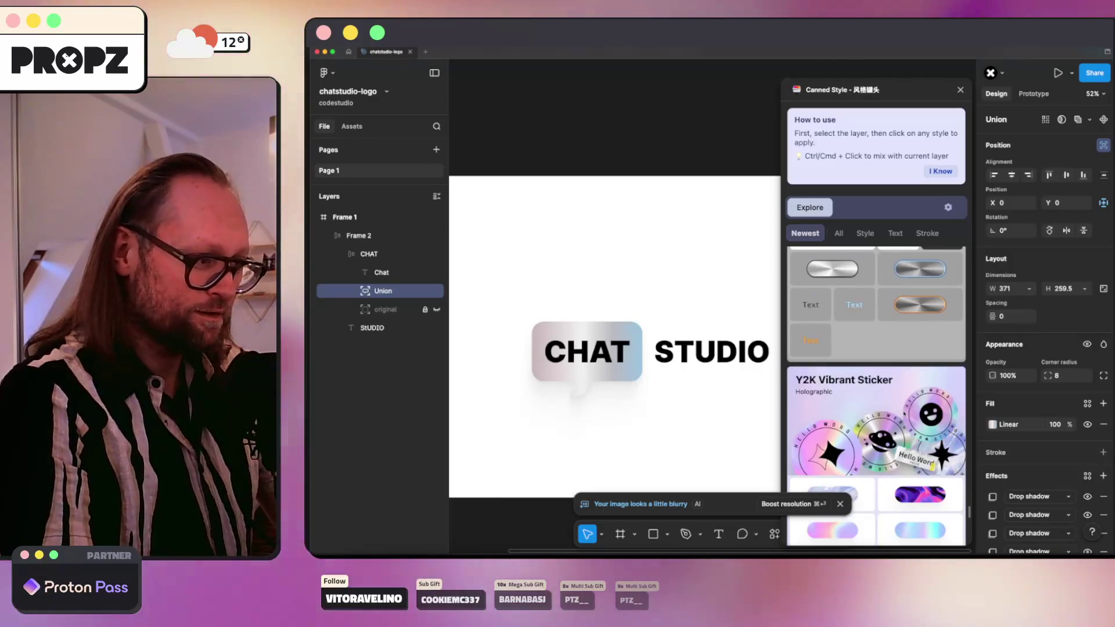
pyautogui.scroll(-1, 903, 410)
# Step: Try the purple and blue holographic textures on the bubble, then undo the texture fill
pyautogui.click(903, 342)
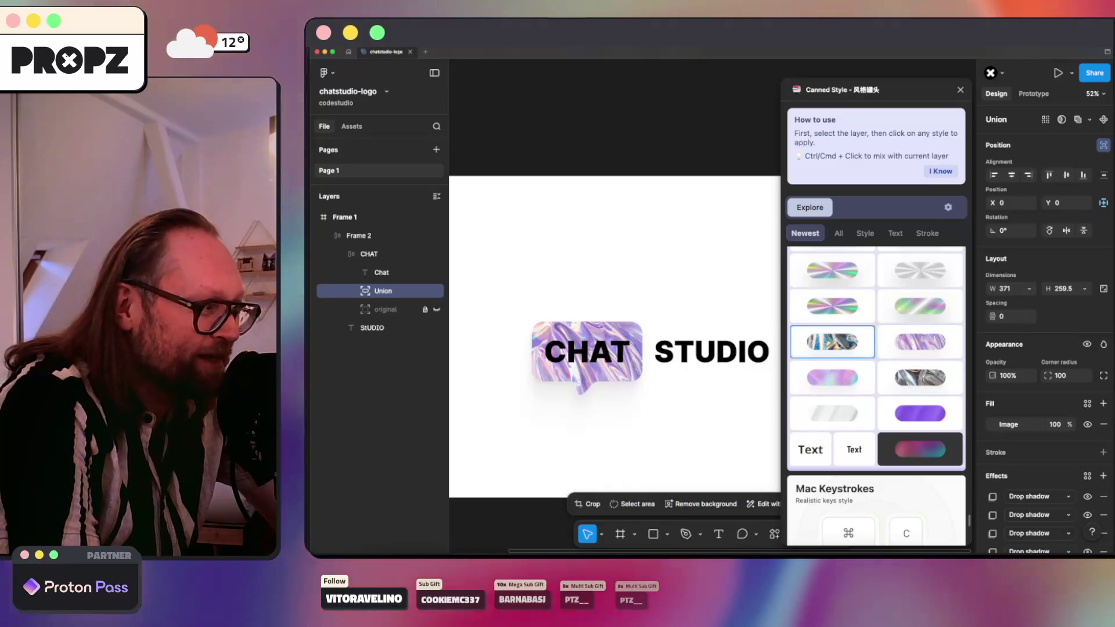
pyautogui.click(827, 343)
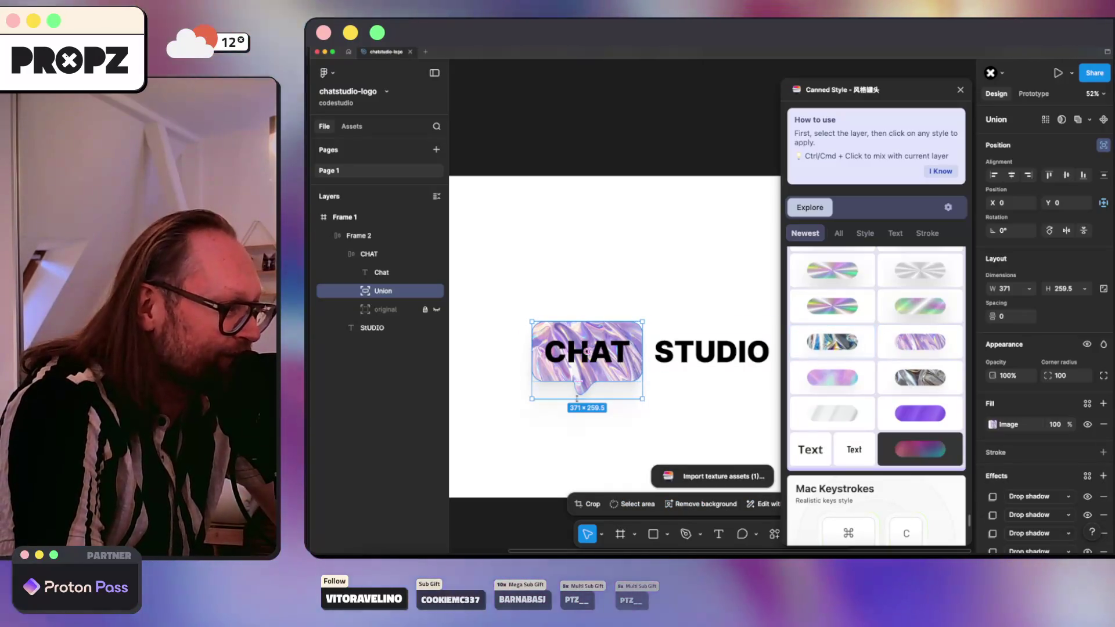
pyautogui.scroll(5, 650, 386)
pyautogui.scroll(-3, 655, 389)
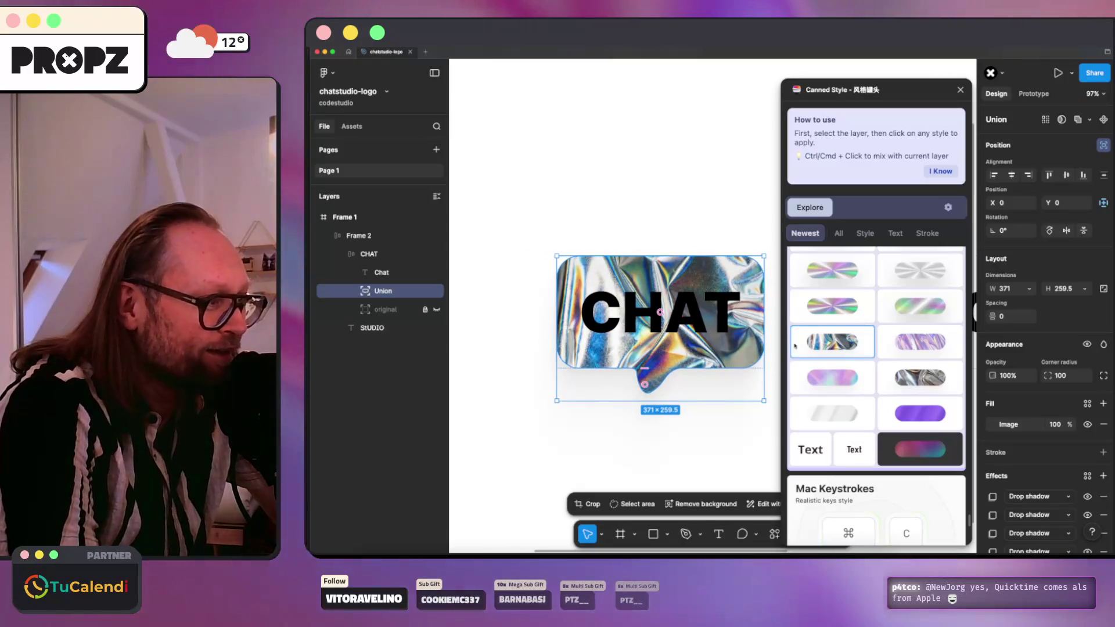
pyautogui.scroll(-5, 812, 343)
pyautogui.hotkey('ctrl', 'z')
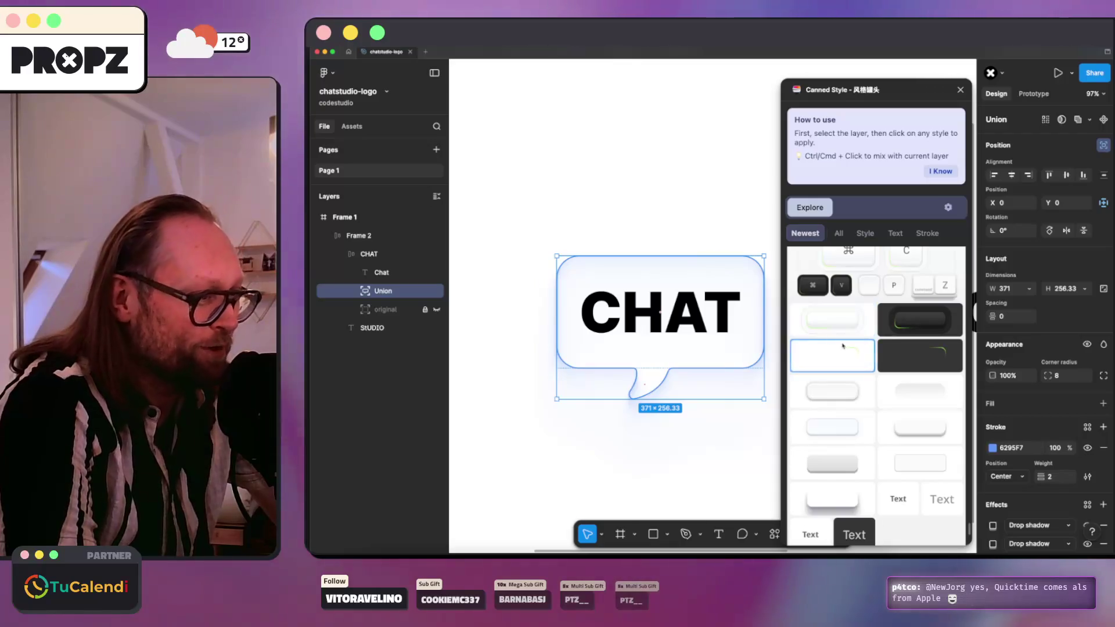
# Step: Compare glossy, shadowed and inside-outline presets, settling on the top-left glossy white style
pyautogui.click(838, 324)
pyautogui.scroll(-5, 871, 348)
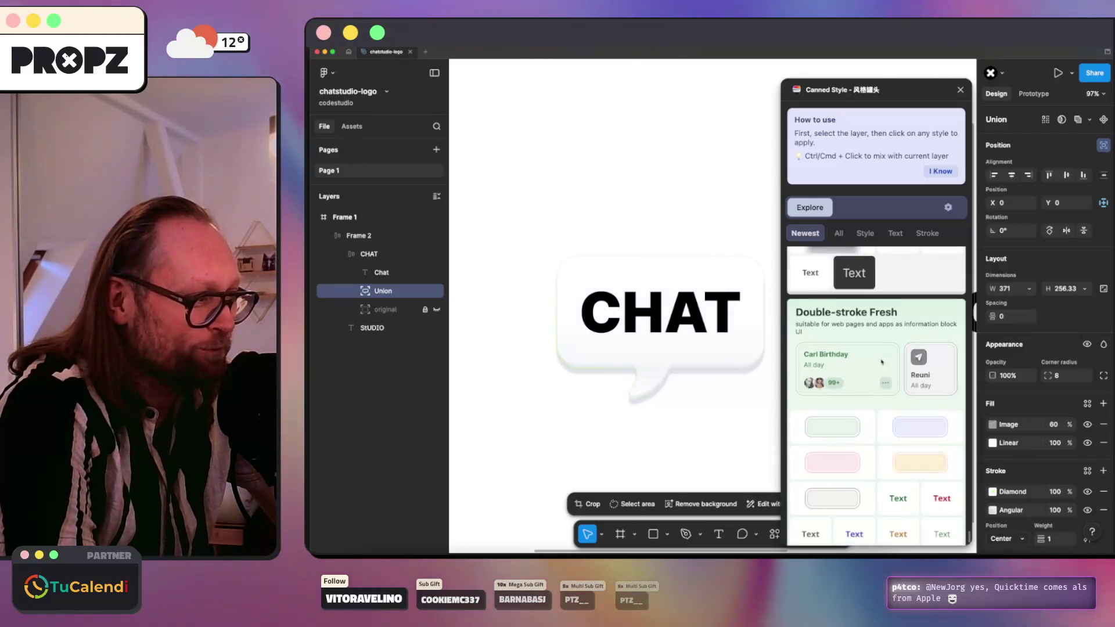
pyautogui.scroll(-2, 862, 359)
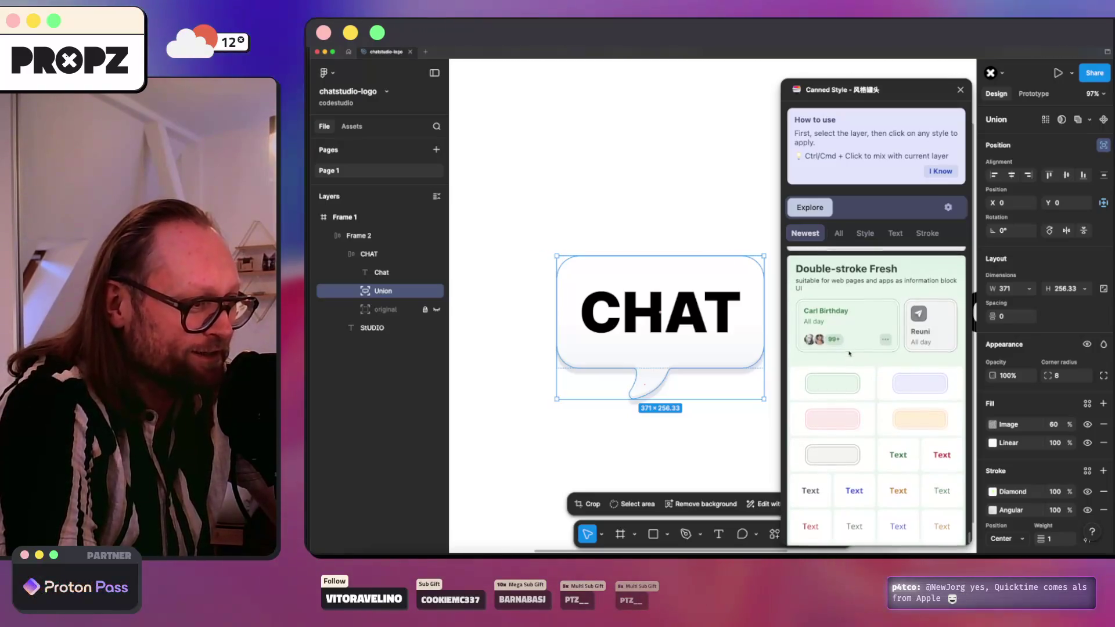
pyautogui.scroll(6, 849, 352)
pyautogui.click(830, 443)
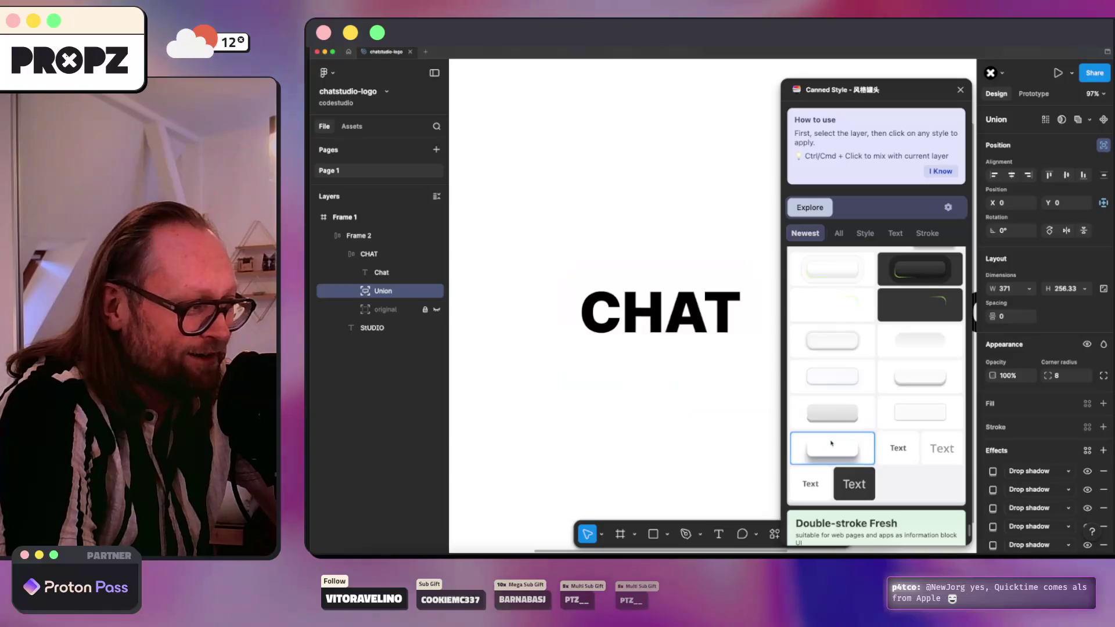
pyautogui.click(836, 382)
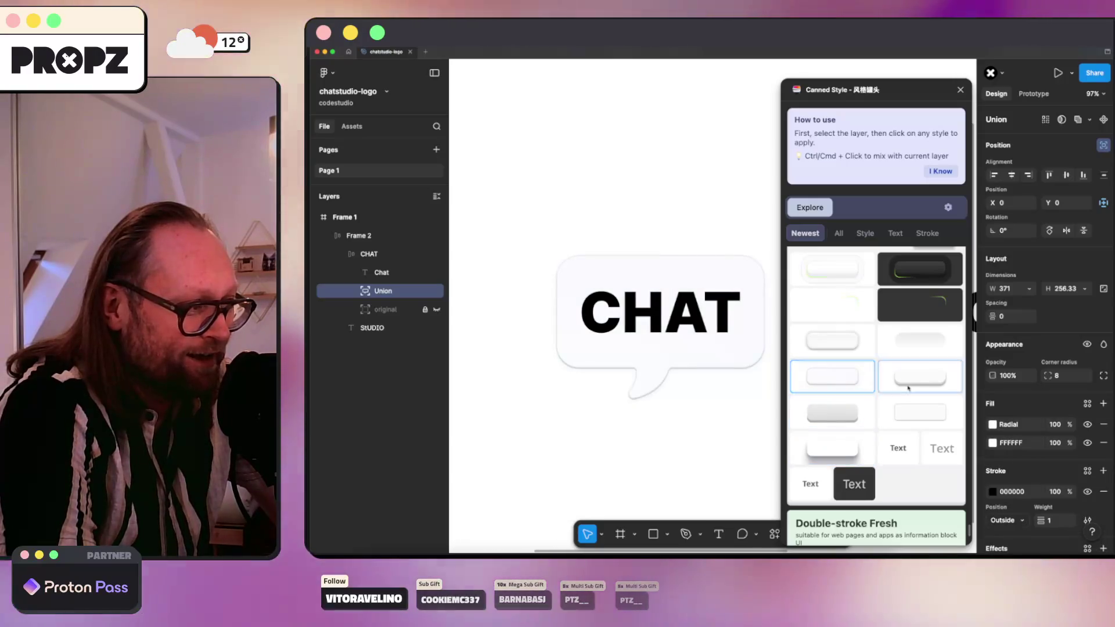
pyautogui.click(837, 351)
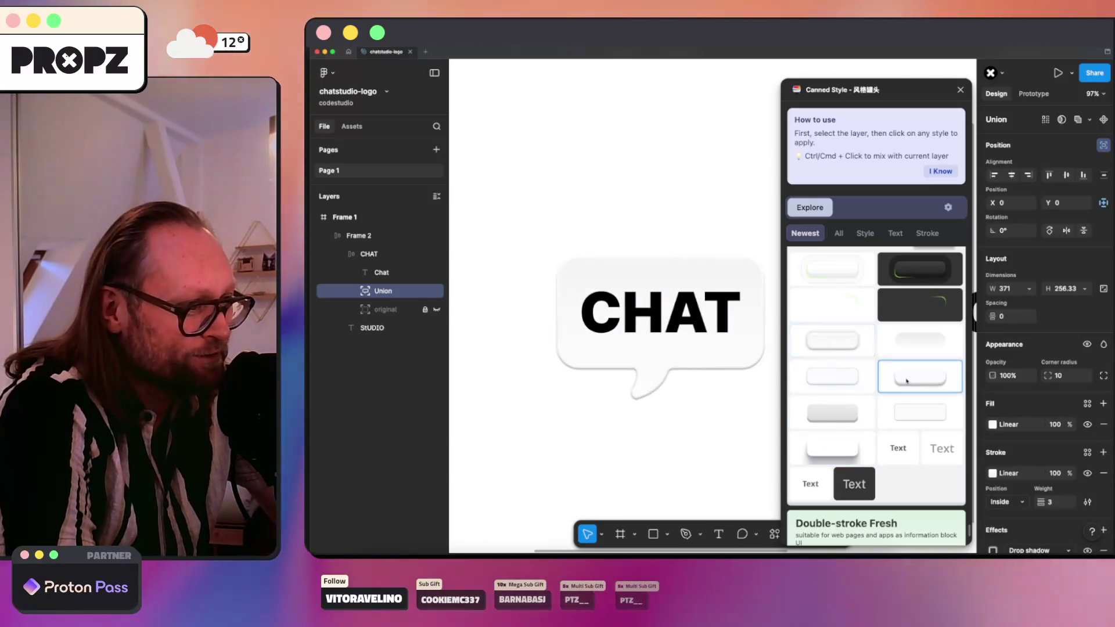
pyautogui.click(836, 270)
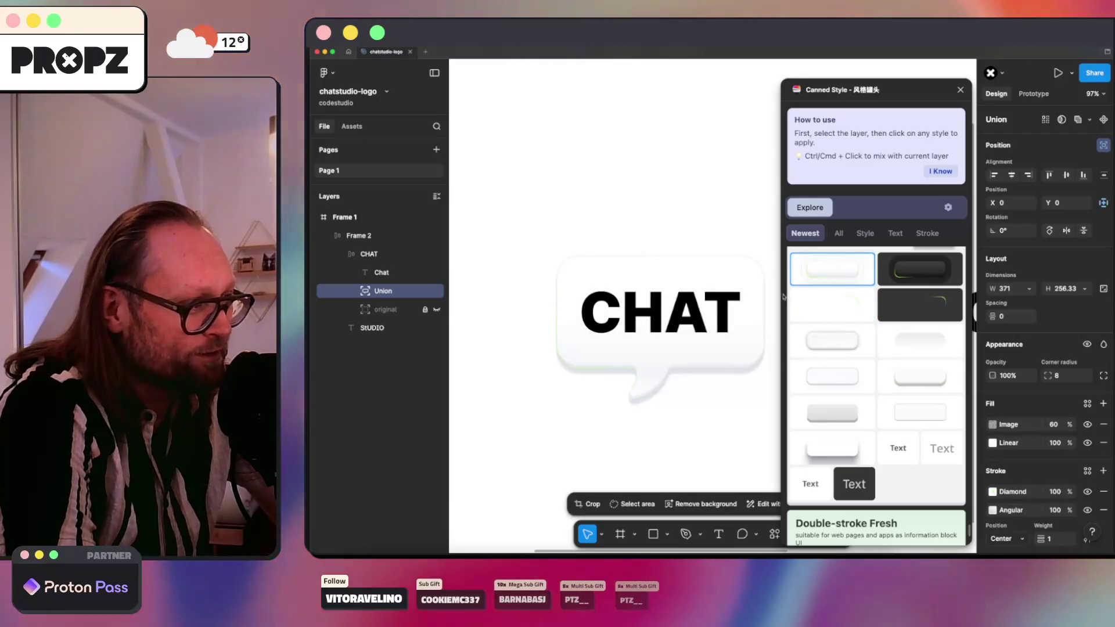
pyautogui.scroll(-2, 677, 322)
pyautogui.click(660, 437)
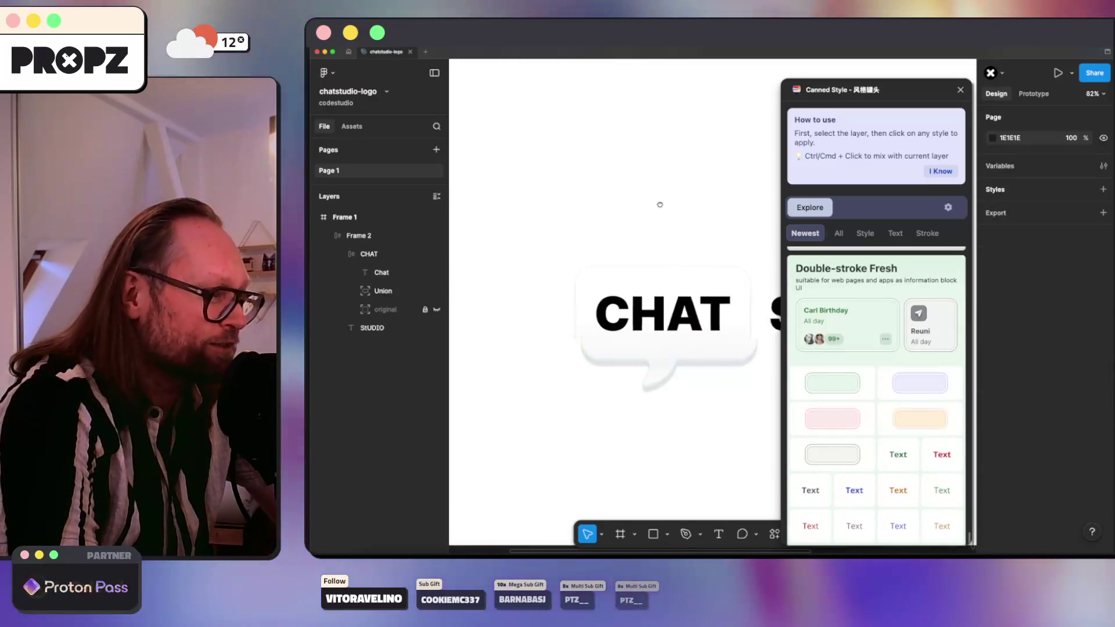
pyautogui.hscroll(2, 660, 204)
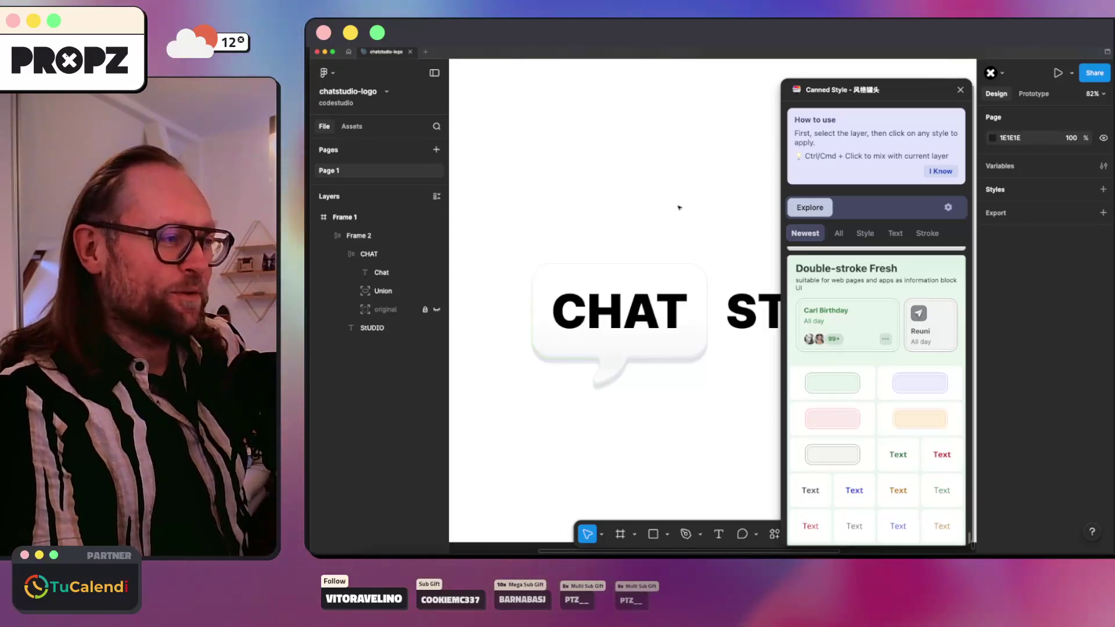
pyautogui.moveTo(917, 87); pyautogui.dragTo(922, 68)
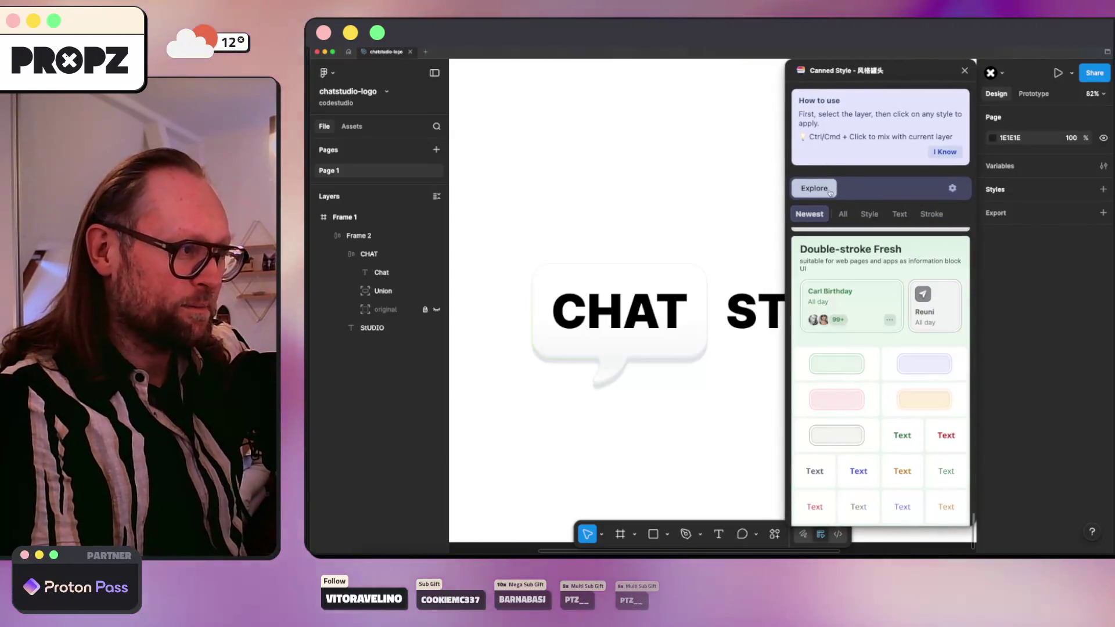
pyautogui.click(952, 188)
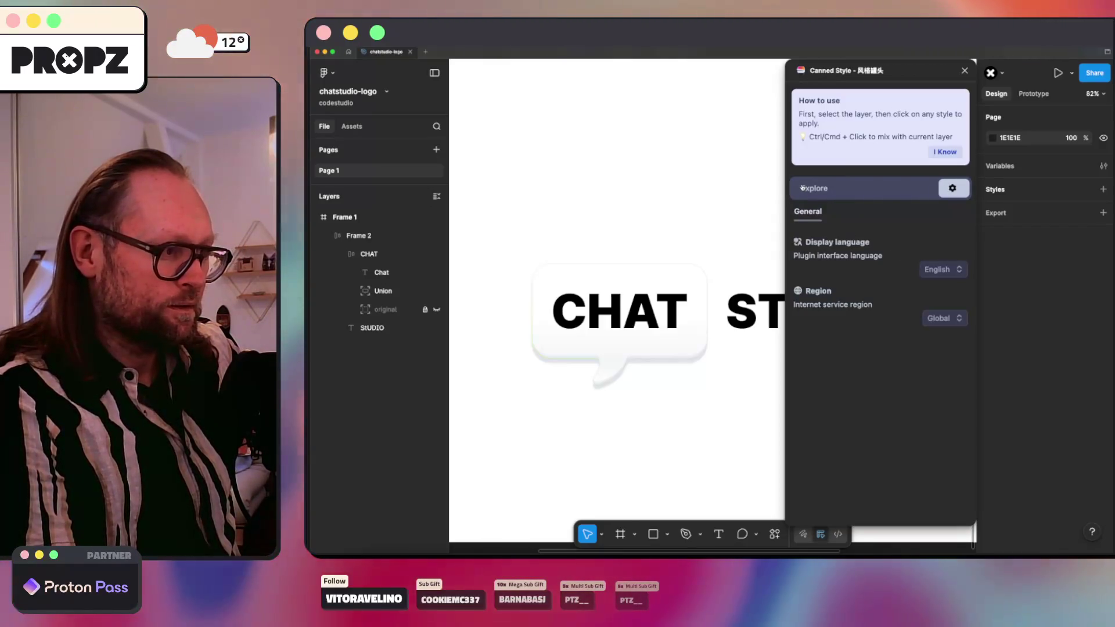
pyautogui.click(945, 318)
pyautogui.click(931, 339)
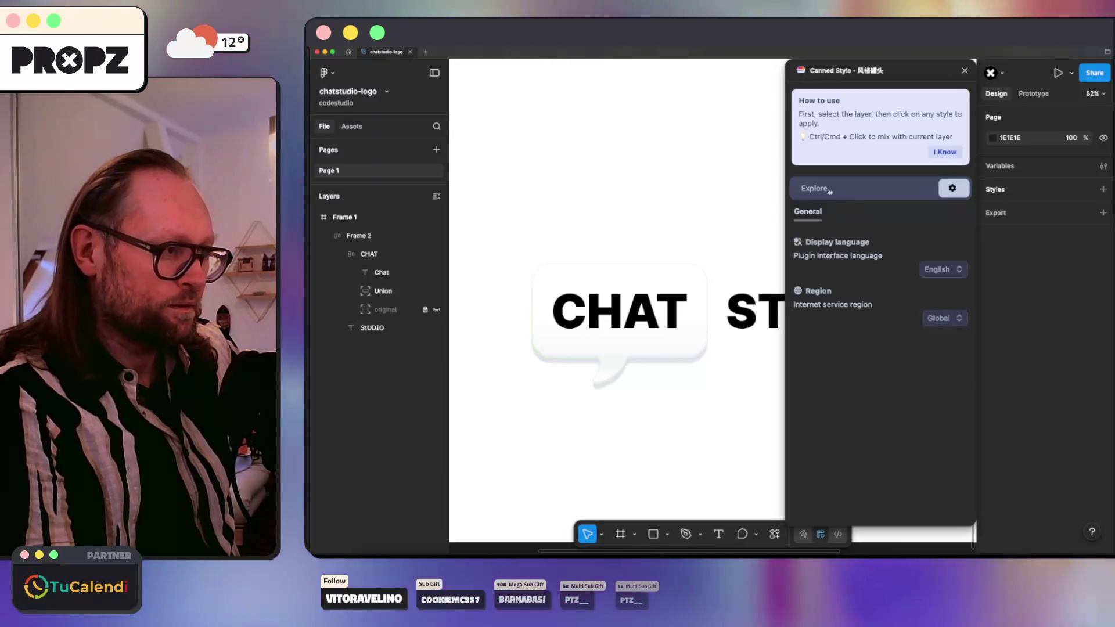
pyautogui.click(814, 188)
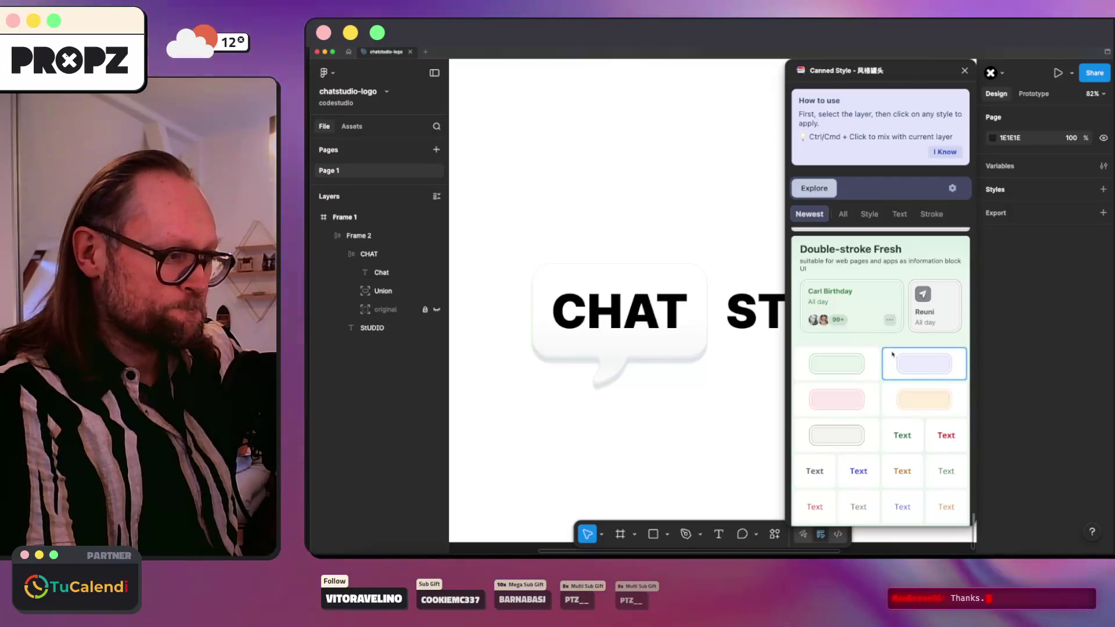
# Step: Select the speech bubble shape inside the CHAT frame and try the dark keystroke style
pyautogui.click(610, 351)
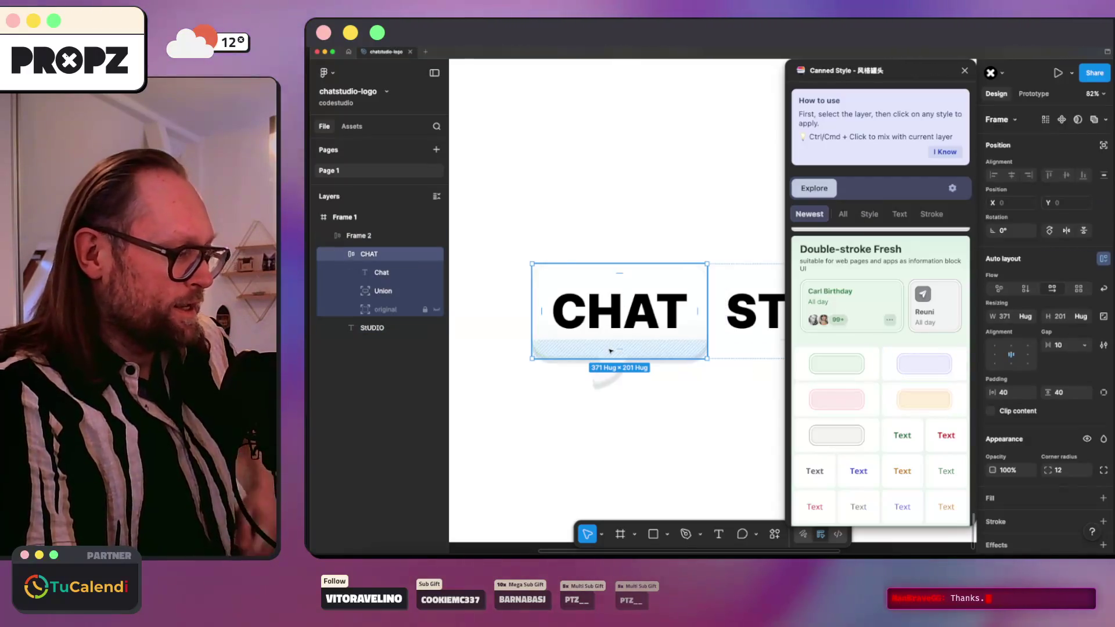
pyautogui.click(388, 295)
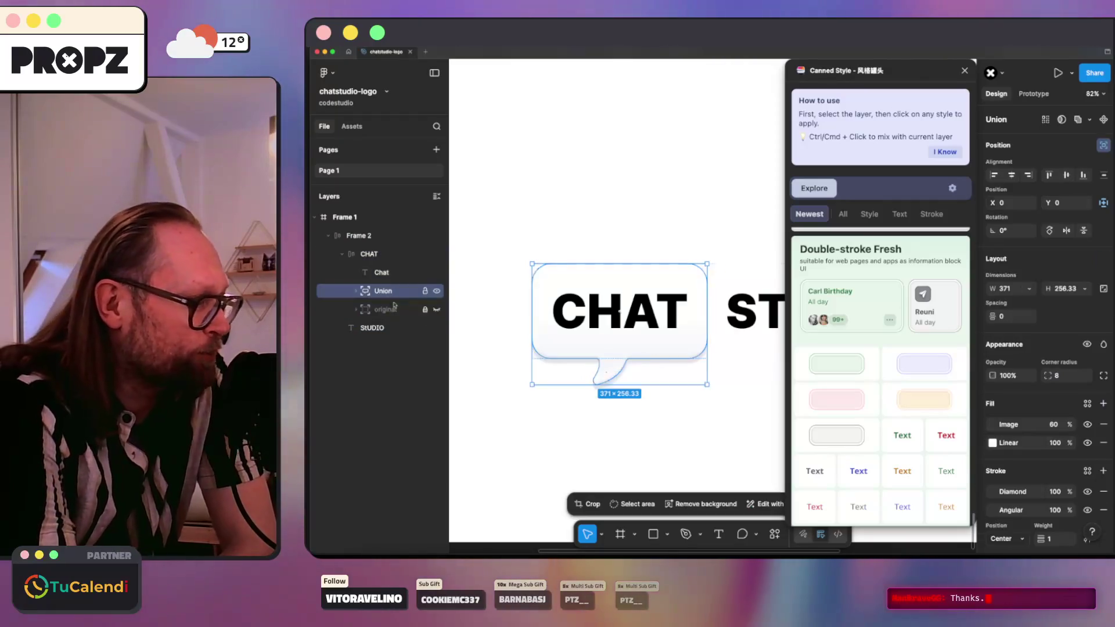
pyautogui.scroll(10, 903, 418)
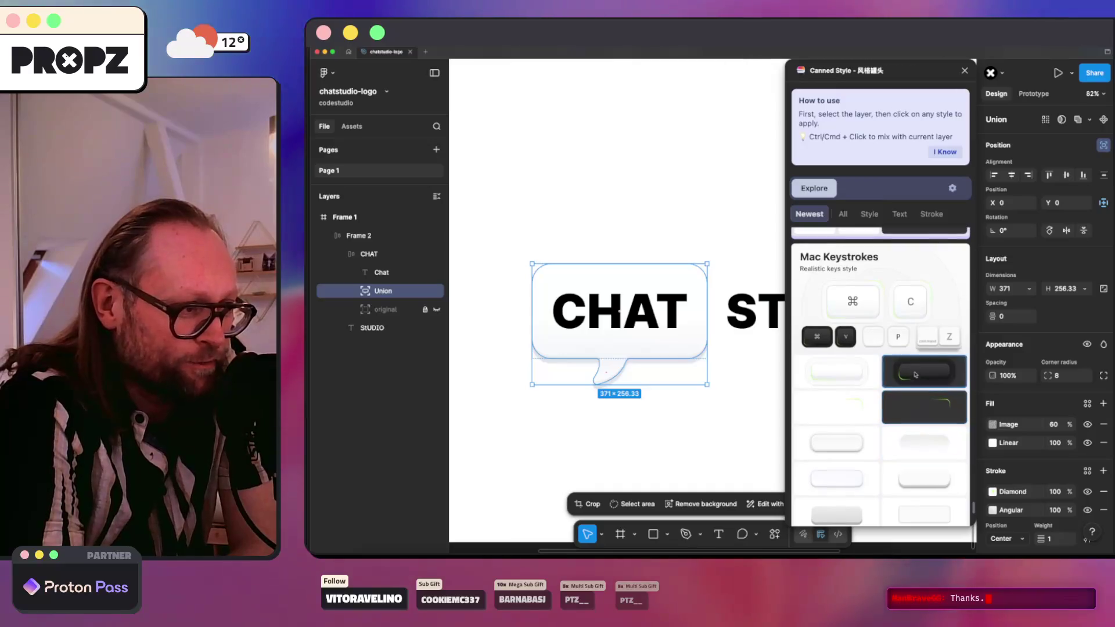
pyautogui.click(916, 371)
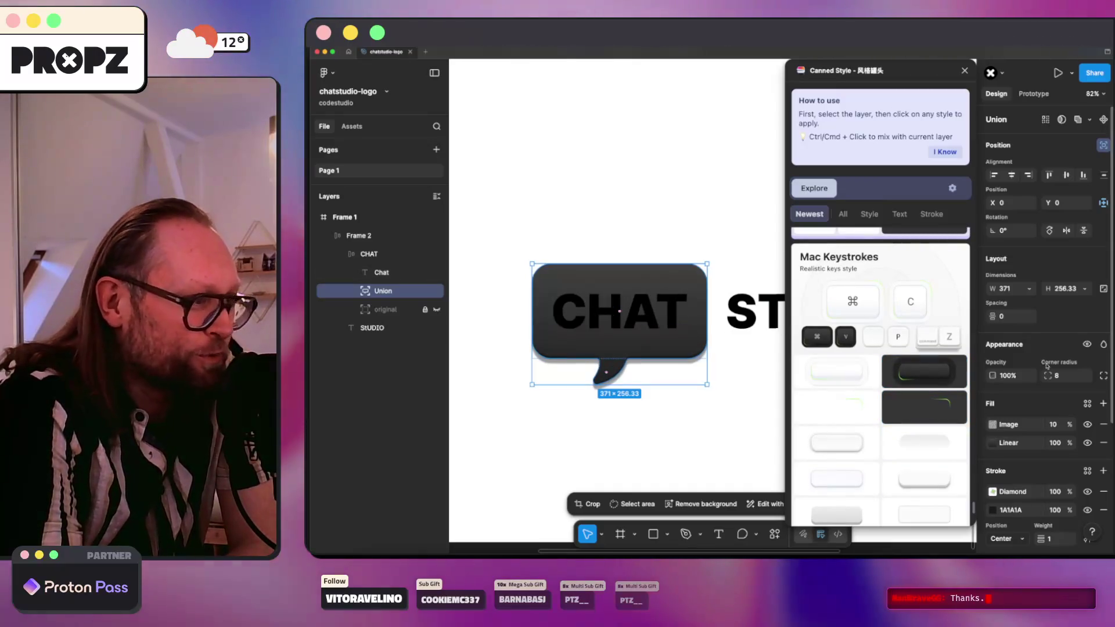
pyautogui.scroll(3, 852, 385)
pyautogui.scroll(7, 853, 385)
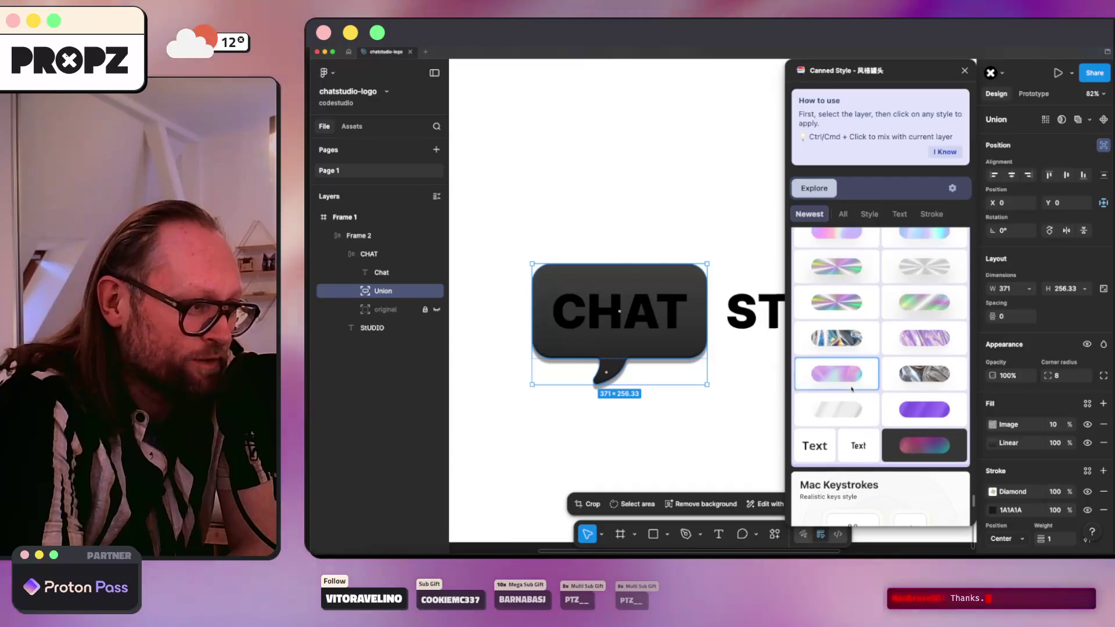
# Step: Compare iridescent, grey metallic and light-blue textures, settling on the purple swirl texture
pyautogui.click(800, 371)
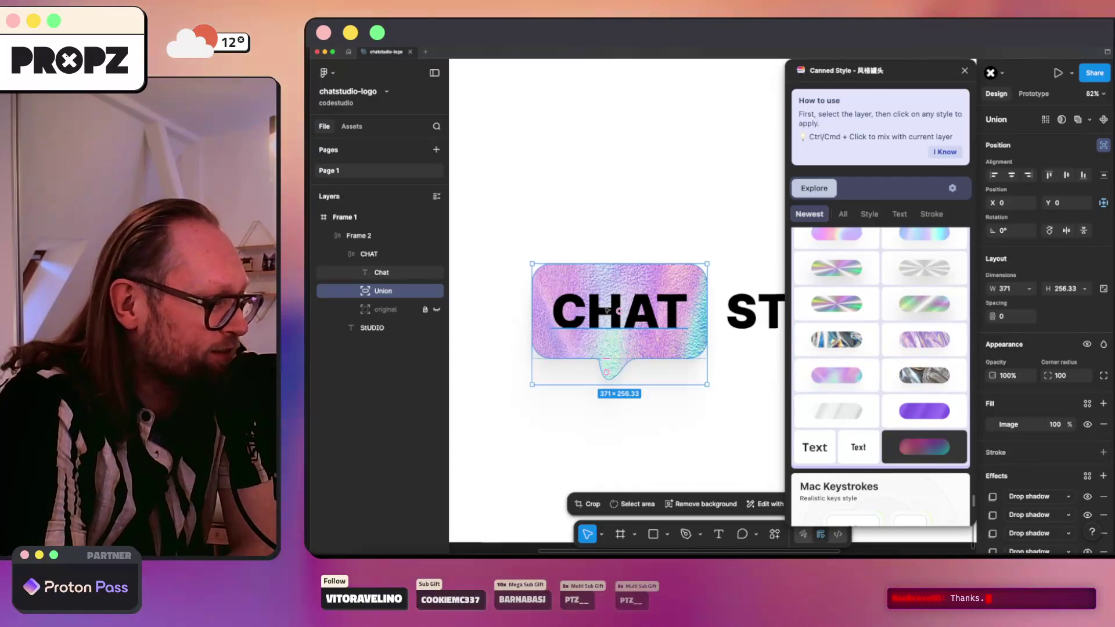
pyautogui.click(904, 372)
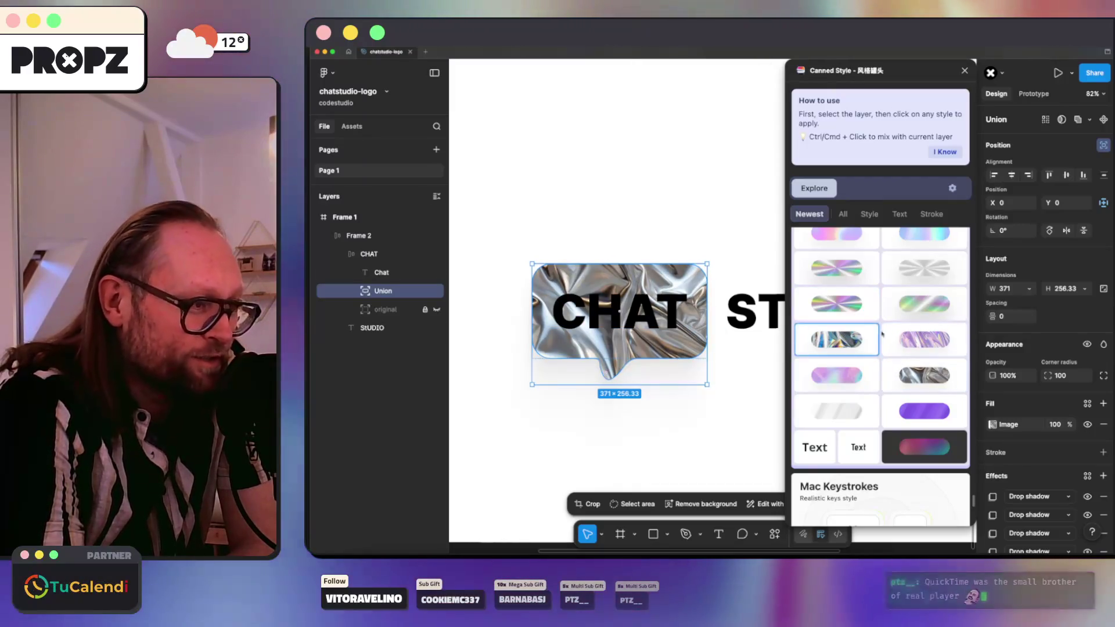
pyautogui.scroll(1, 908, 327)
pyautogui.scroll(1, 903, 302)
pyautogui.click(890, 268)
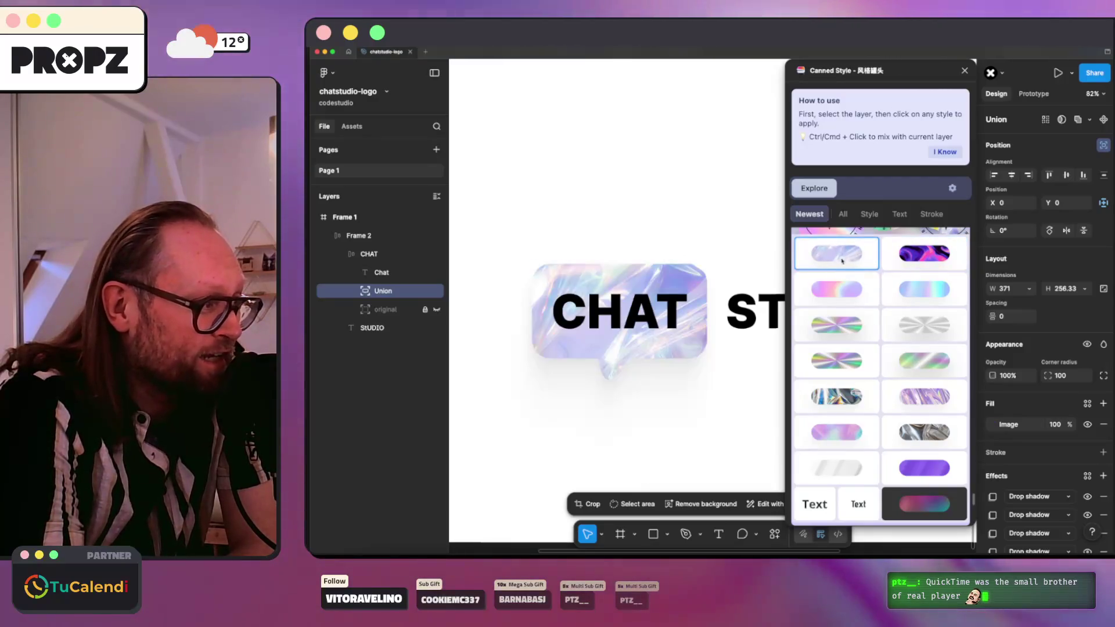
pyautogui.click(929, 257)
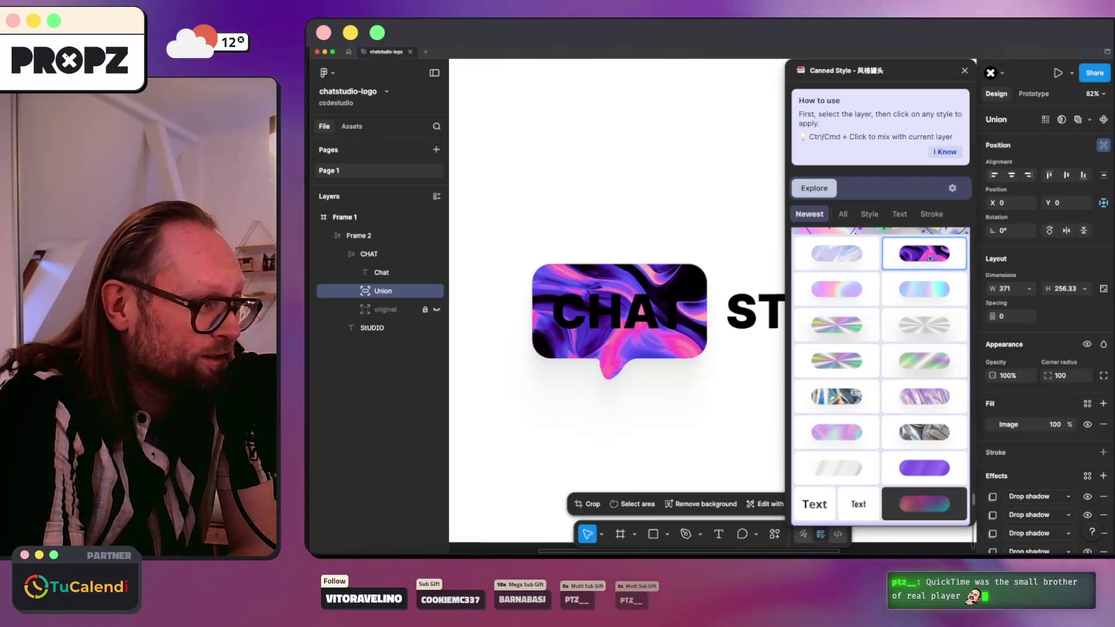
pyautogui.click(913, 297)
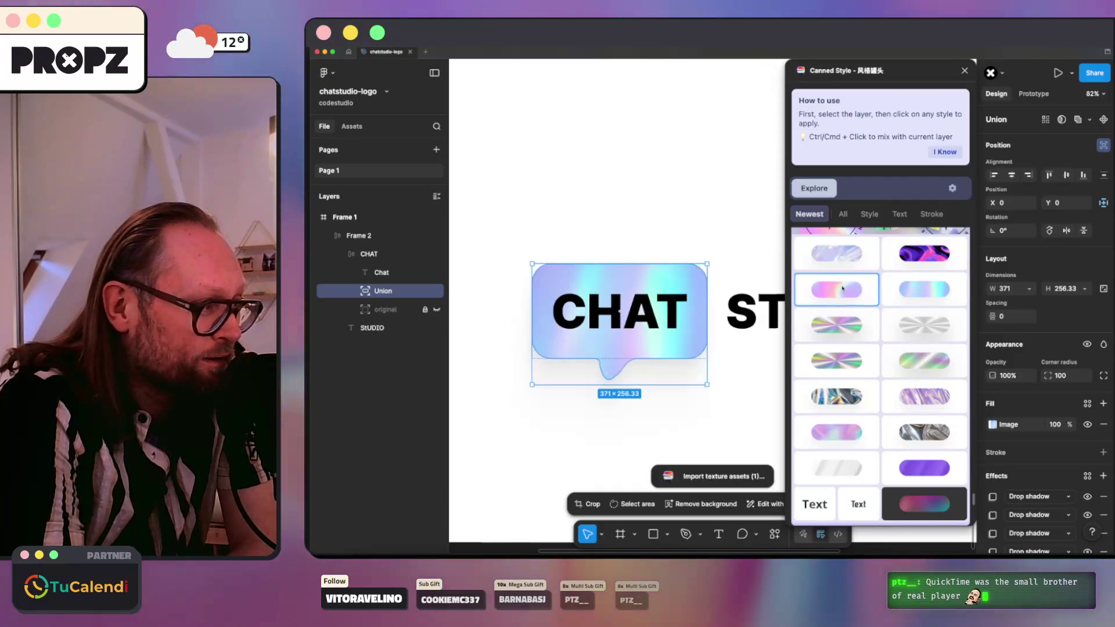
pyautogui.click(914, 257)
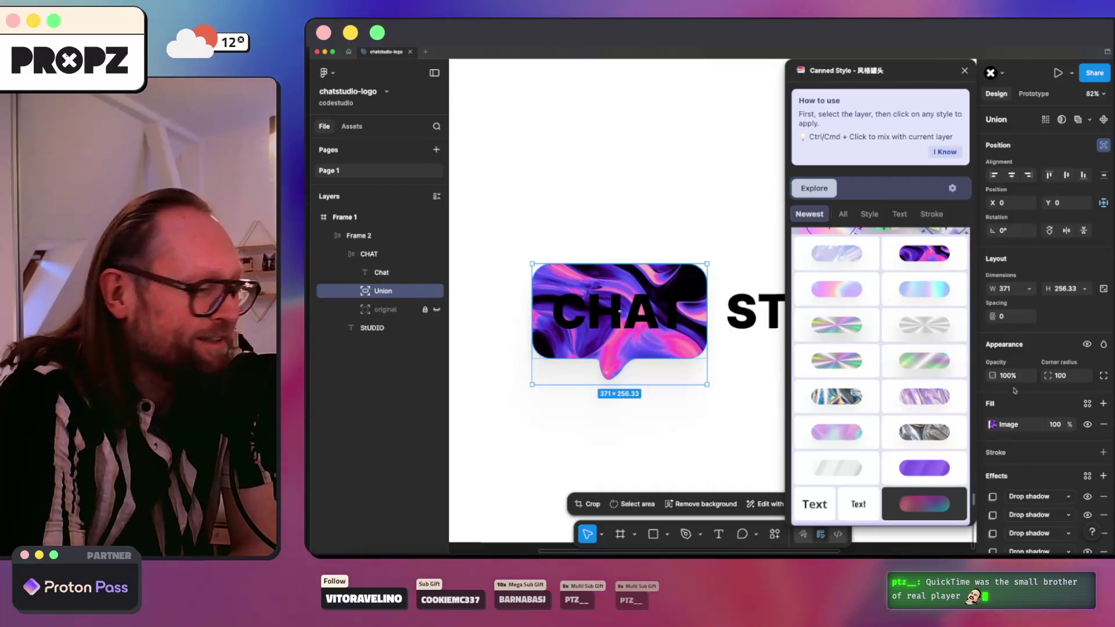
pyautogui.scroll(-3, 1015, 391)
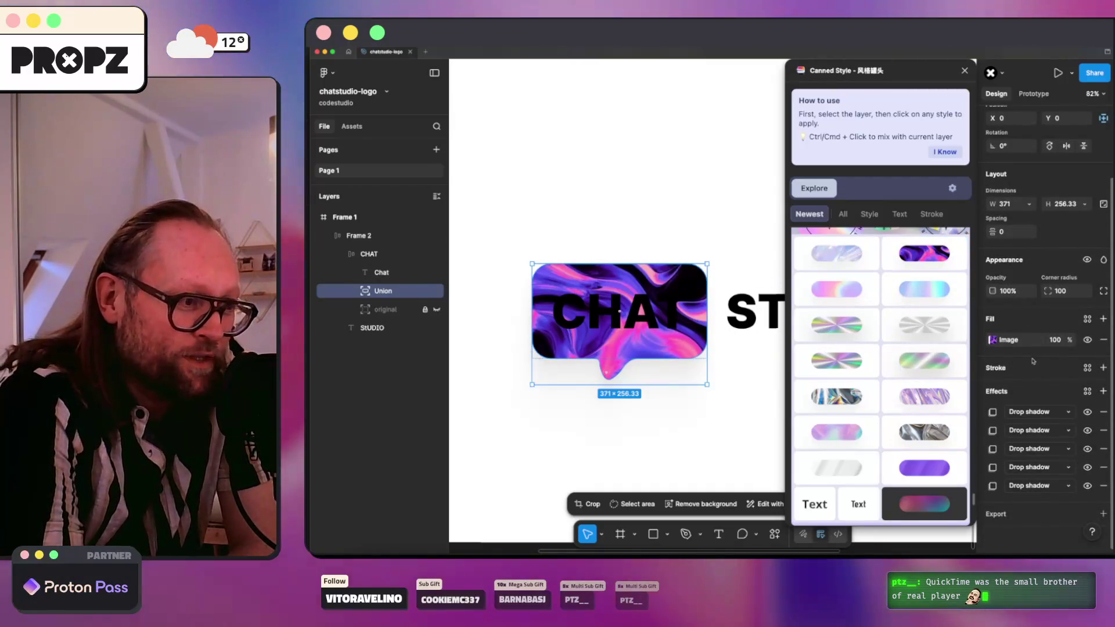
# Step: Toggle the fifth, third and first drop shadows to compare, leaving the first one hidden
pyautogui.click(1088, 486)
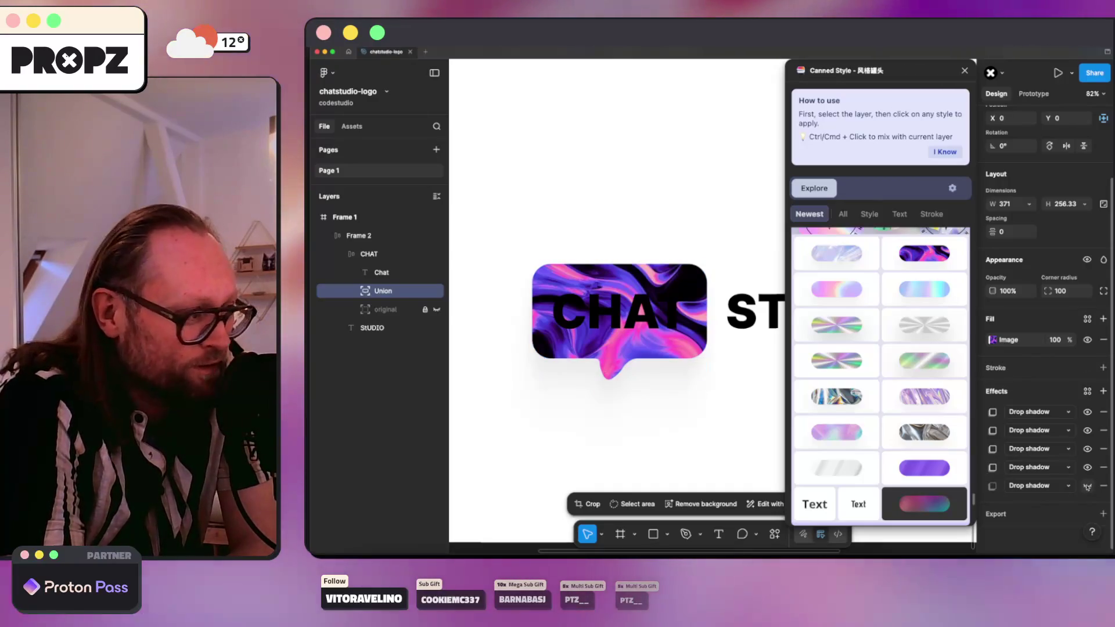
pyautogui.click(1087, 486)
pyautogui.click(1087, 450)
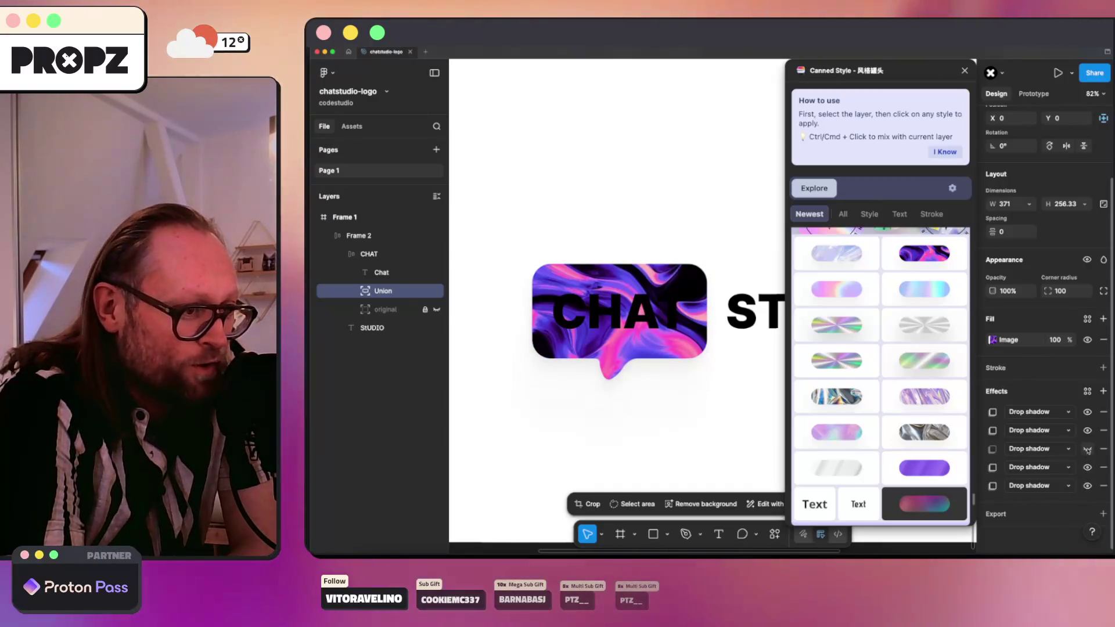
pyautogui.click(1087, 449)
pyautogui.click(1086, 413)
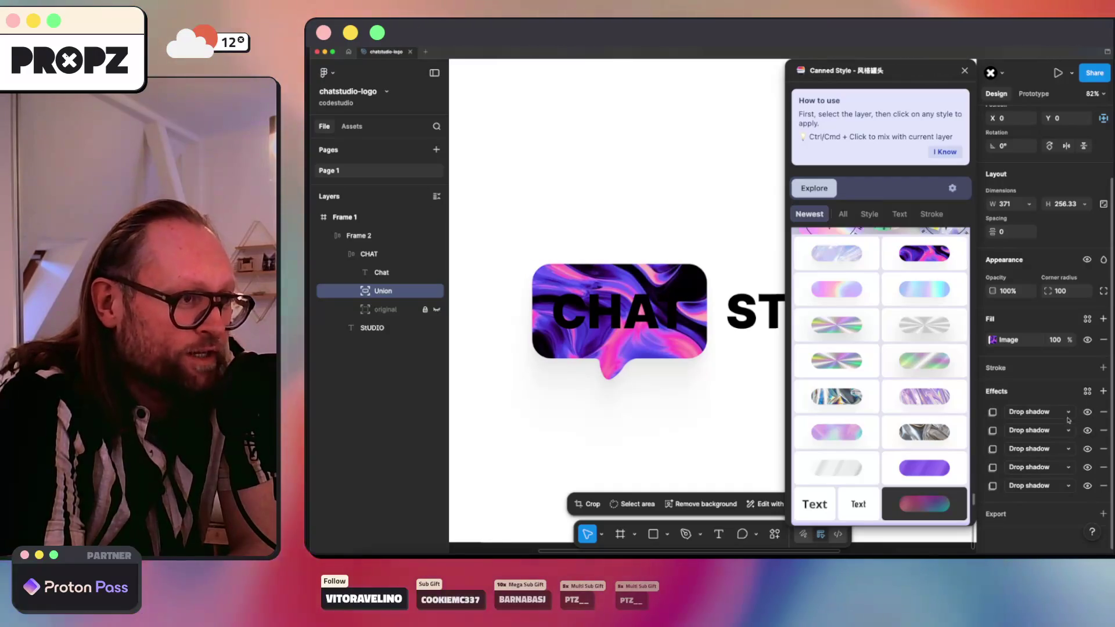
pyautogui.scroll(2, 1068, 419)
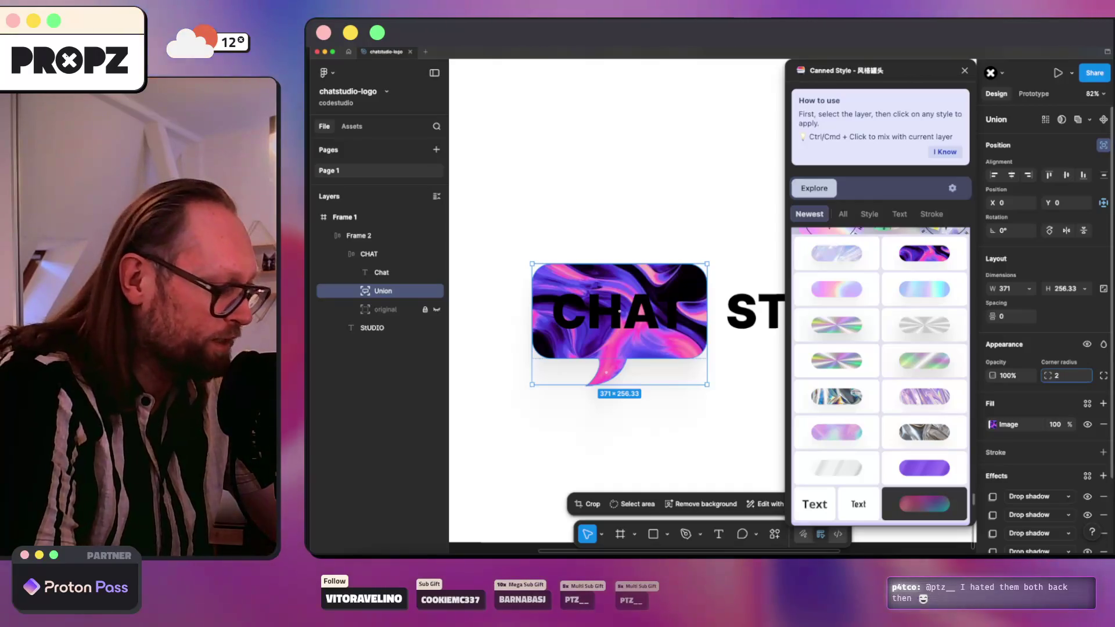
pyautogui.write('40')
pyautogui.press('Return')
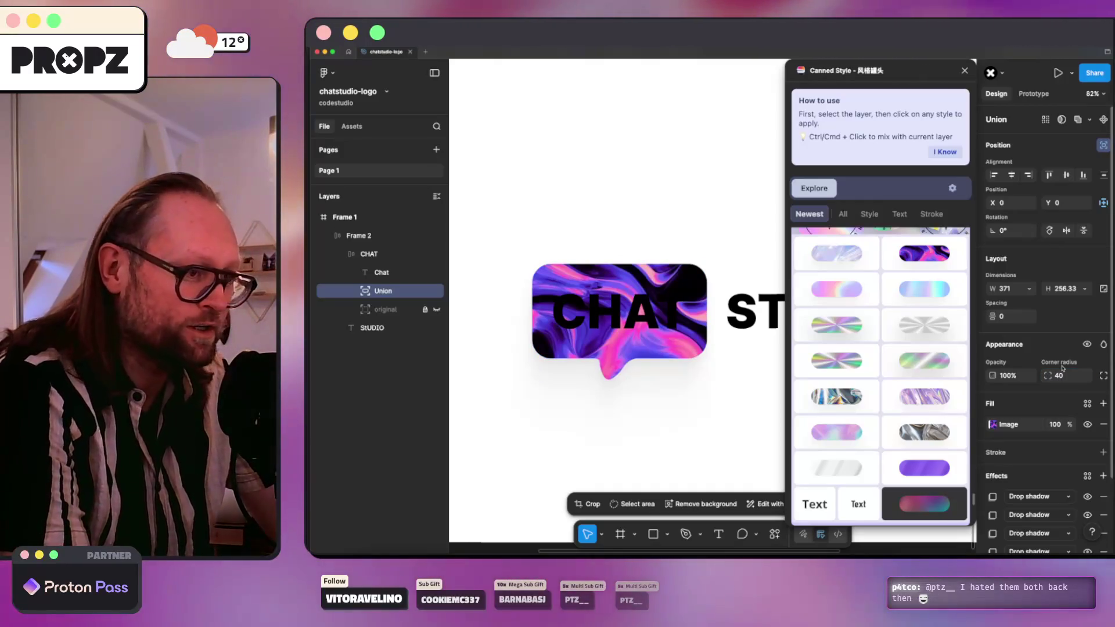
pyautogui.write('20')
pyautogui.press('Return')
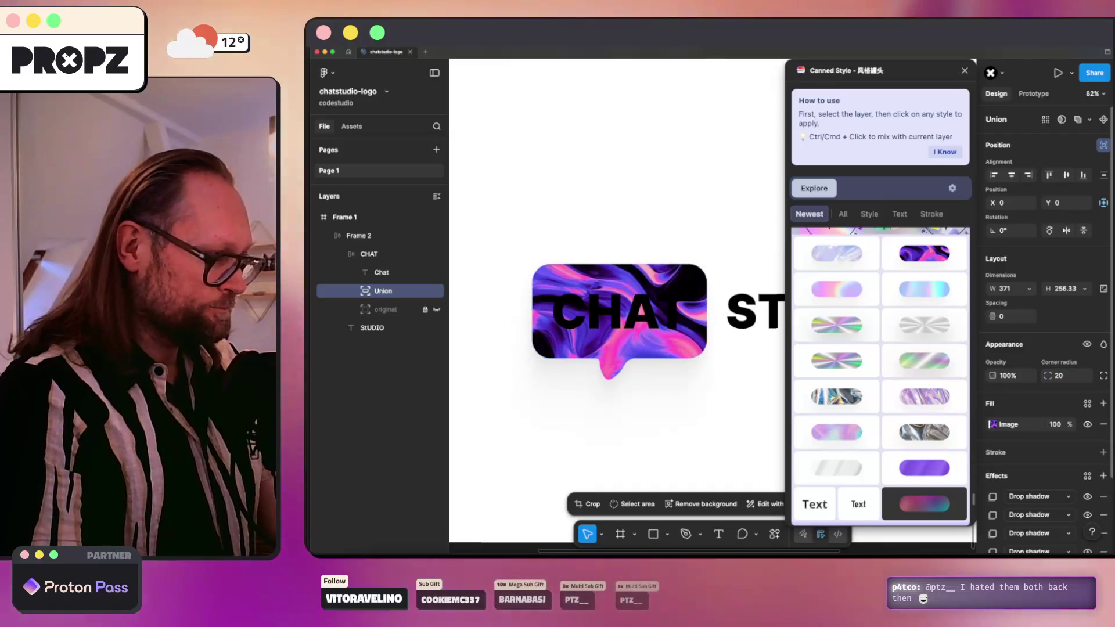
pyautogui.click(1058, 376)
pyautogui.write('1')
pyautogui.press('Return')
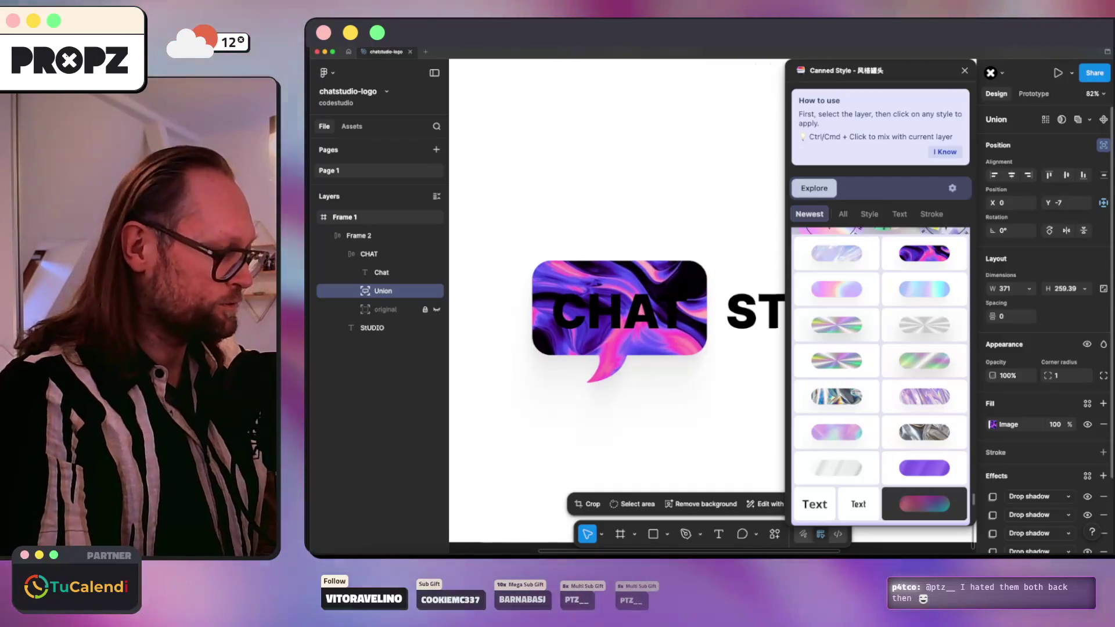
pyautogui.hotkey('ctrl', 'z')
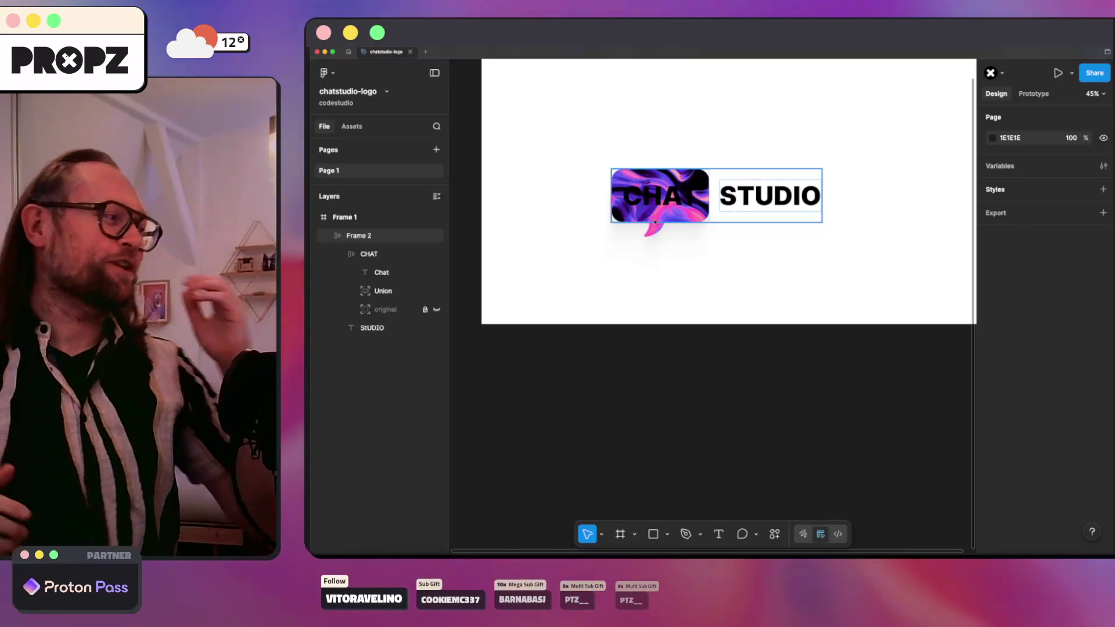
pyautogui.click(547, 112)
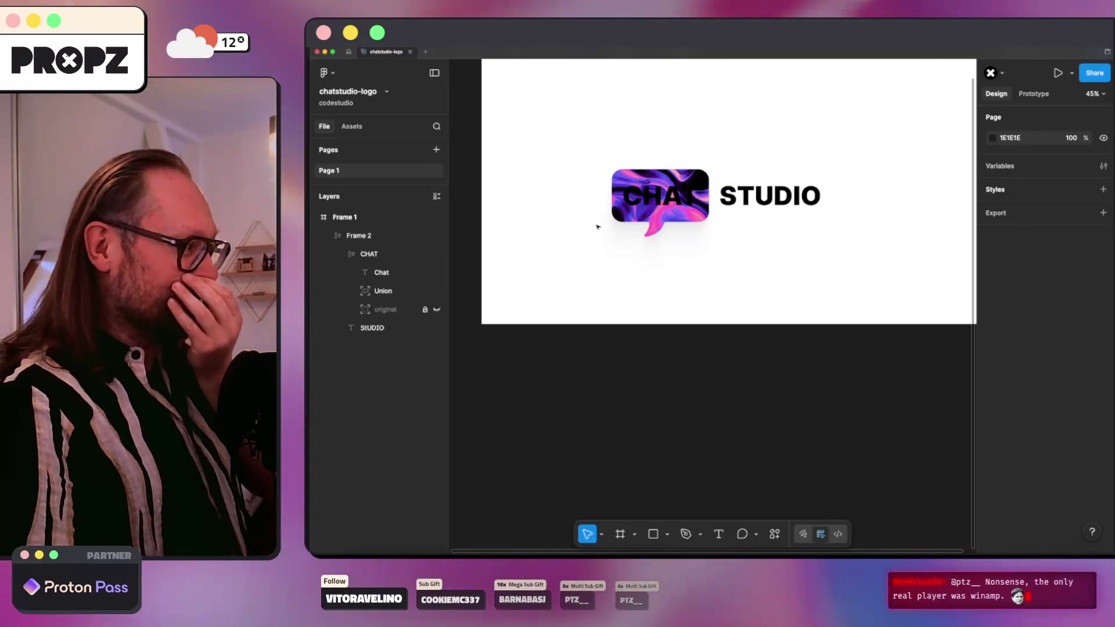
pyautogui.doubleClick(646, 196)
pyautogui.click(682, 277)
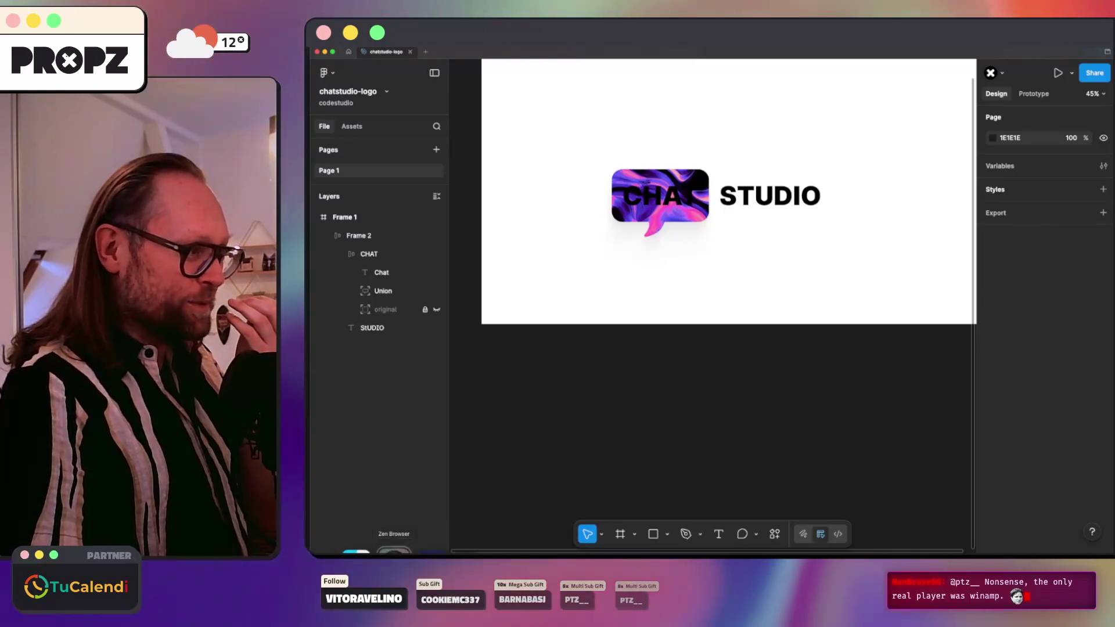
pyautogui.hotkey('ctrl', 'Tab')
# Step: Go to fonts.google.com in a new browser tab
pyautogui.press('super+t')
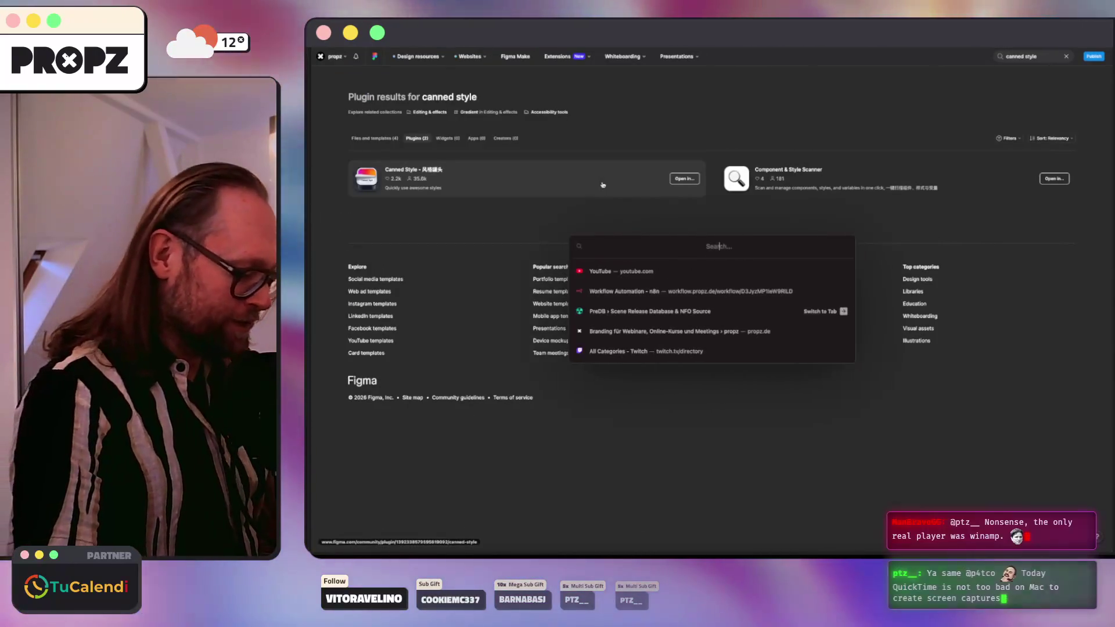
pyautogui.write('go')
pyautogui.press('BackSpace')
pyautogui.press('BackSpace')
pyautogui.press('BackSpace')
pyautogui.write('fonts.google.com/')
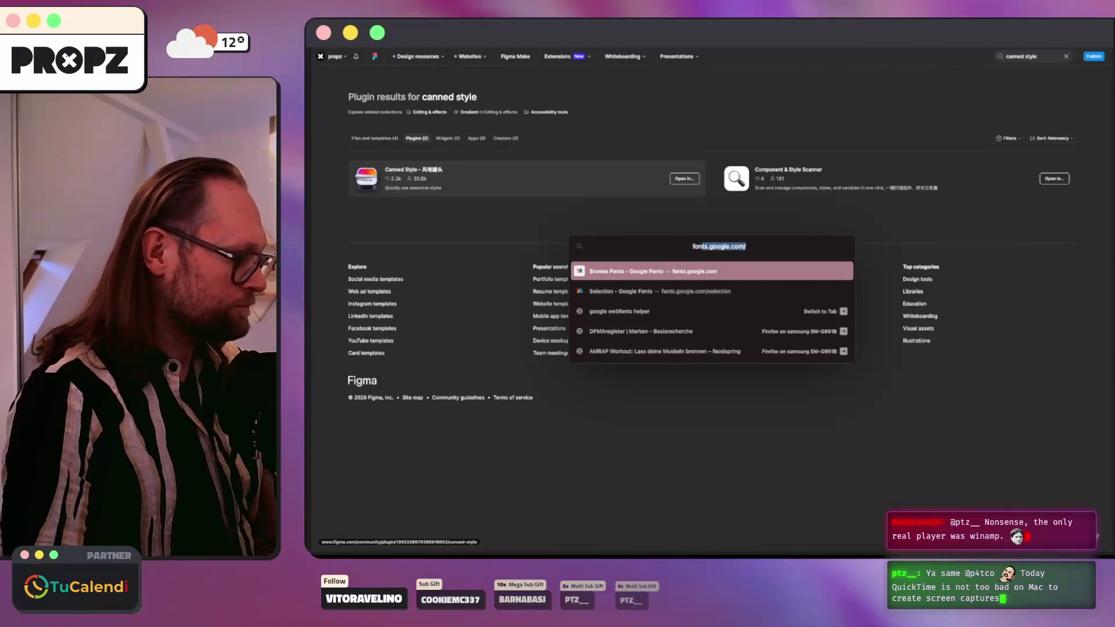
pyautogui.press('Return')
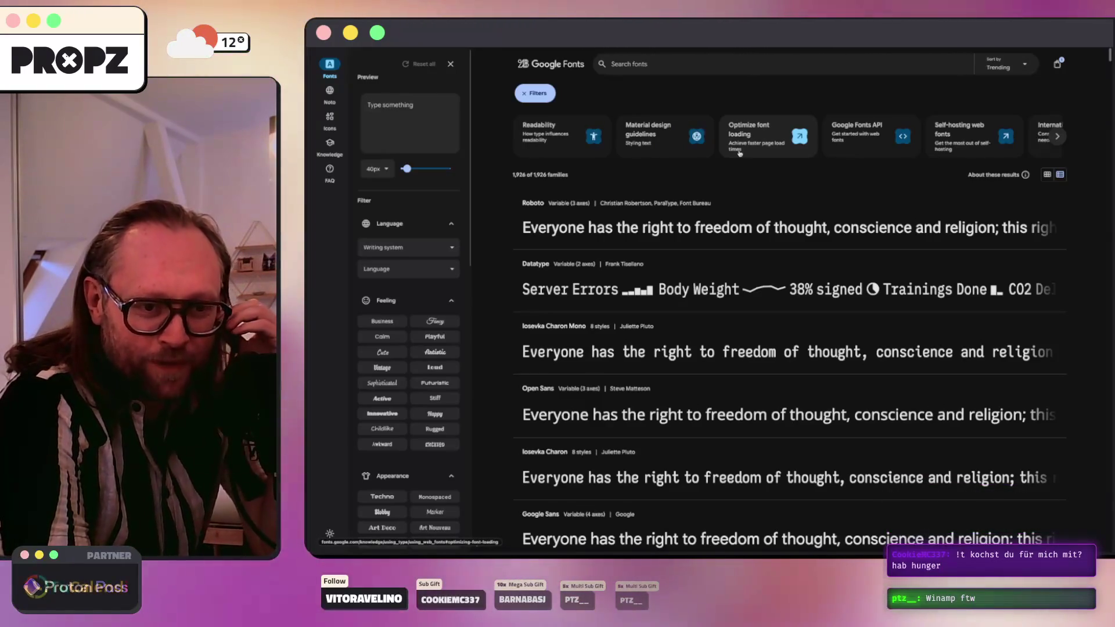
# Step: Scroll through the trending font families, then return to the Figma logo file
pyautogui.scroll(-1, 673, 168)
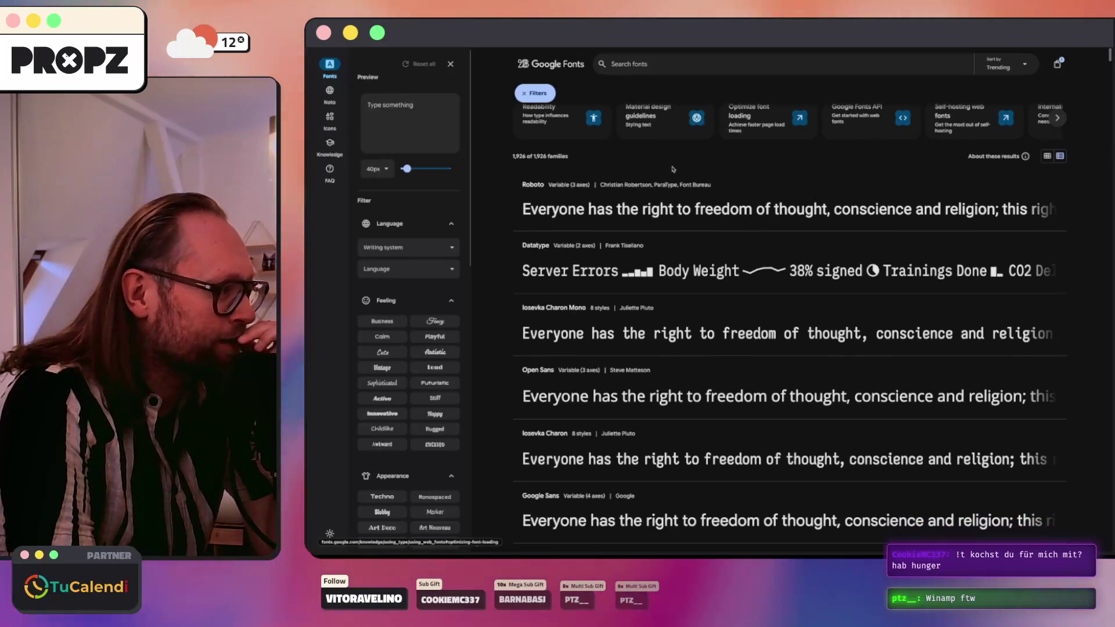
pyautogui.scroll(-3, 673, 169)
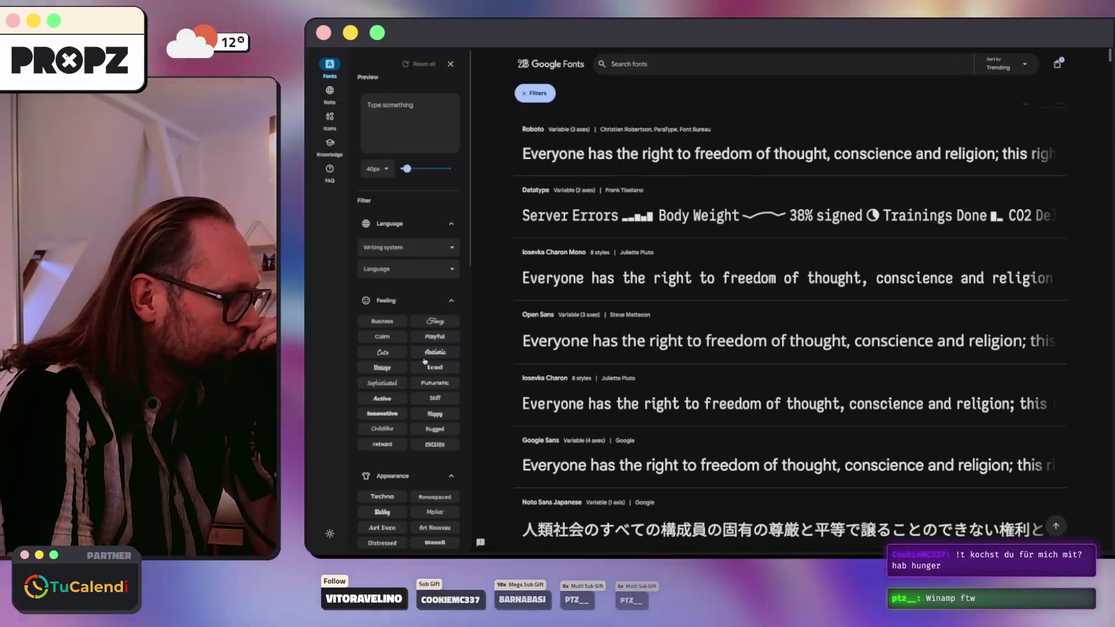
pyautogui.scroll(-3, 419, 400)
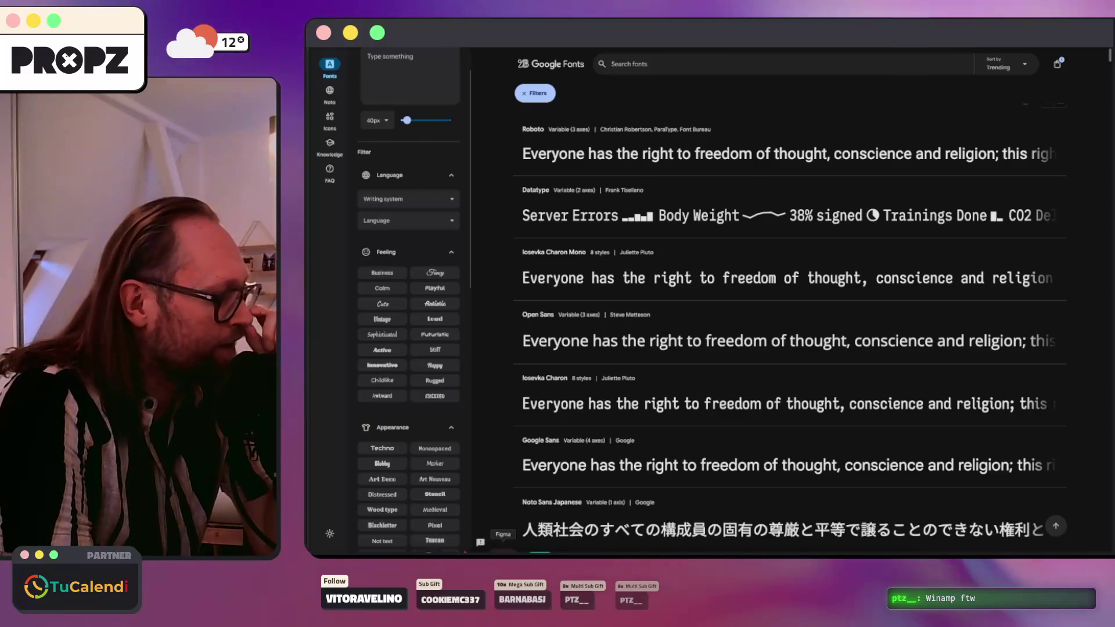
pyautogui.click(494, 549)
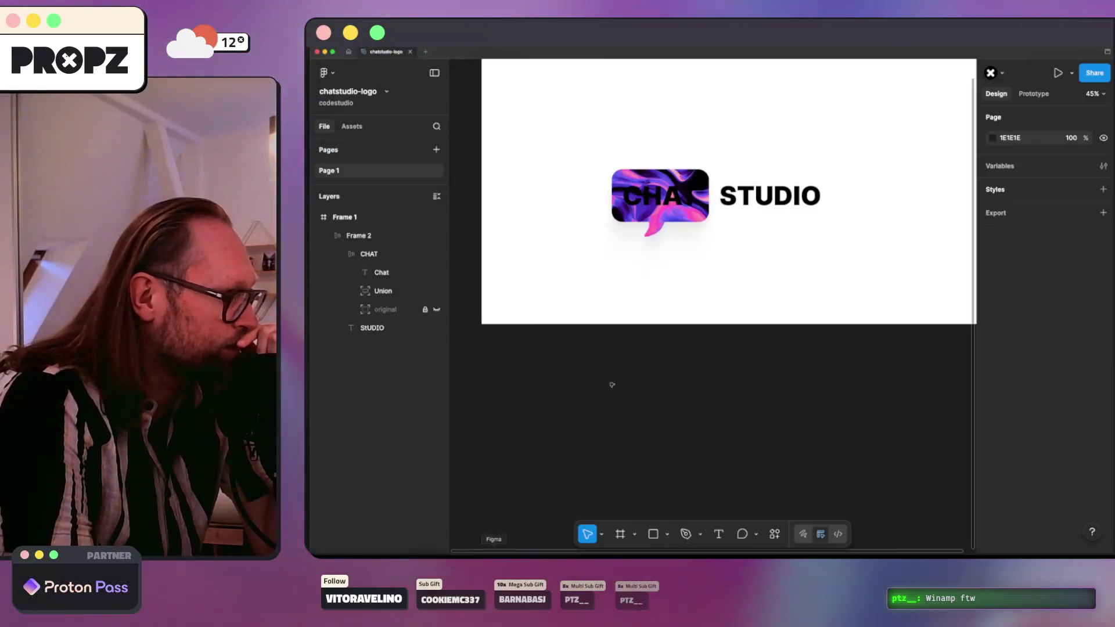
# Step: Select the Chat text layer inside the bubble group and change its fill to white (FFFFFF)
pyautogui.click(678, 217)
pyautogui.doubleClick(674, 209)
pyautogui.doubleClick(669, 200)
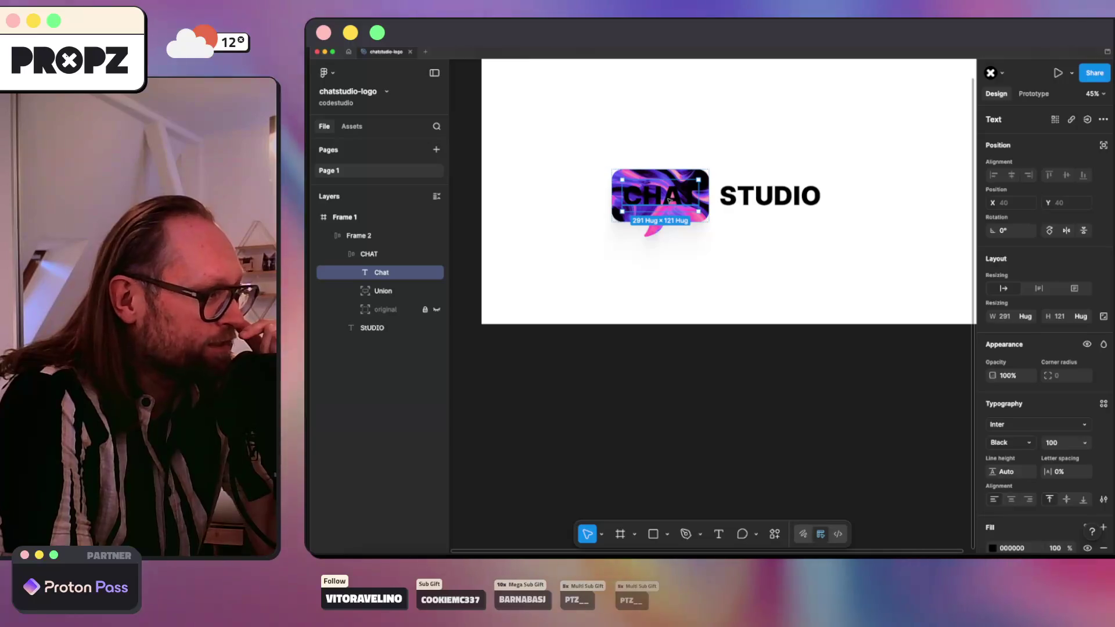
pyautogui.scroll(-3, 1005, 458)
pyautogui.click(992, 448)
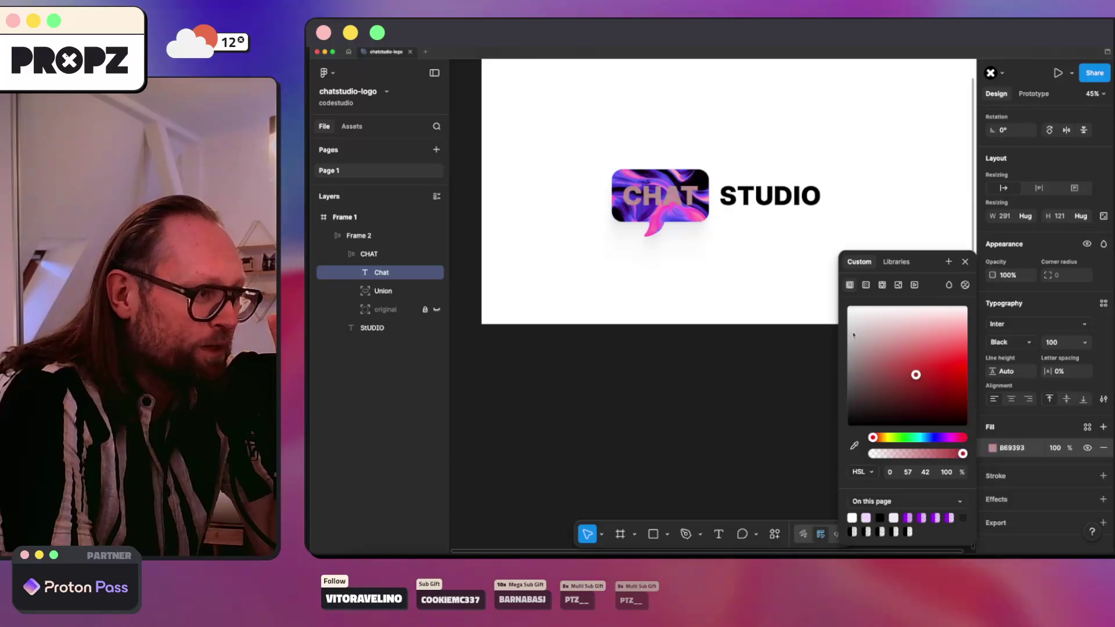
pyautogui.moveTo(916, 373); pyautogui.dragTo(826, 305)
pyautogui.click(725, 277)
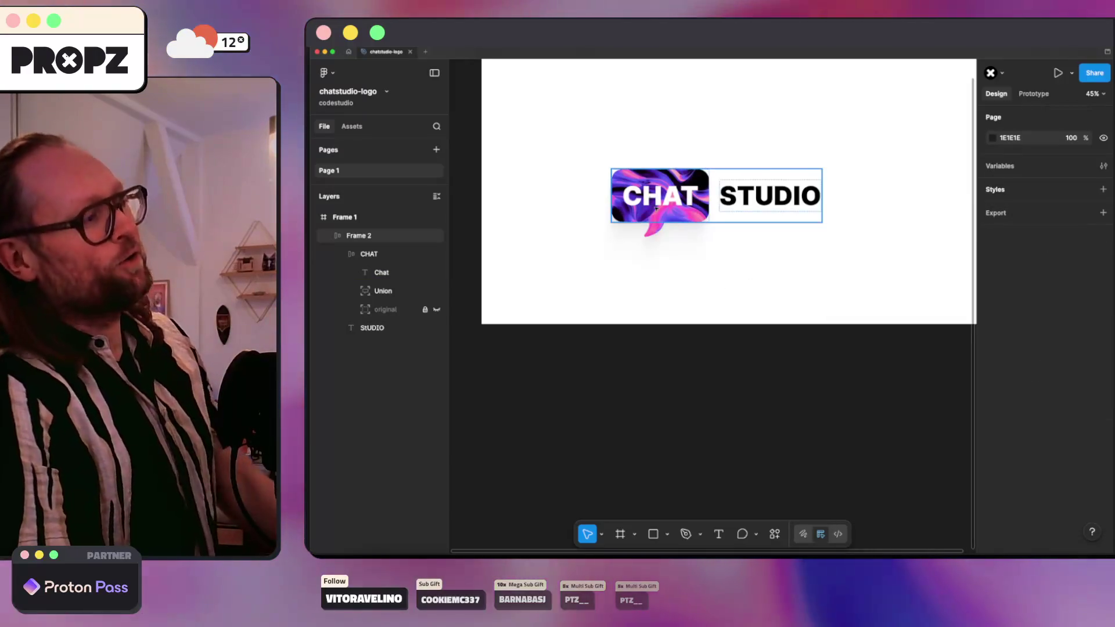
pyautogui.scroll(5, 669, 214)
pyautogui.scroll(2, 669, 215)
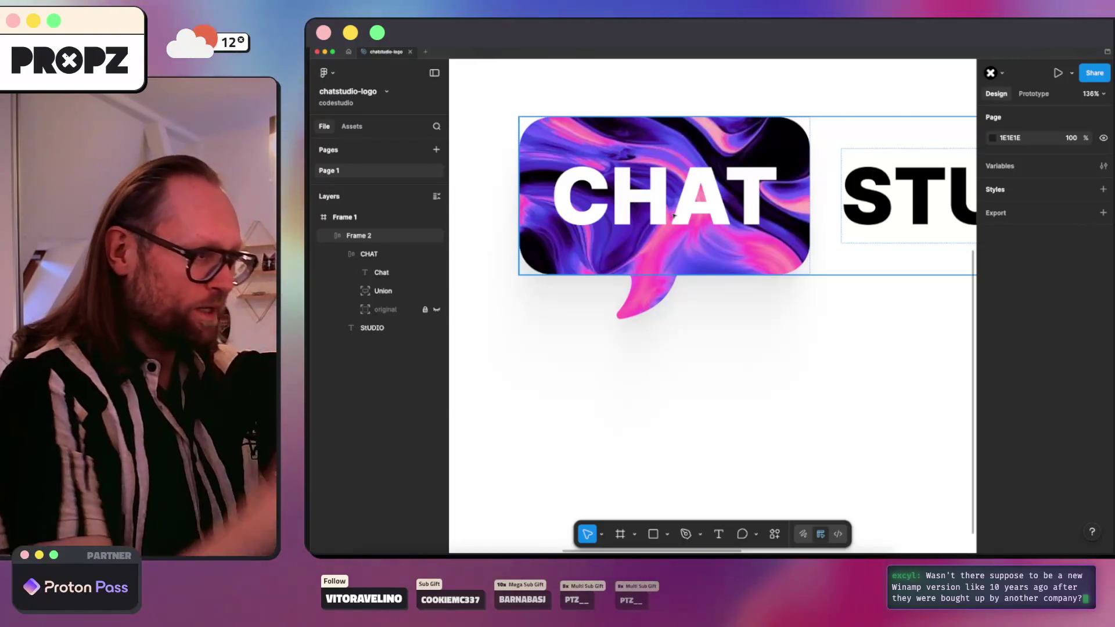
# Step: Try moving STUDIO below the CHAT bubble, then undo so it stays beside CHAT
pyautogui.scroll(-5, 689, 217)
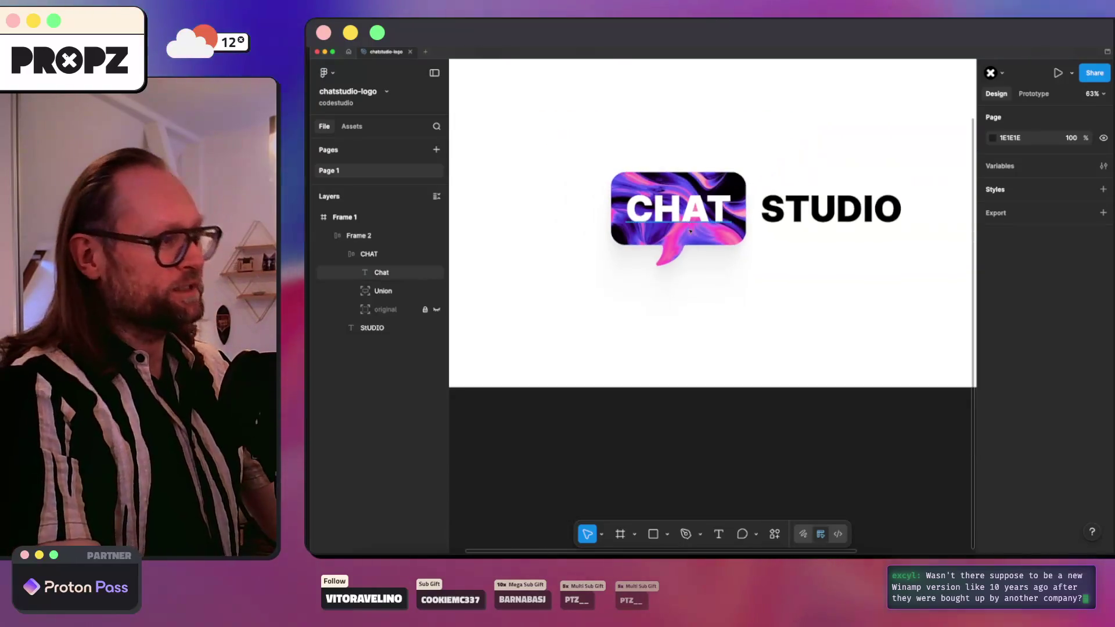
pyautogui.scroll(-1, 732, 291)
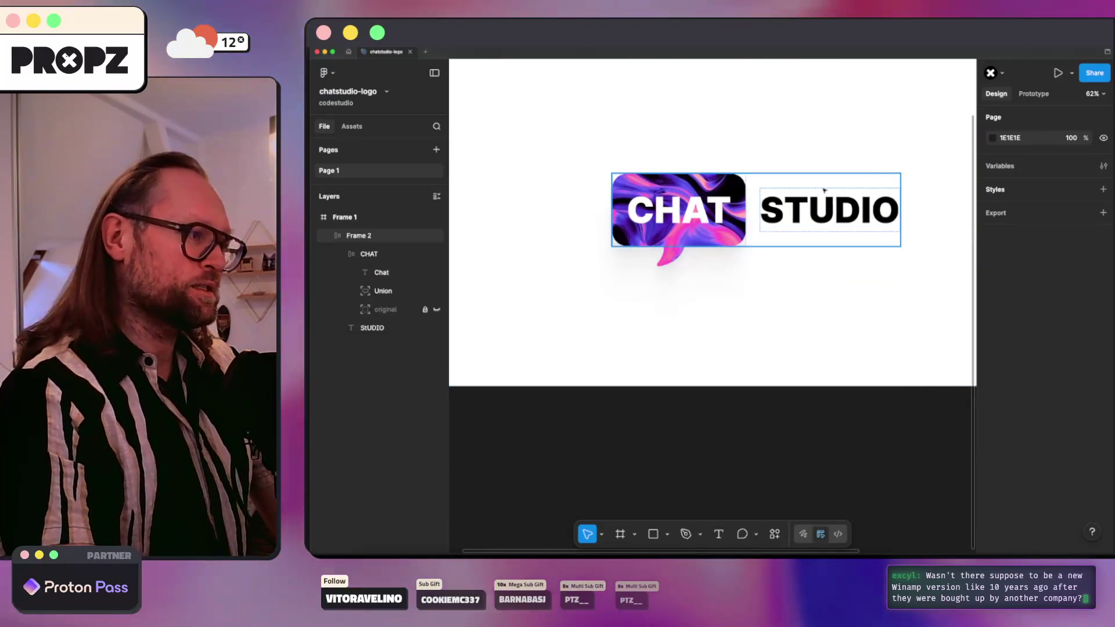
pyautogui.hscroll(2, 831, 157)
pyautogui.scroll(2, 830, 156)
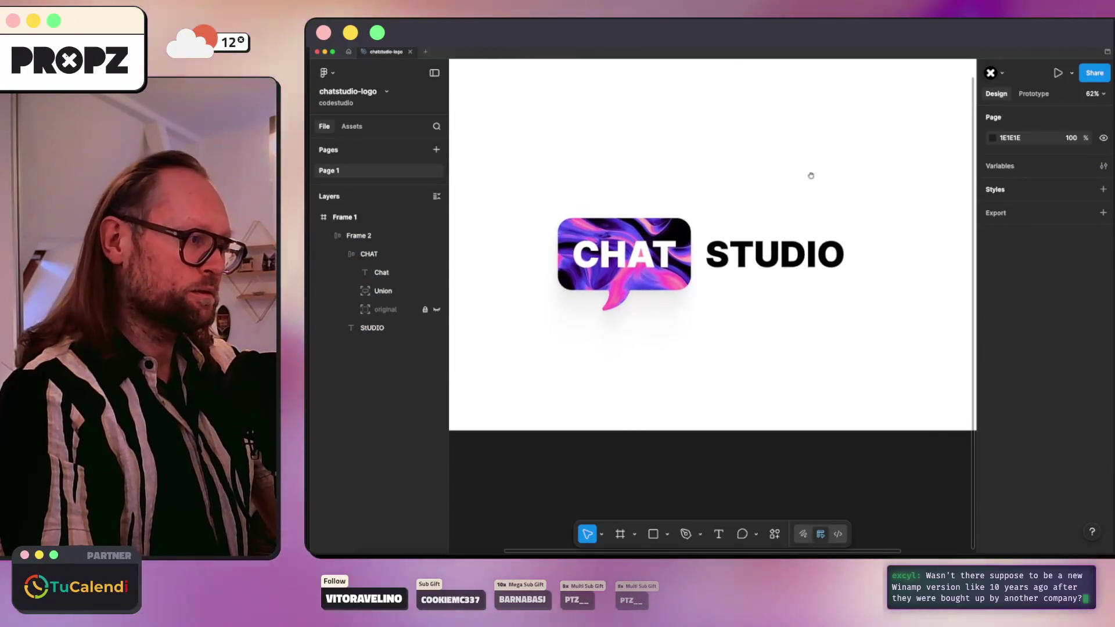
pyautogui.click(372, 254)
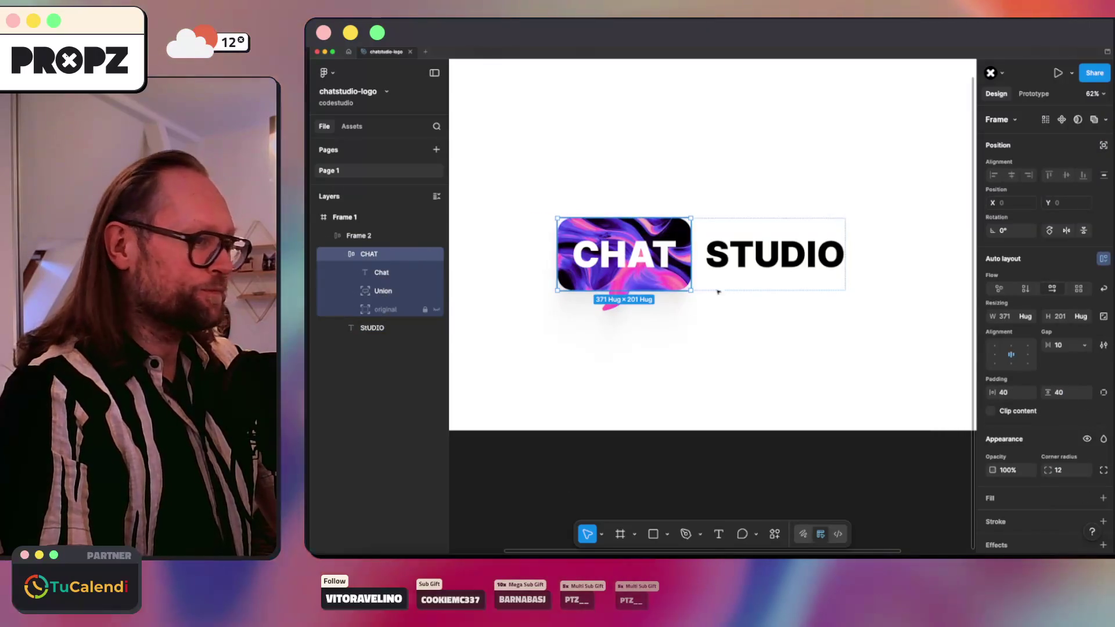
pyautogui.click(762, 261)
pyautogui.moveTo(763, 260)
pyautogui.mouseDown()
pyautogui.moveTo(635, 333)
pyautogui.moveTo(613, 333)
pyautogui.moveTo(625, 220)
pyautogui.moveTo(617, 193)
pyautogui.mouseUp()
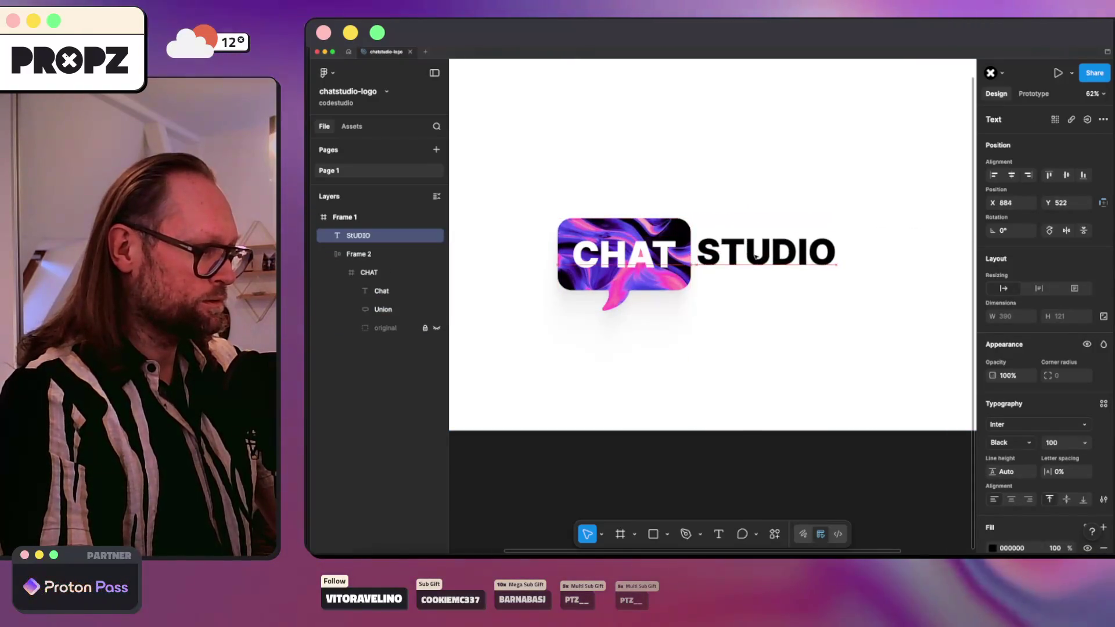
pyautogui.click(800, 201)
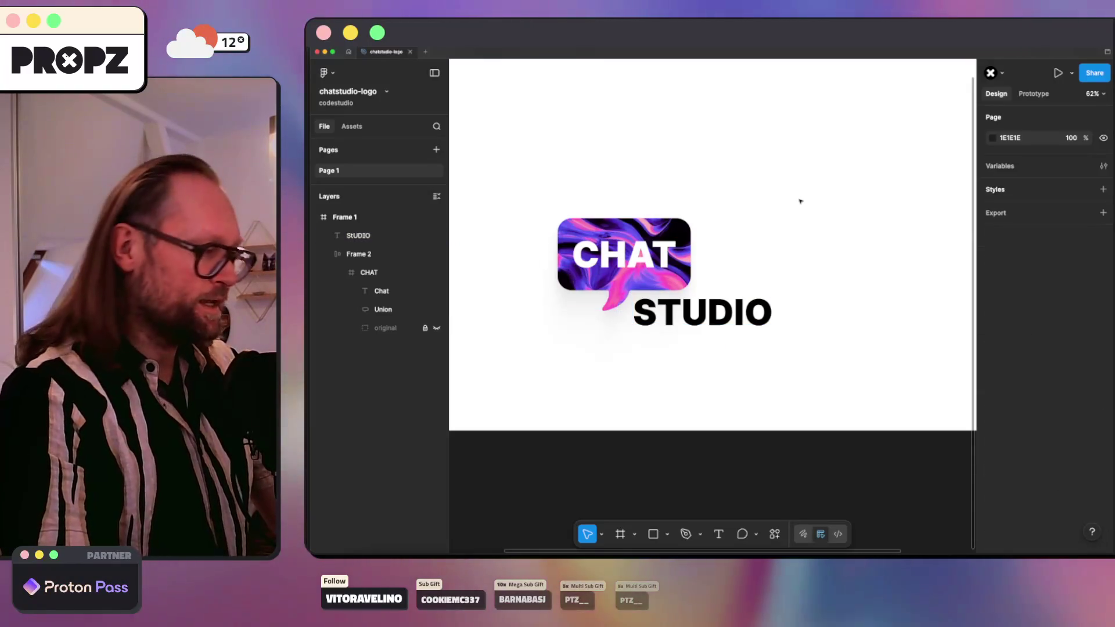
pyautogui.press('super+z')
pyautogui.press('super+z')
pyautogui.press('super+z')
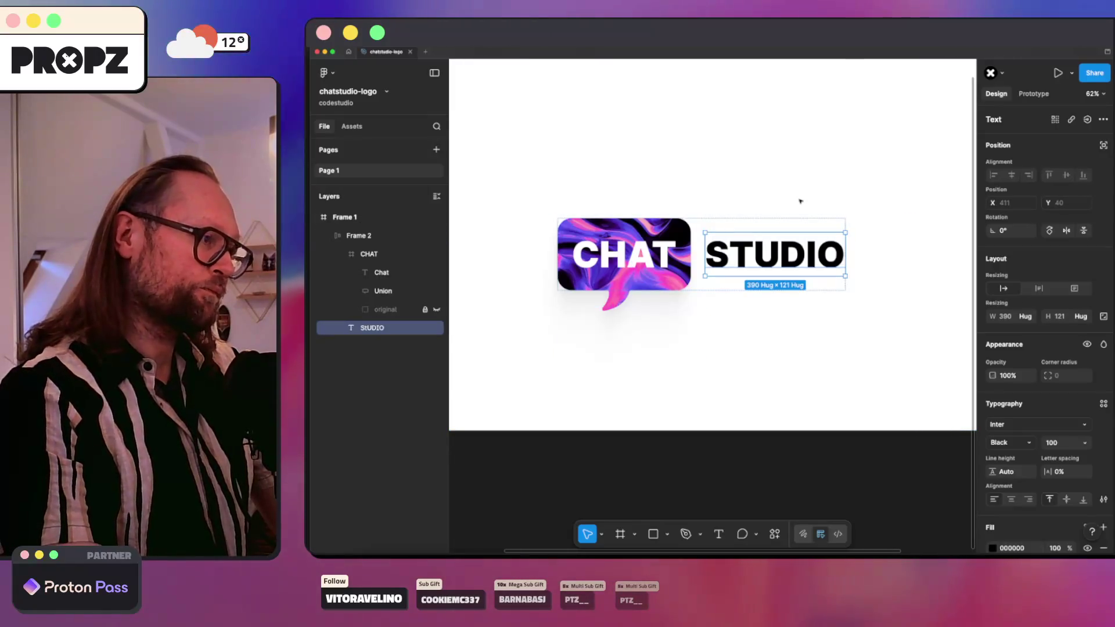
# Step: Add auto layout to the CHAT frame with Shift+A and collapse its child layers
pyautogui.click(360, 257)
pyautogui.hotkey('shift', 'a')
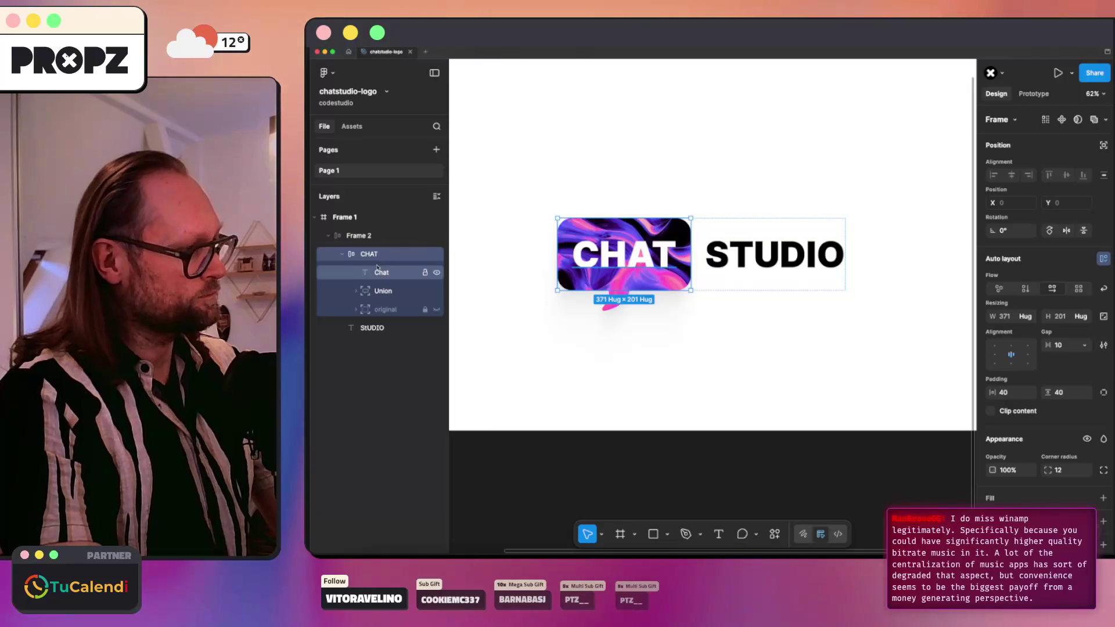
pyautogui.click(343, 255)
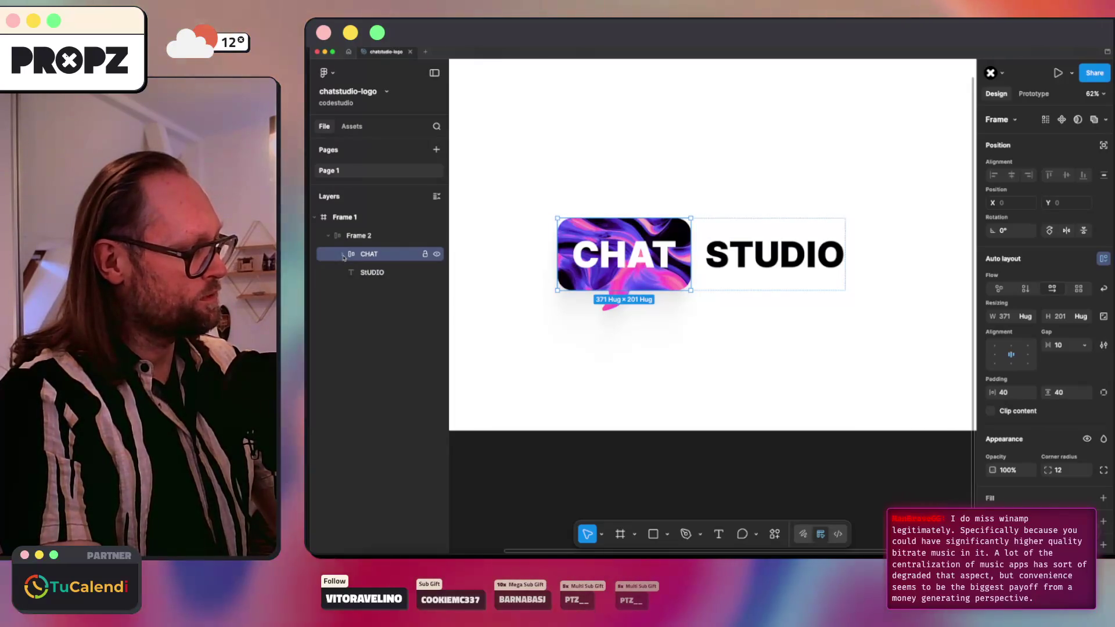
pyautogui.click(671, 345)
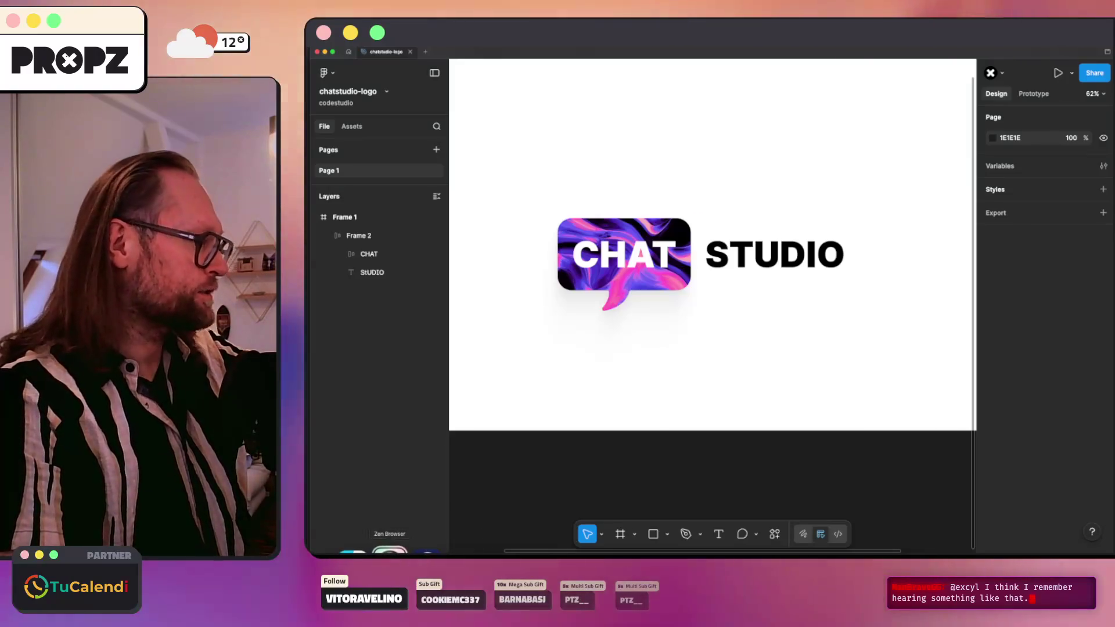
# Step: Switch back to Google Fonts and scroll down to families like Roboto Mono, Arimo, Oswald and Raleway
pyautogui.press('super+Tab')
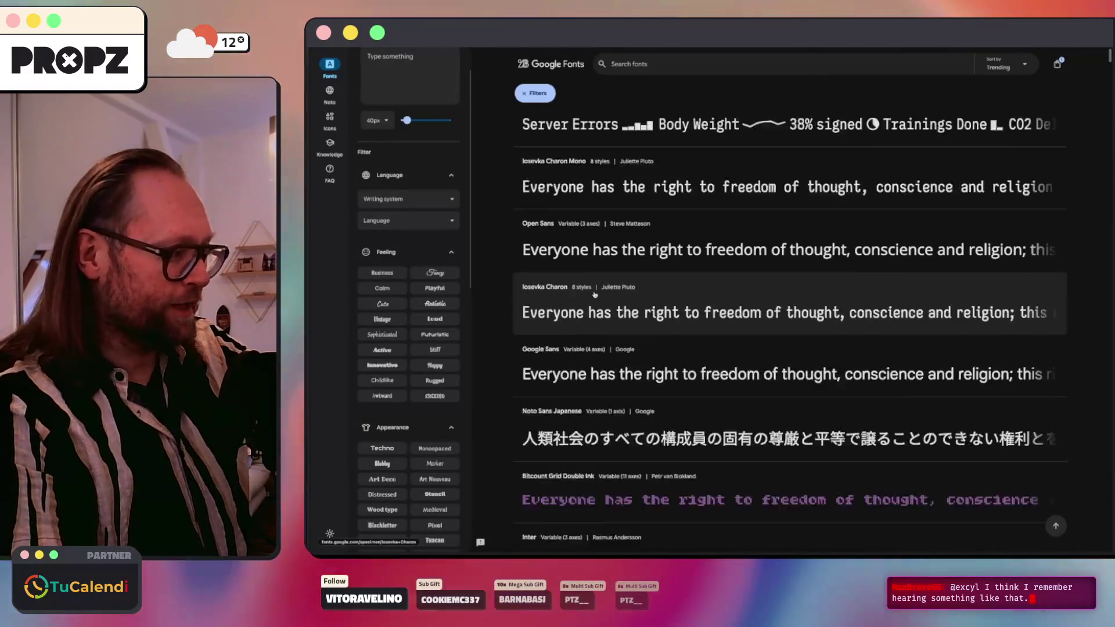
pyautogui.scroll(-3, 573, 303)
pyautogui.moveTo(316, 290)
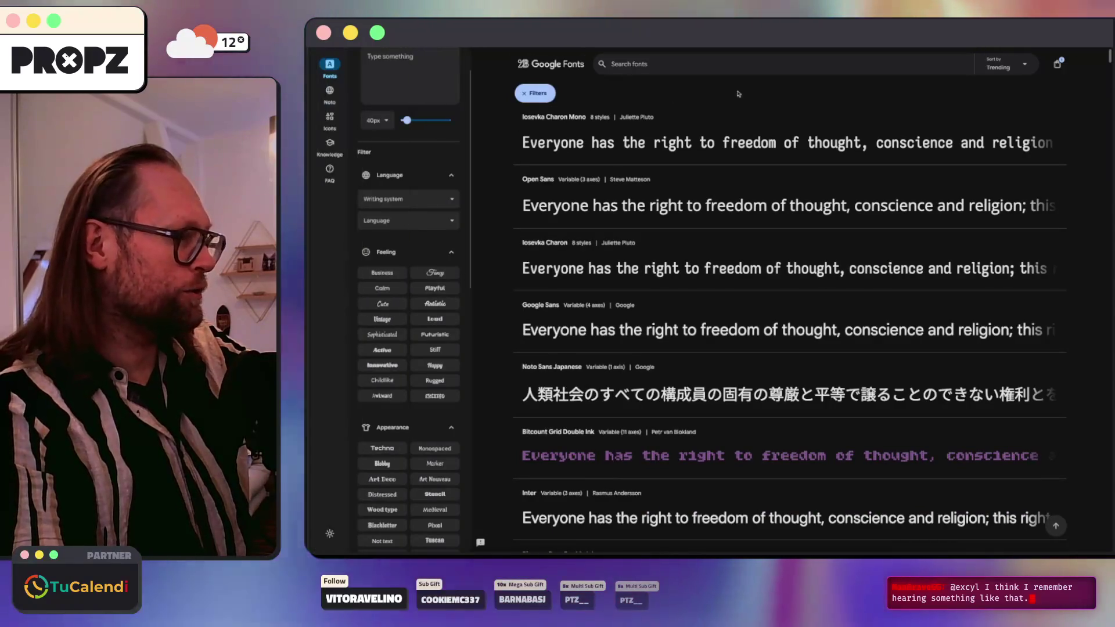
pyautogui.scroll(-2, 819, 115)
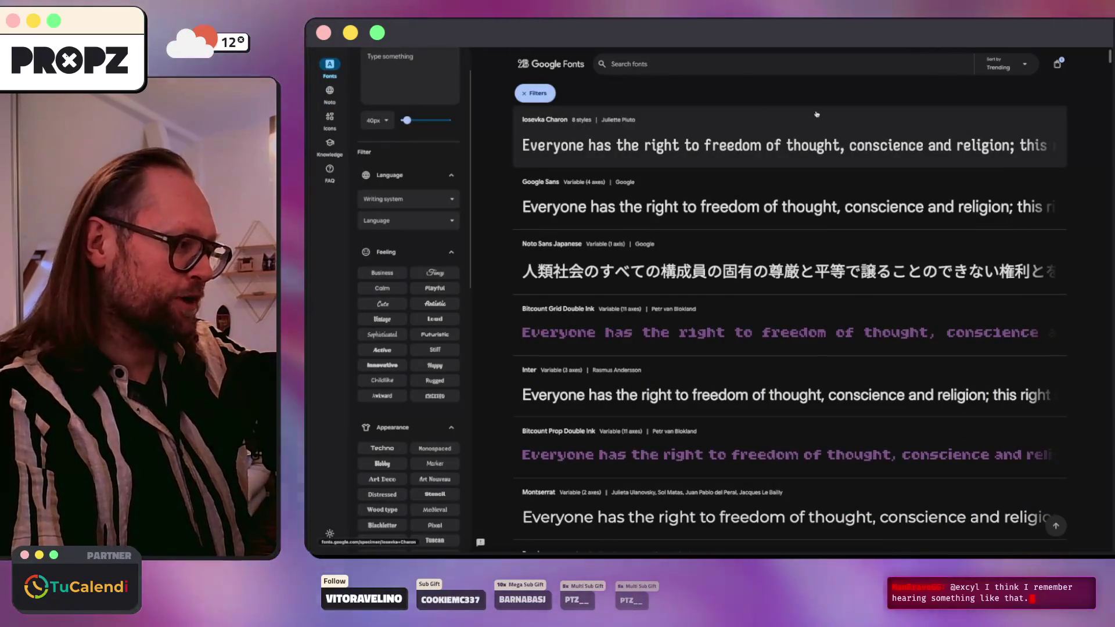
pyautogui.scroll(-3, 817, 114)
pyautogui.scroll(-6, 815, 114)
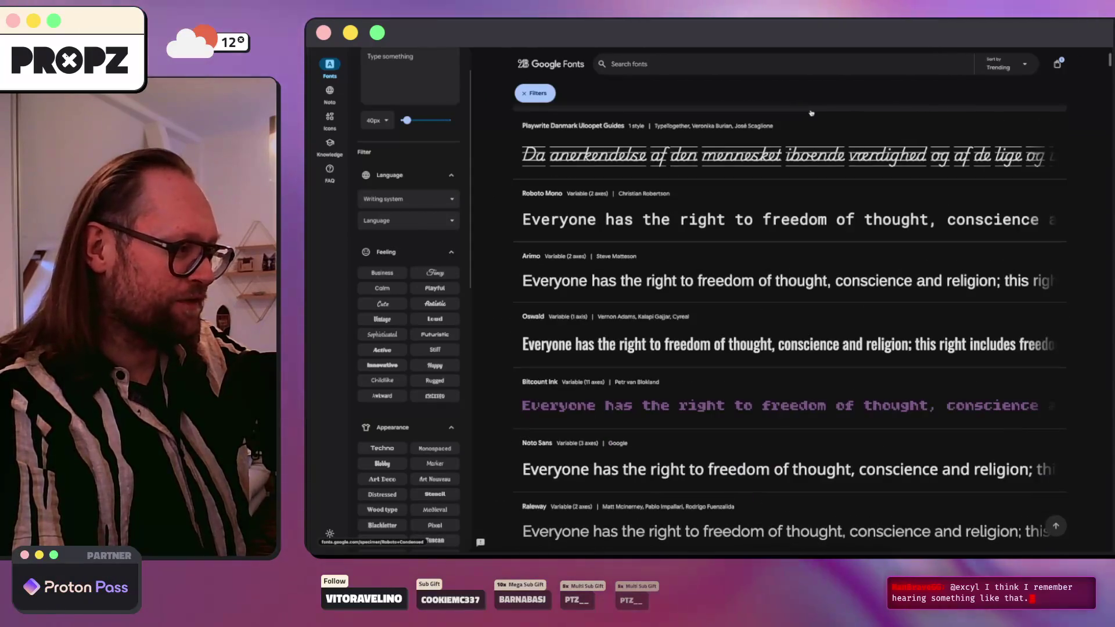
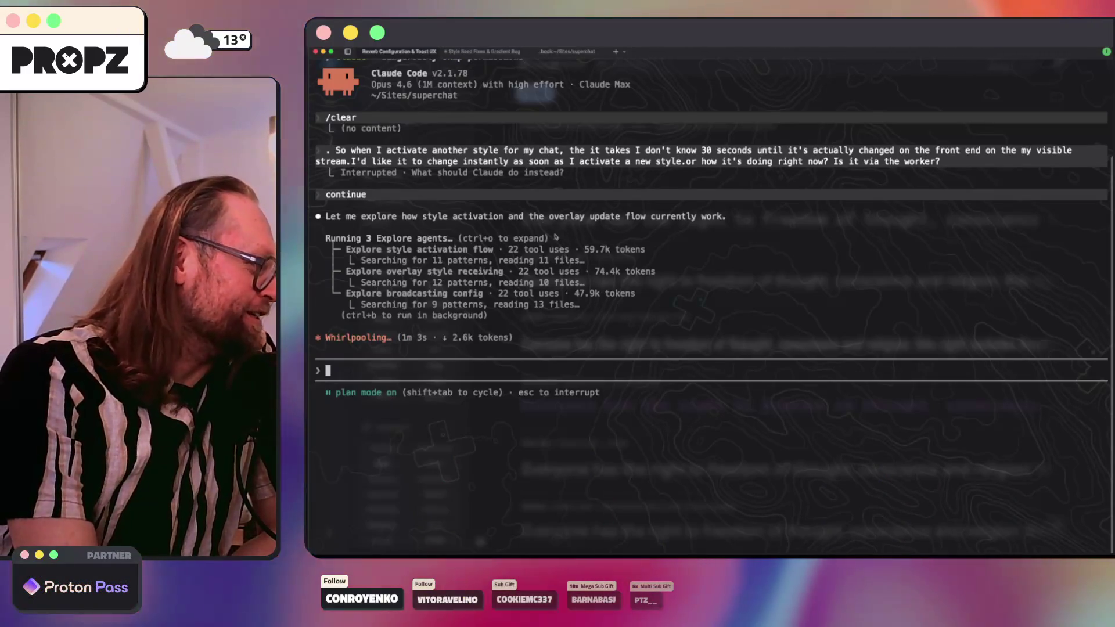
# Step: Glance at the other Claude session, return to Reverb Configuration, then bring Zen Browser forward
pyautogui.click(484, 52)
pyautogui.click(405, 52)
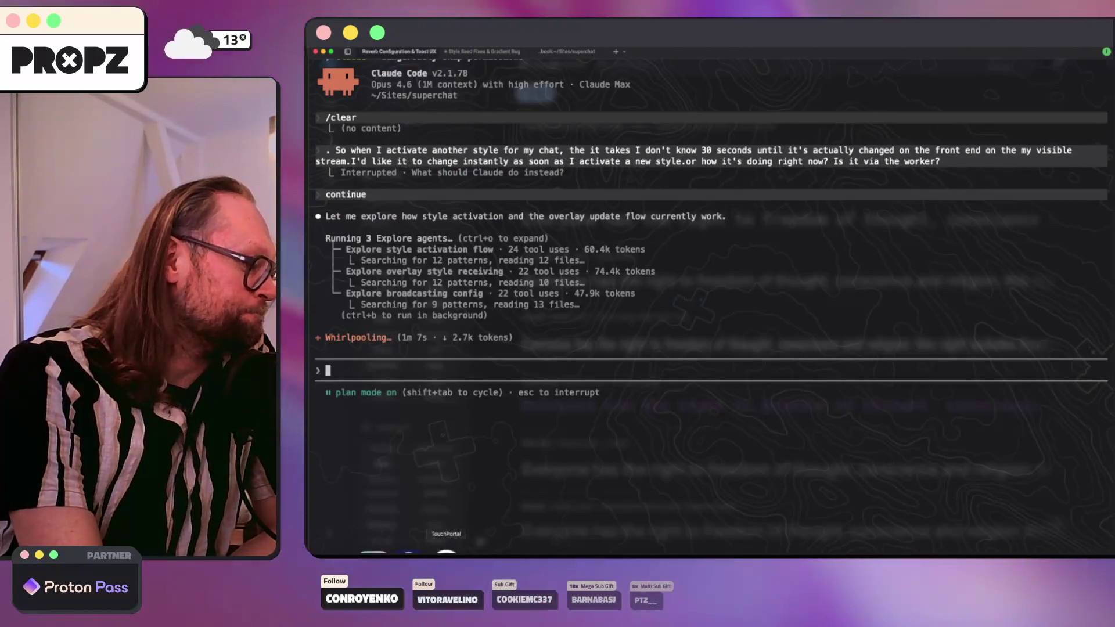
pyautogui.click(389, 550)
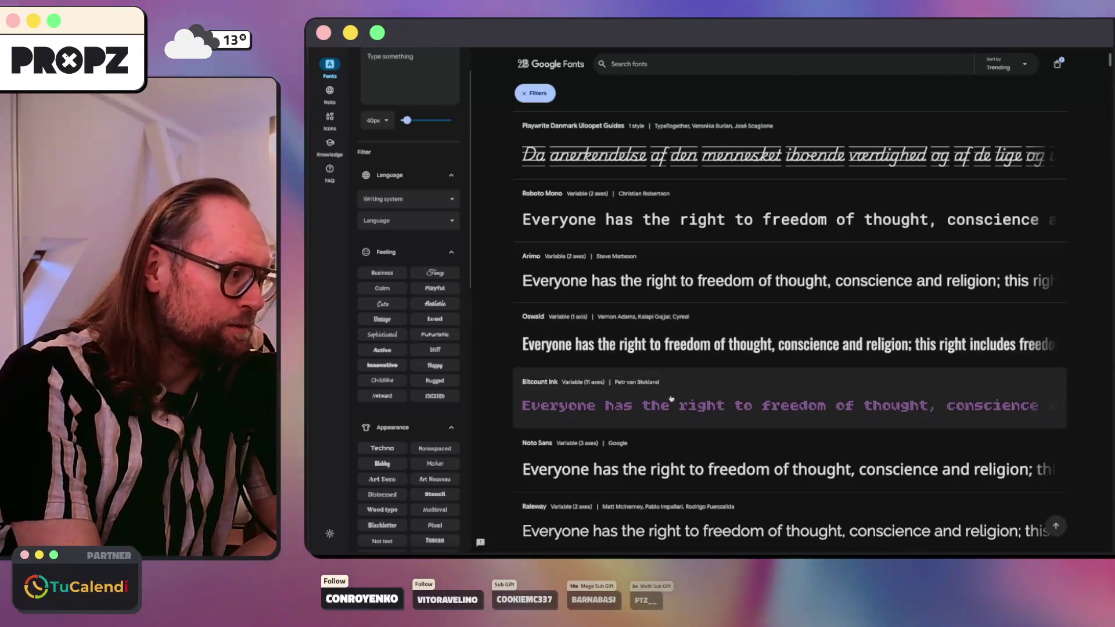
# Step: Scroll further down the Google Fonts list, then switch to the GitHub oauth-cancel issue tab
pyautogui.scroll(-6, 671, 399)
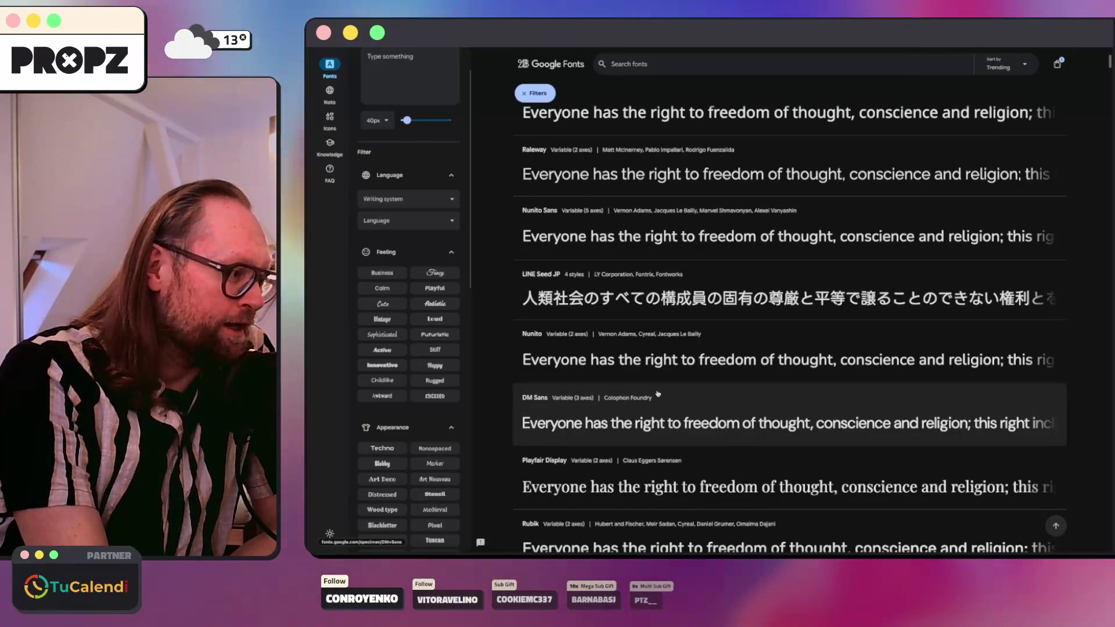
pyautogui.moveTo(312, 230)
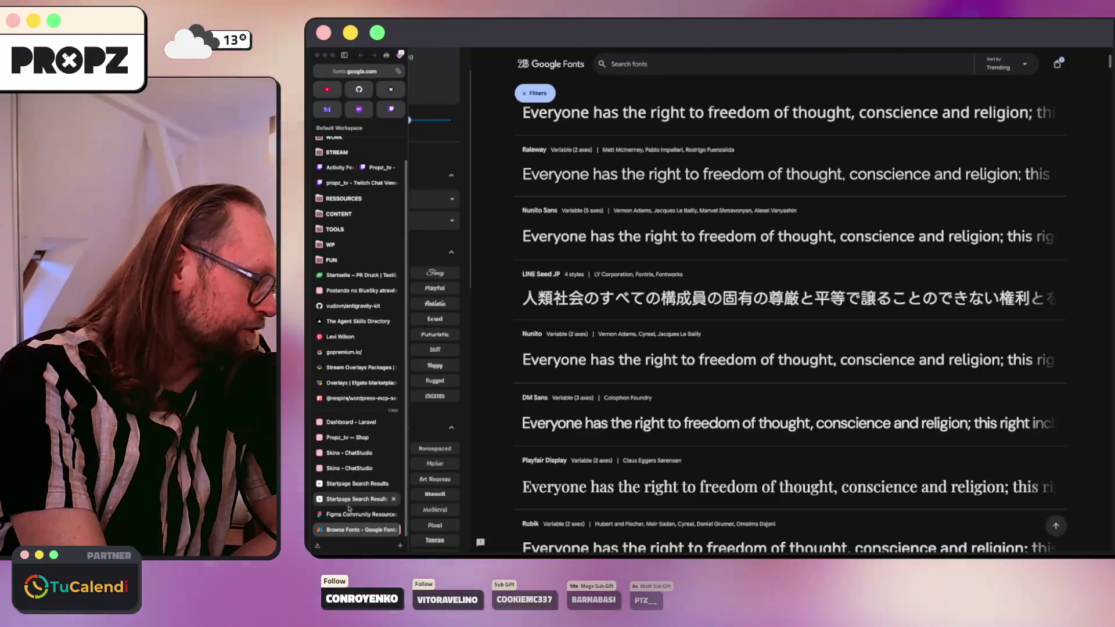
pyautogui.click(359, 90)
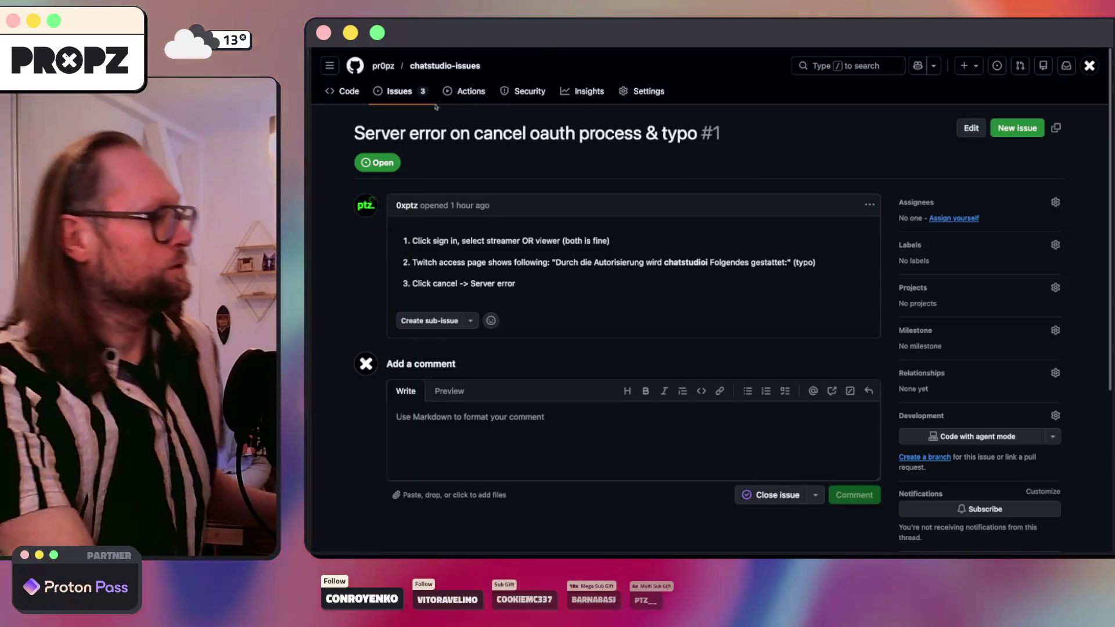
# Step: Open the issue list and read issue #2 about the 500 server error on style selection
pyautogui.click(395, 91)
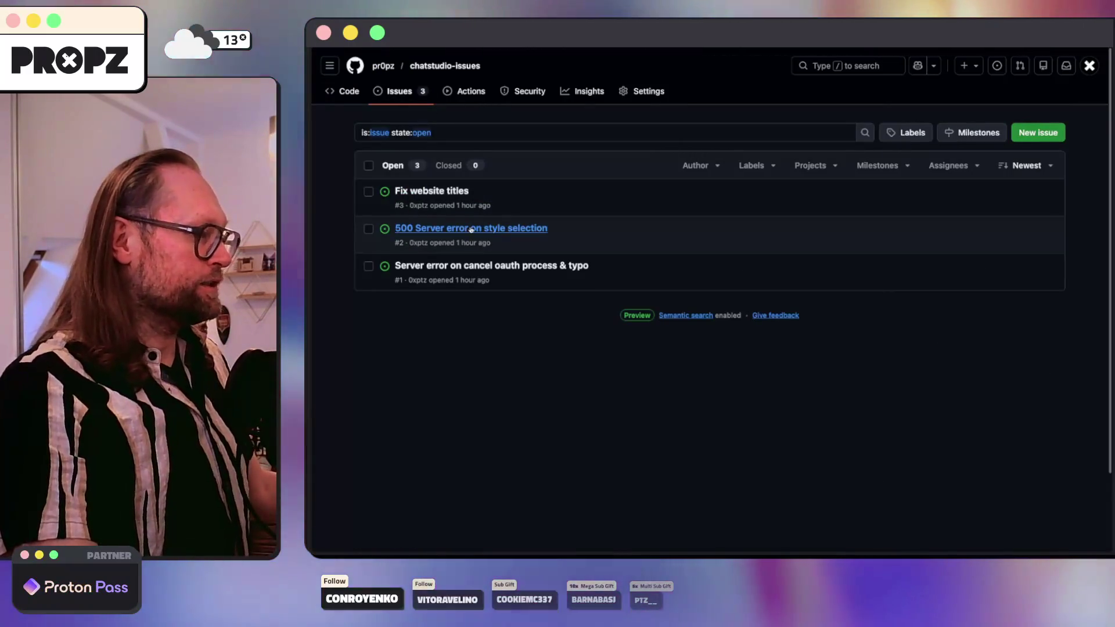
pyautogui.click(476, 227)
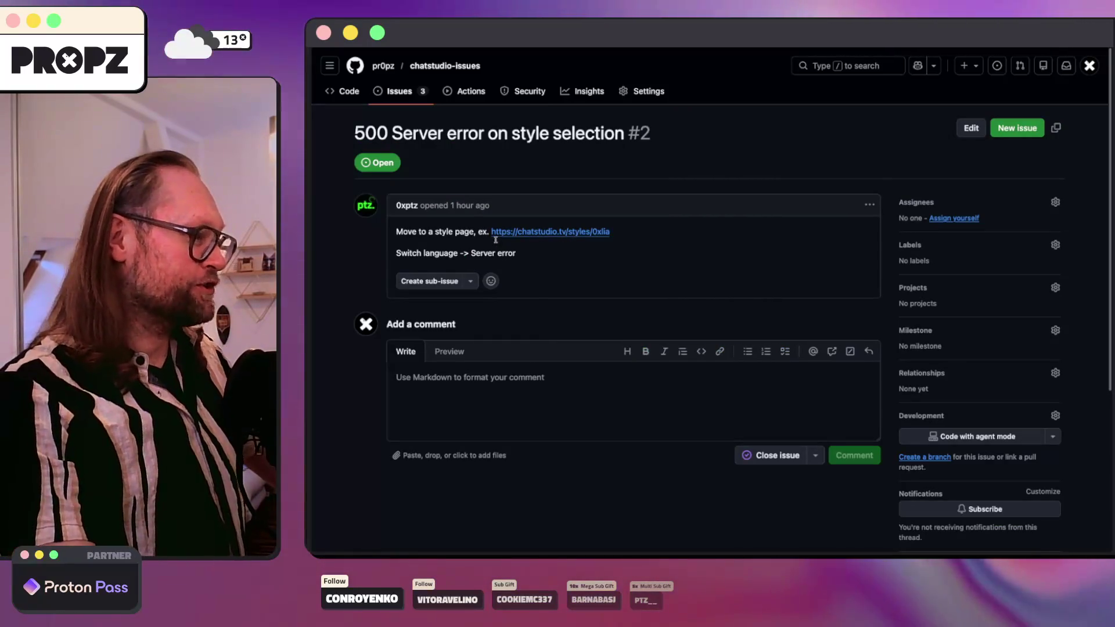
pyautogui.click(407, 95)
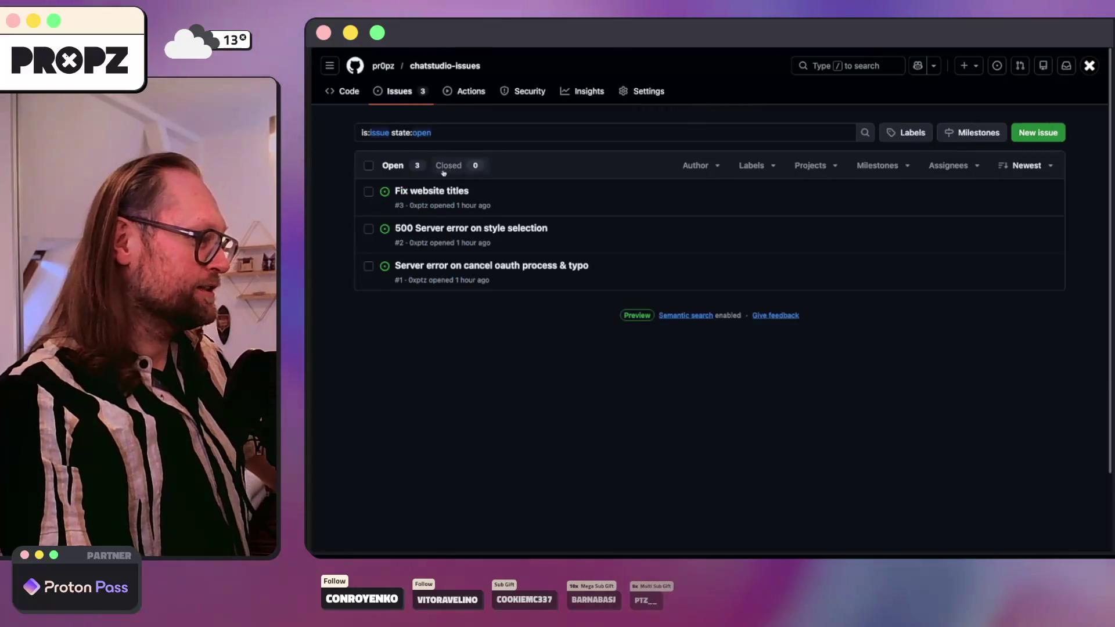
# Step: Read issue #3 'Fix website titles', return to the issue list, then switch to PhpStorm
pyautogui.click(433, 191)
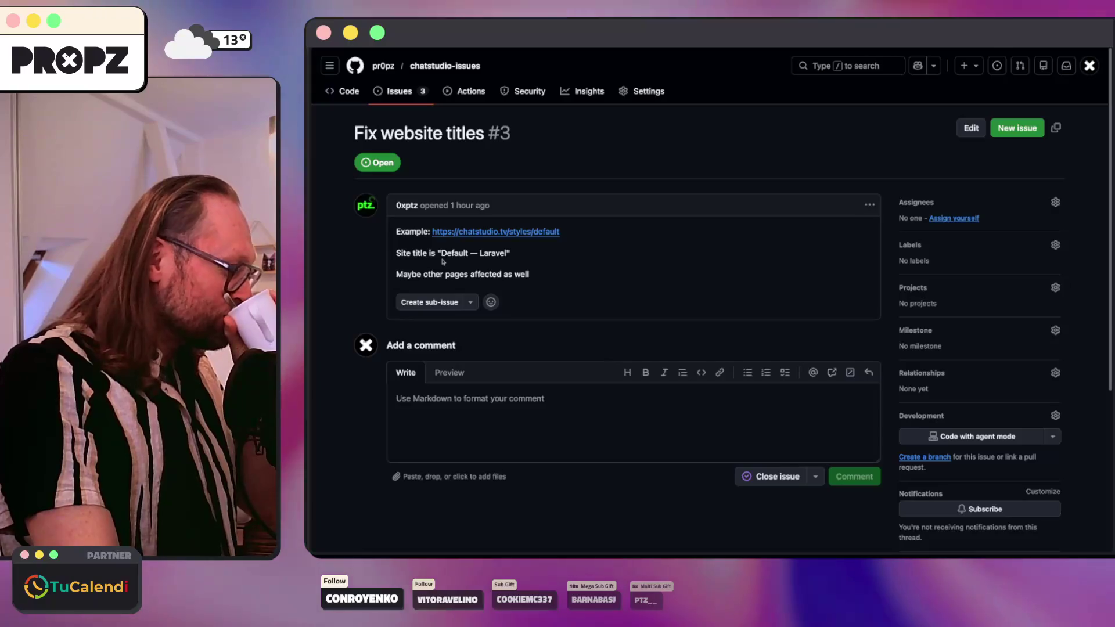
pyautogui.moveTo(530, 274)
pyautogui.mouseDown()
pyautogui.moveTo(487, 253)
pyautogui.moveTo(396, 252)
pyautogui.mouseUp()
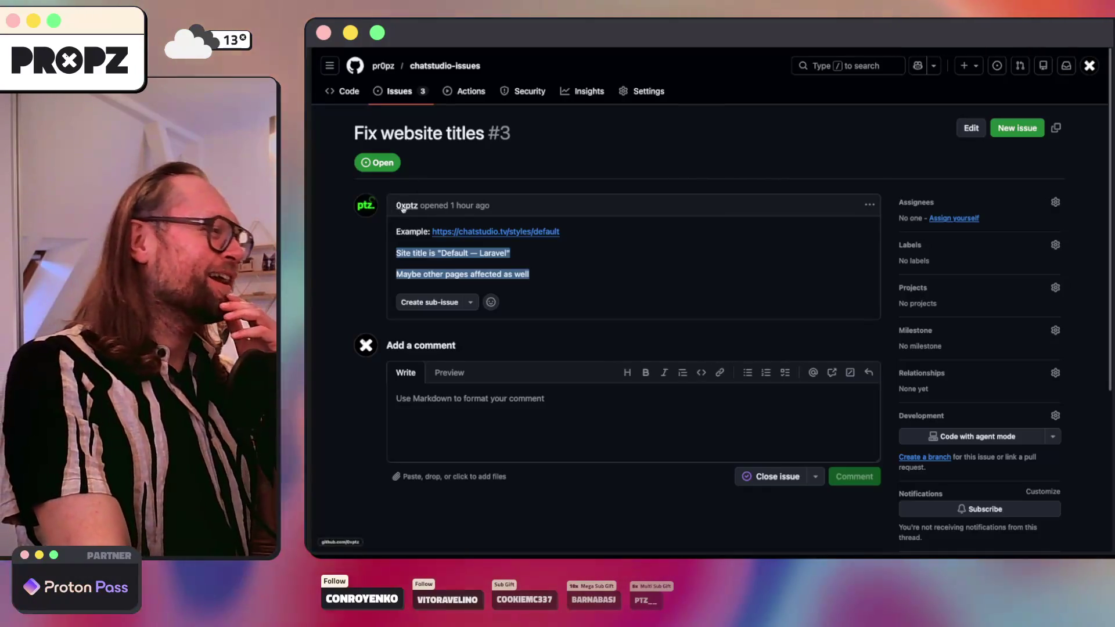
pyautogui.click(449, 254)
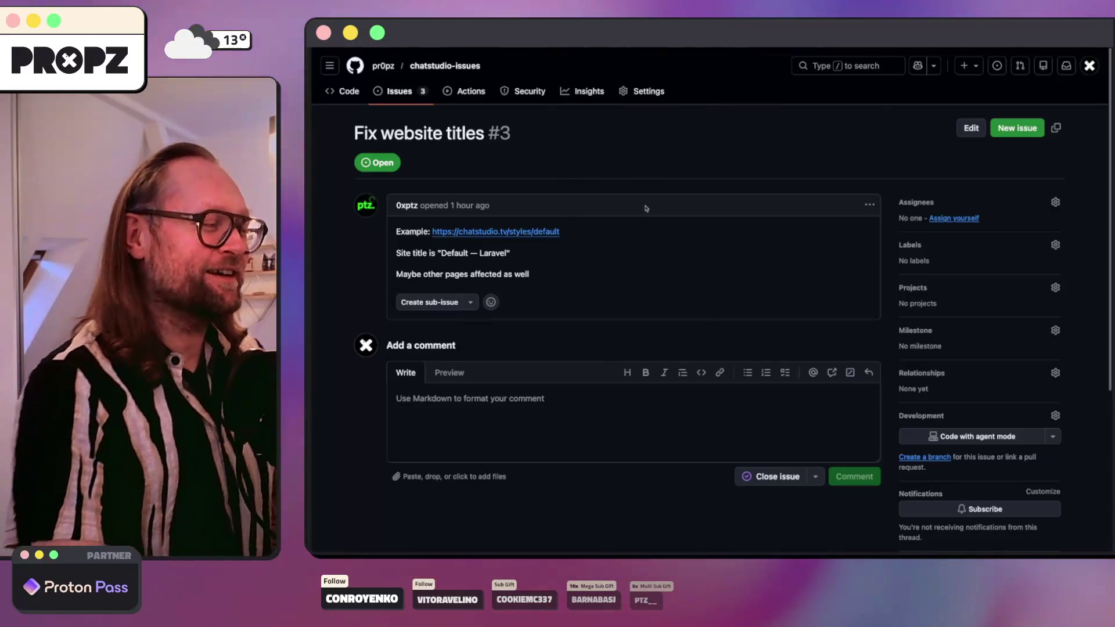
pyautogui.click(405, 93)
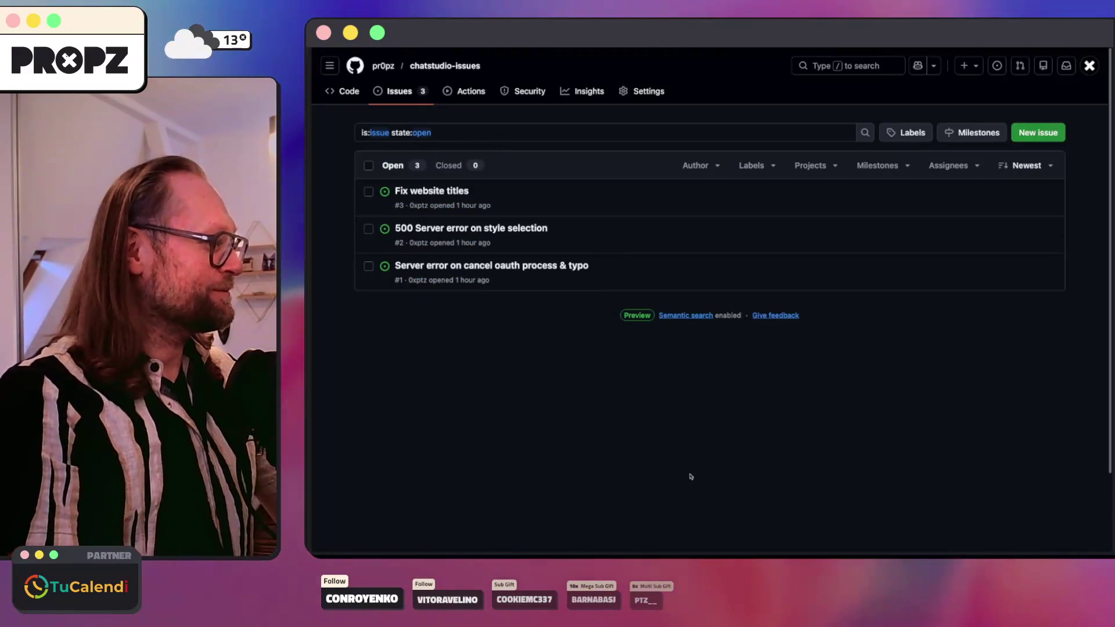
pyautogui.click(578, 553)
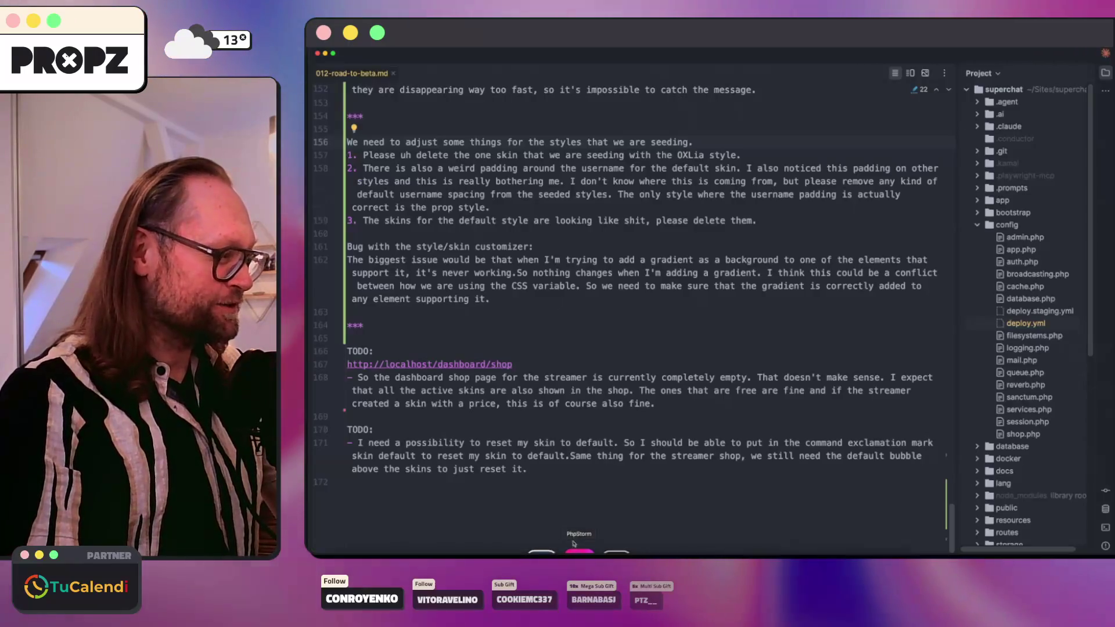